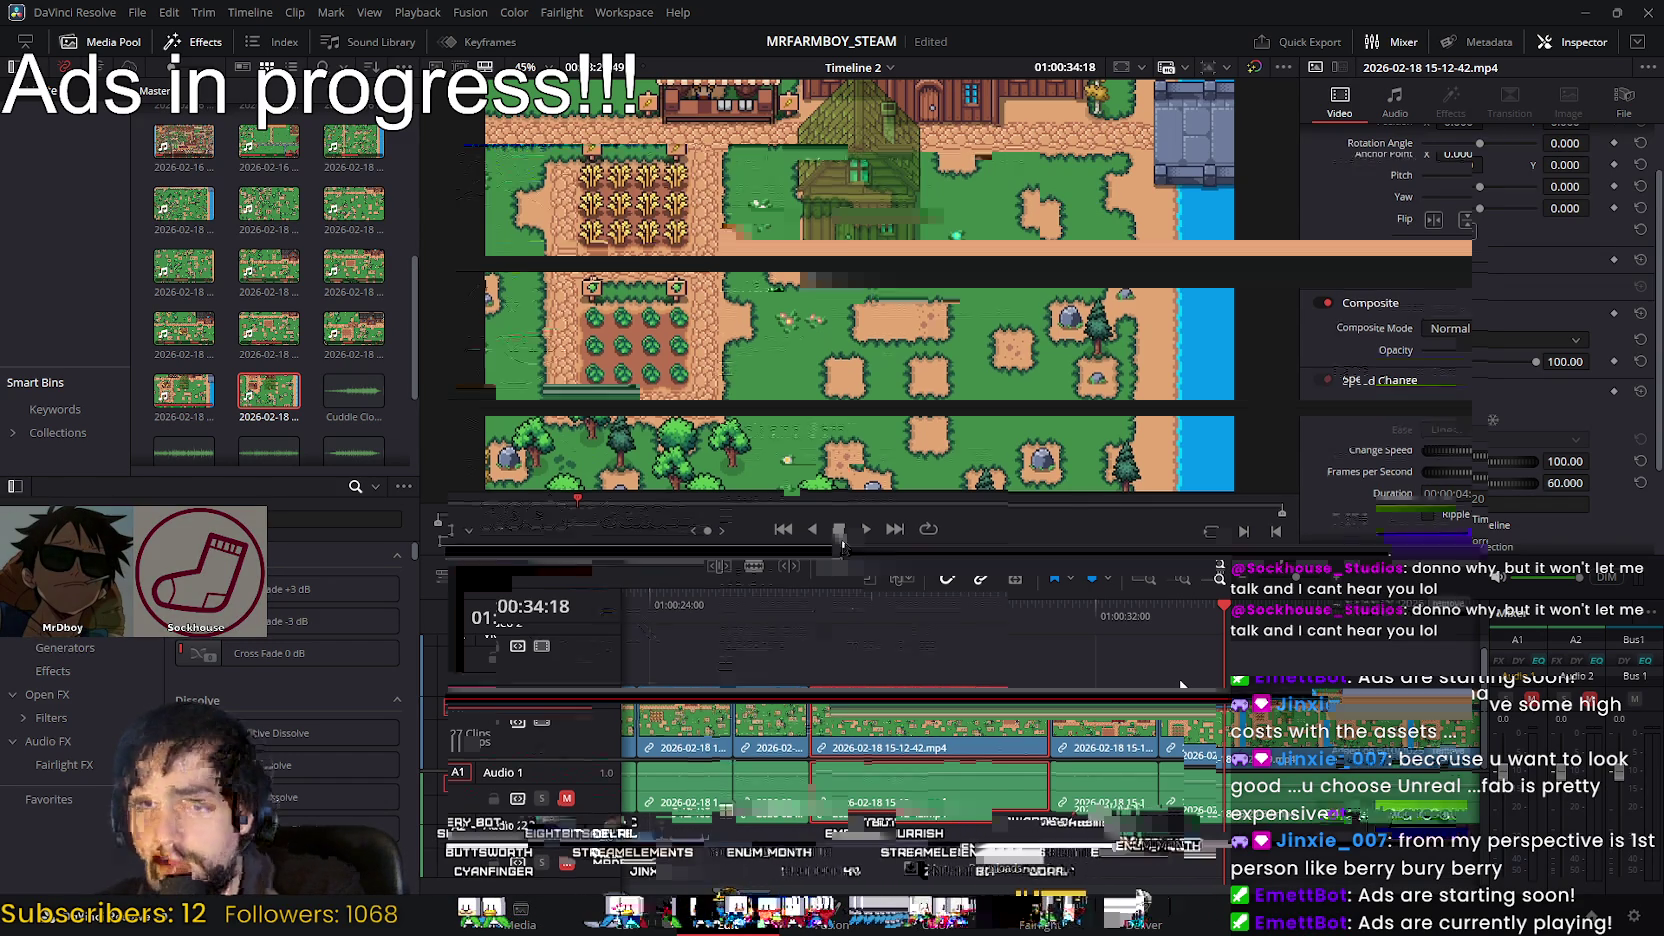
Step: Scroll the Steam wishlist page that lists ParaDoxo and Replicat
{"action": "scroll", "coordinate": [826, 550], "scroll_direction": "down", "scroll_amount": 5}
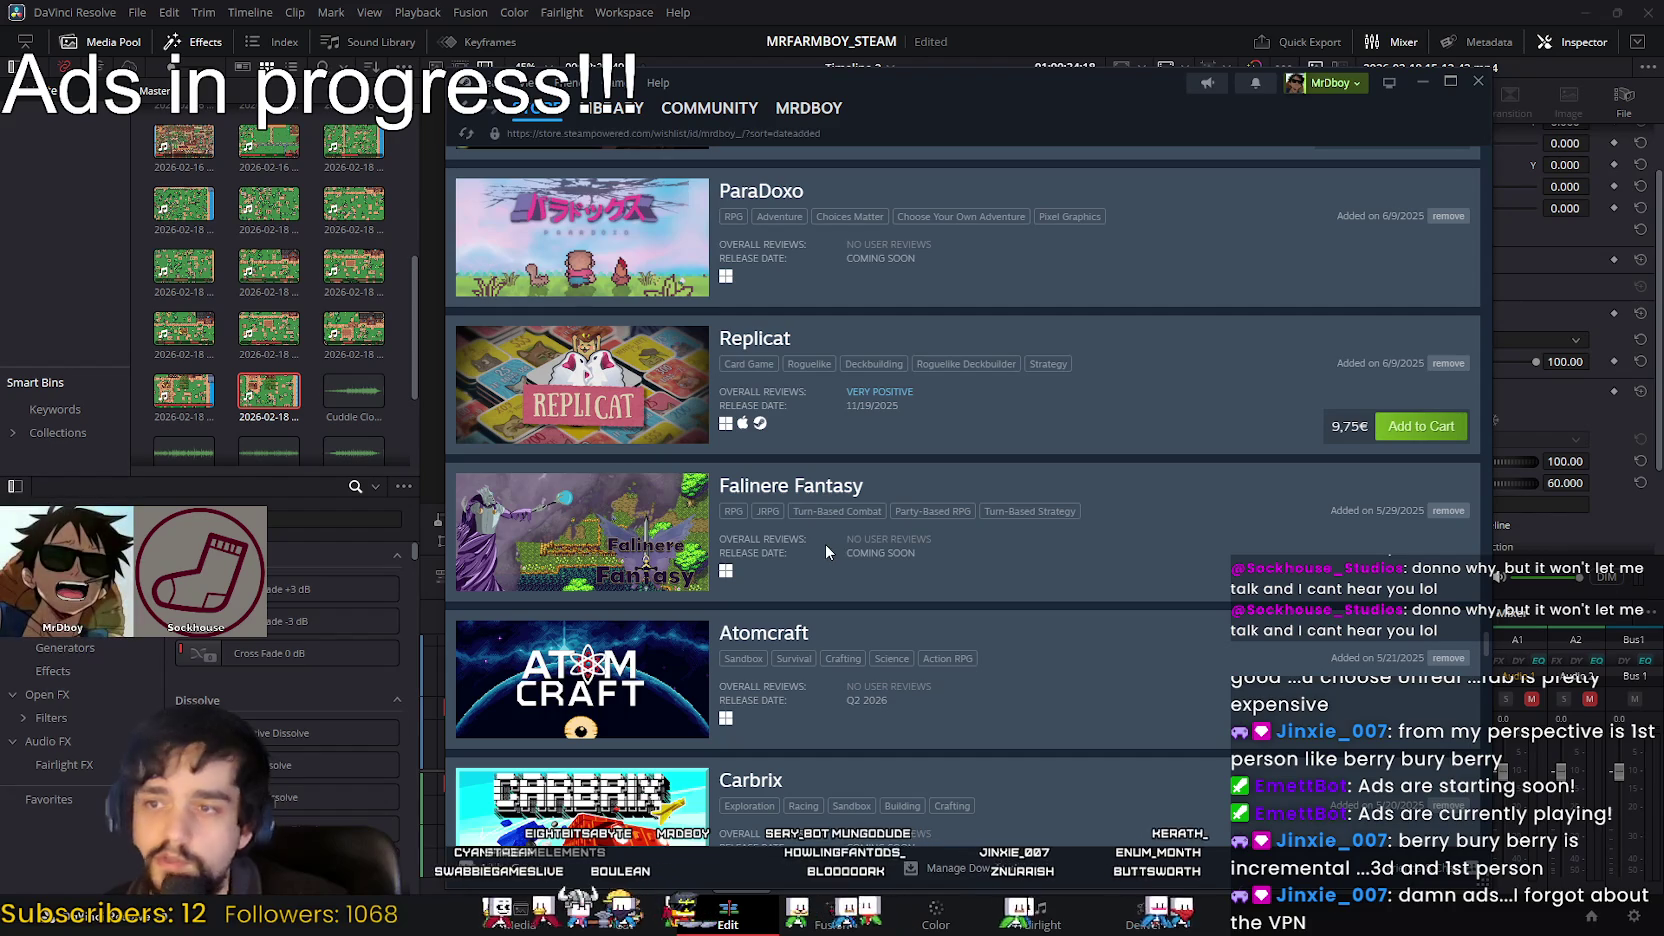
Step: Scroll the wishlist to the Valve footer, return near the top, and start a store search
{"action": "scroll", "coordinate": [826, 545], "scroll_direction": "down", "scroll_amount": 5}
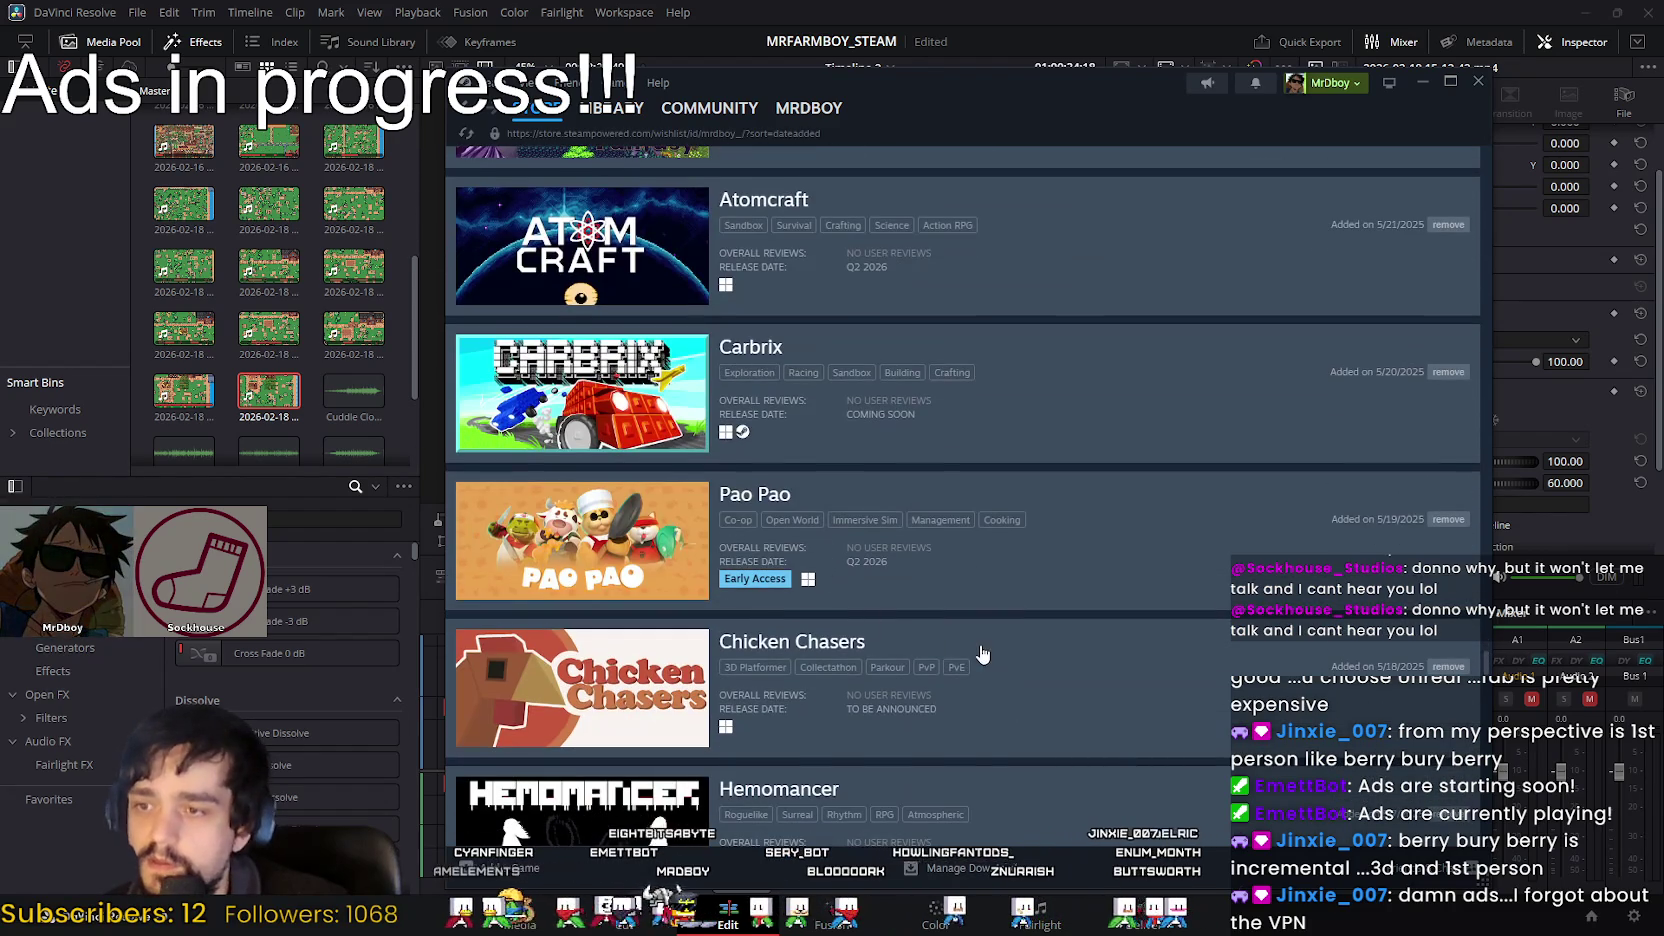
{"action": "scroll", "coordinate": [982, 648], "scroll_direction": "down", "scroll_amount": 3}
{"action": "scroll", "coordinate": [983, 638], "scroll_direction": "down", "scroll_amount": 3}
{"action": "scroll", "coordinate": [983, 636], "scroll_direction": "down", "scroll_amount": 2}
{"action": "scroll", "coordinate": [982, 634], "scroll_direction": "down", "scroll_amount": 3}
{"action": "scroll", "coordinate": [982, 634], "scroll_direction": "down", "scroll_amount": 3}
{"action": "scroll", "coordinate": [981, 629], "scroll_direction": "down", "scroll_amount": 3}
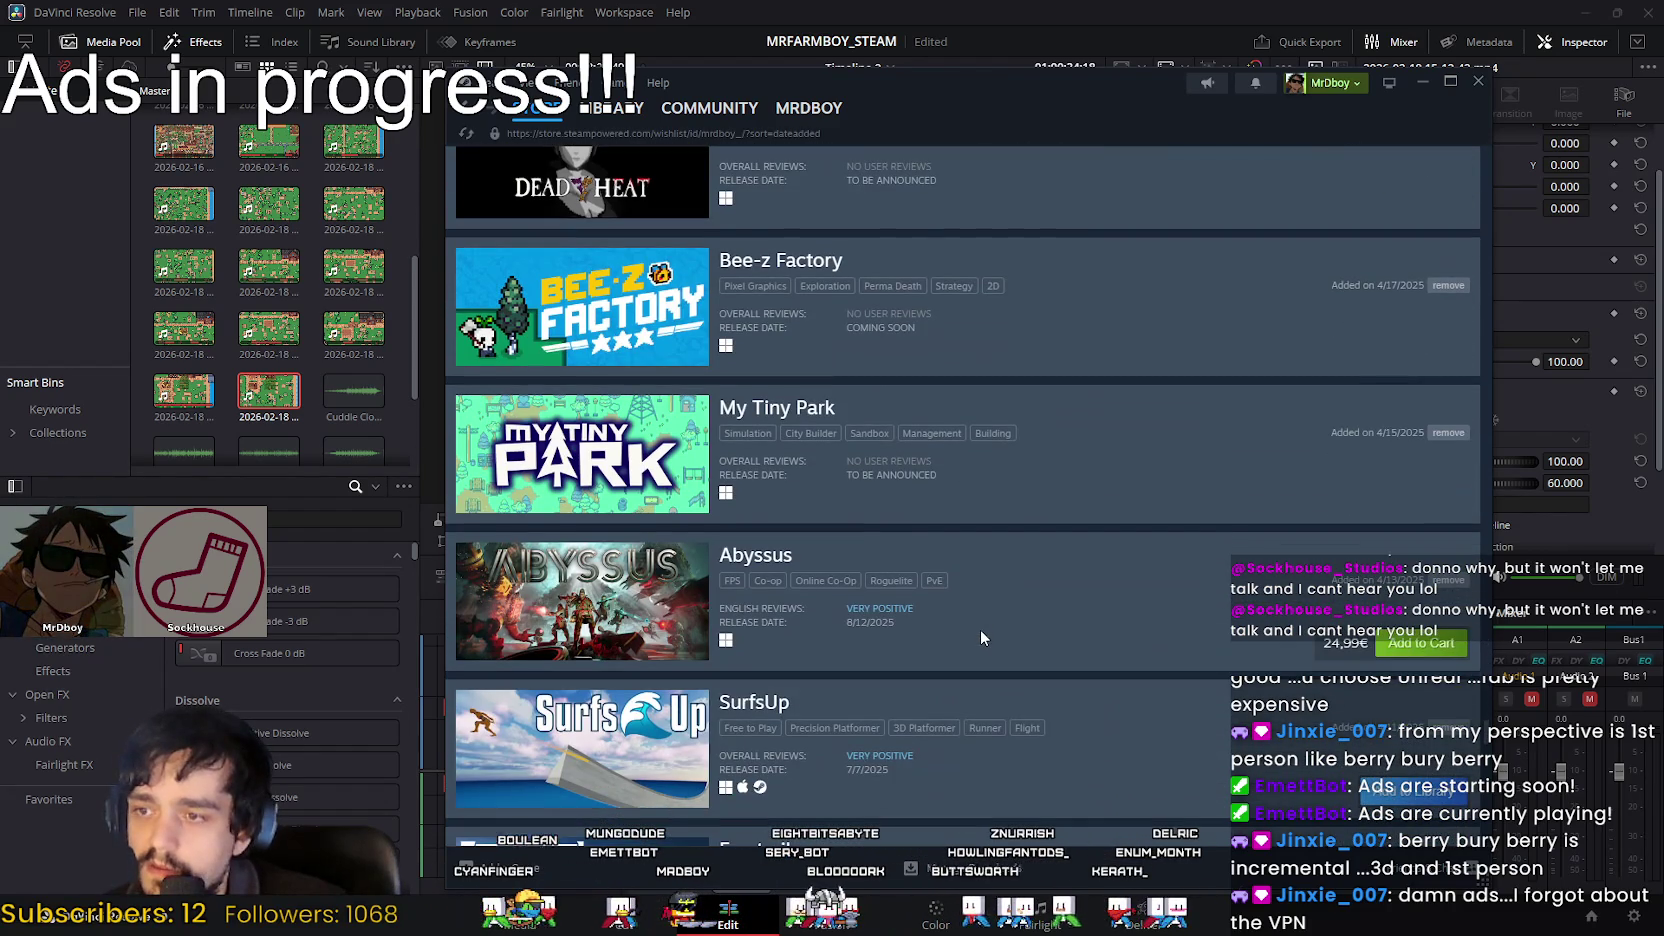
{"action": "scroll", "coordinate": [982, 634], "scroll_direction": "down", "scroll_amount": 2}
{"action": "scroll", "coordinate": [978, 614], "scroll_direction": "down", "scroll_amount": 3}
{"action": "scroll", "coordinate": [977, 612], "scroll_direction": "down", "scroll_amount": 2}
{"action": "scroll", "coordinate": [976, 615], "scroll_direction": "down", "scroll_amount": 3}
{"action": "scroll", "coordinate": [972, 601], "scroll_direction": "down", "scroll_amount": 2}
{"action": "scroll", "coordinate": [972, 601], "scroll_direction": "down", "scroll_amount": 2}
{"action": "scroll", "coordinate": [974, 600], "scroll_direction": "down", "scroll_amount": 2}
{"action": "scroll", "coordinate": [974, 606], "scroll_direction": "down", "scroll_amount": 2}
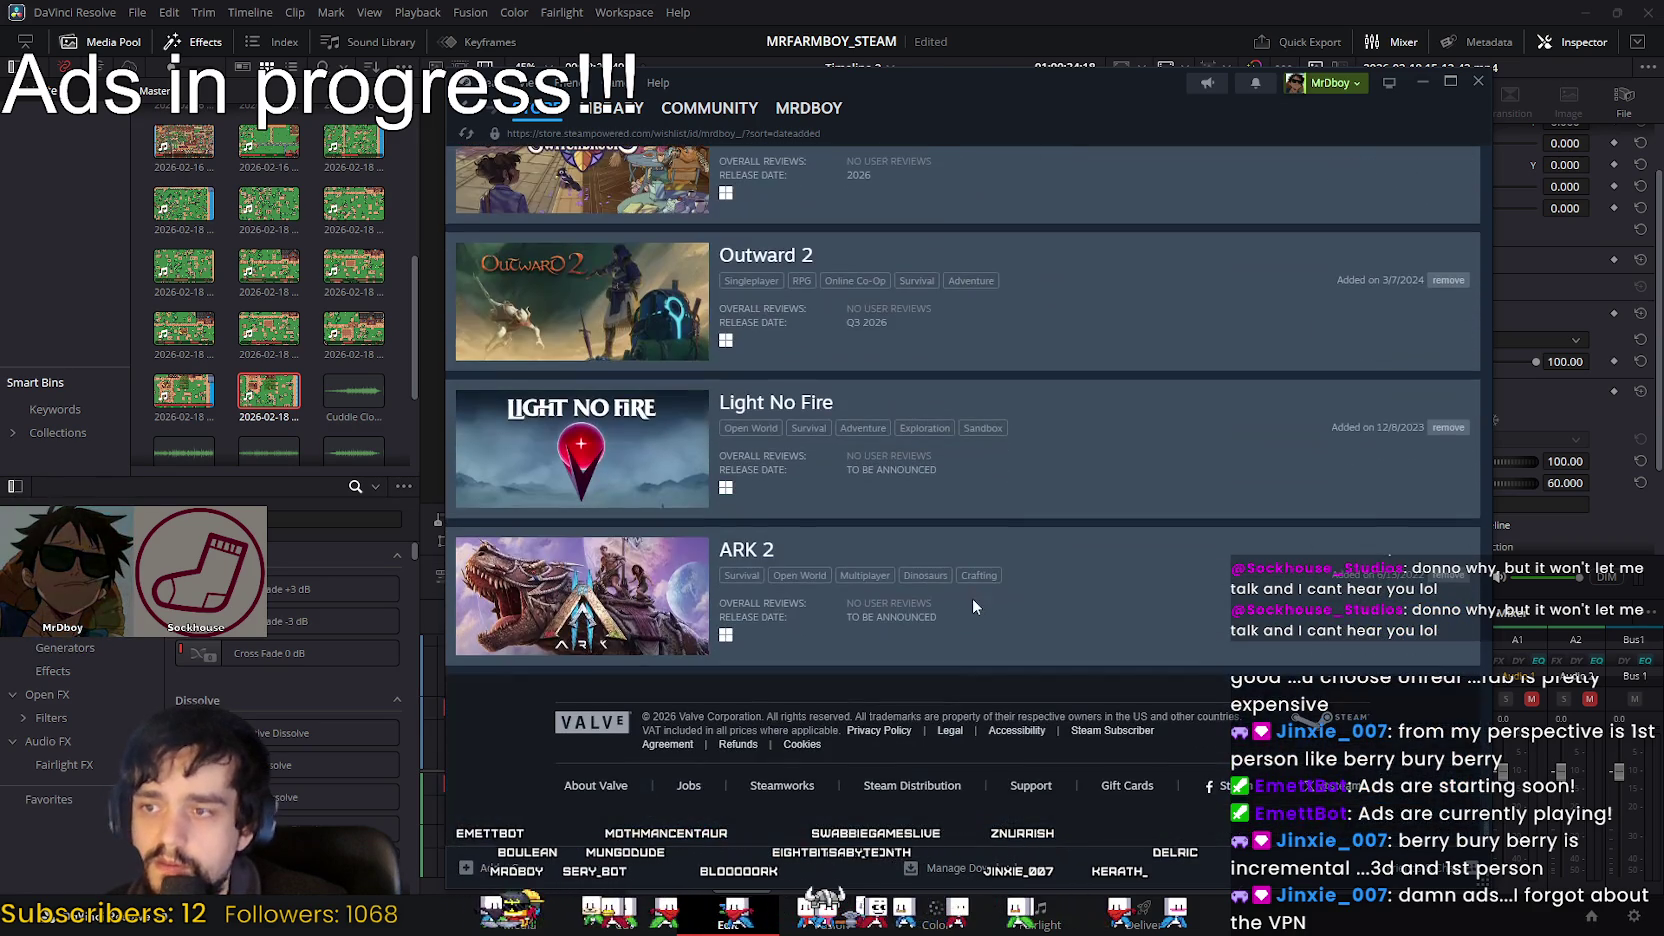
{"action": "mouse_move", "coordinate": [1487, 830]}
{"action": "left_mouse_down"}
{"action": "mouse_move", "coordinate": [1476, 389]}
{"action": "mouse_move", "coordinate": [1500, 150]}
{"action": "left_mouse_up"}
{"action": "left_click", "coordinate": [1146, 167]}
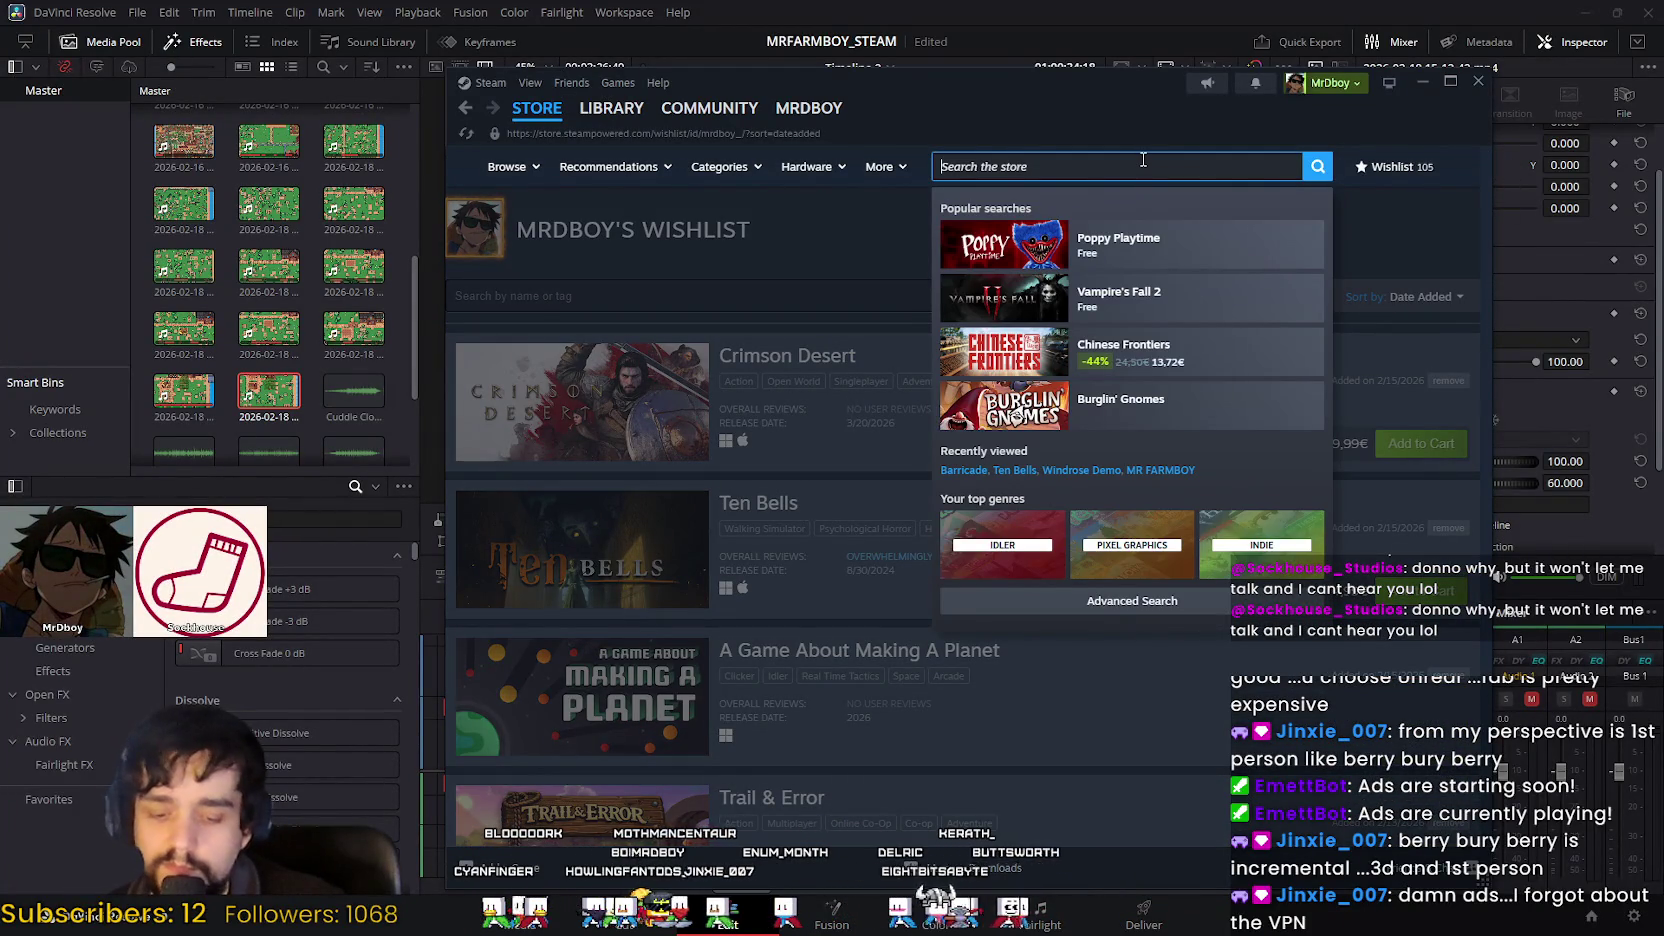
{"action": "type", "text": "sun"}
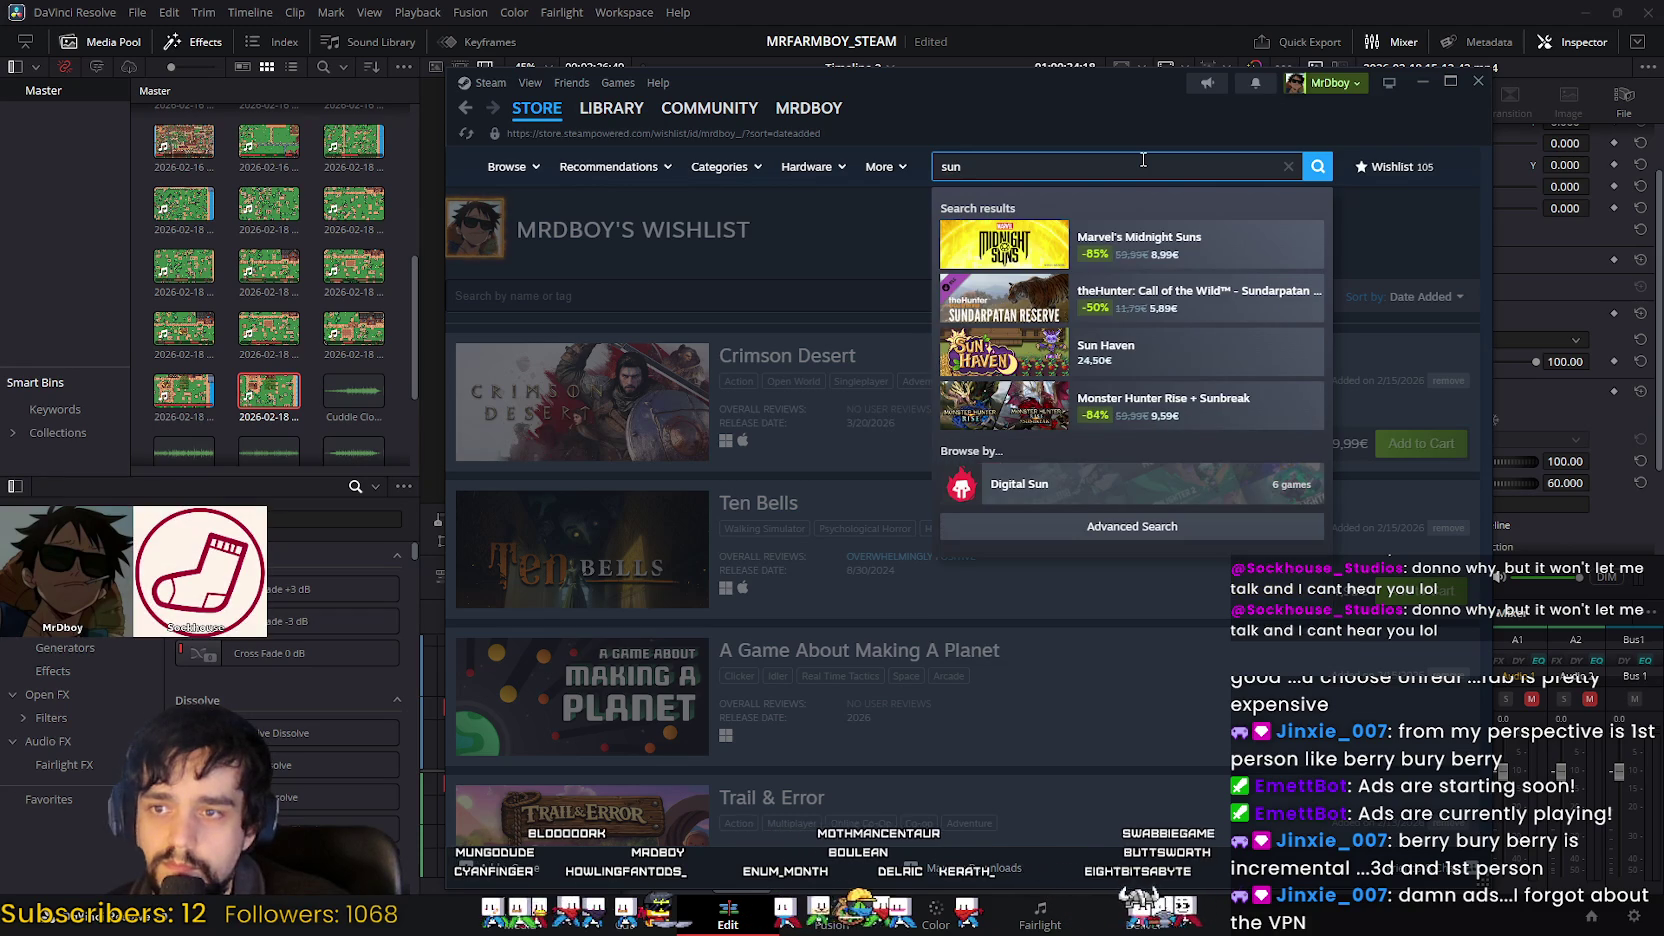
{"action": "key", "text": "BackSpace"}
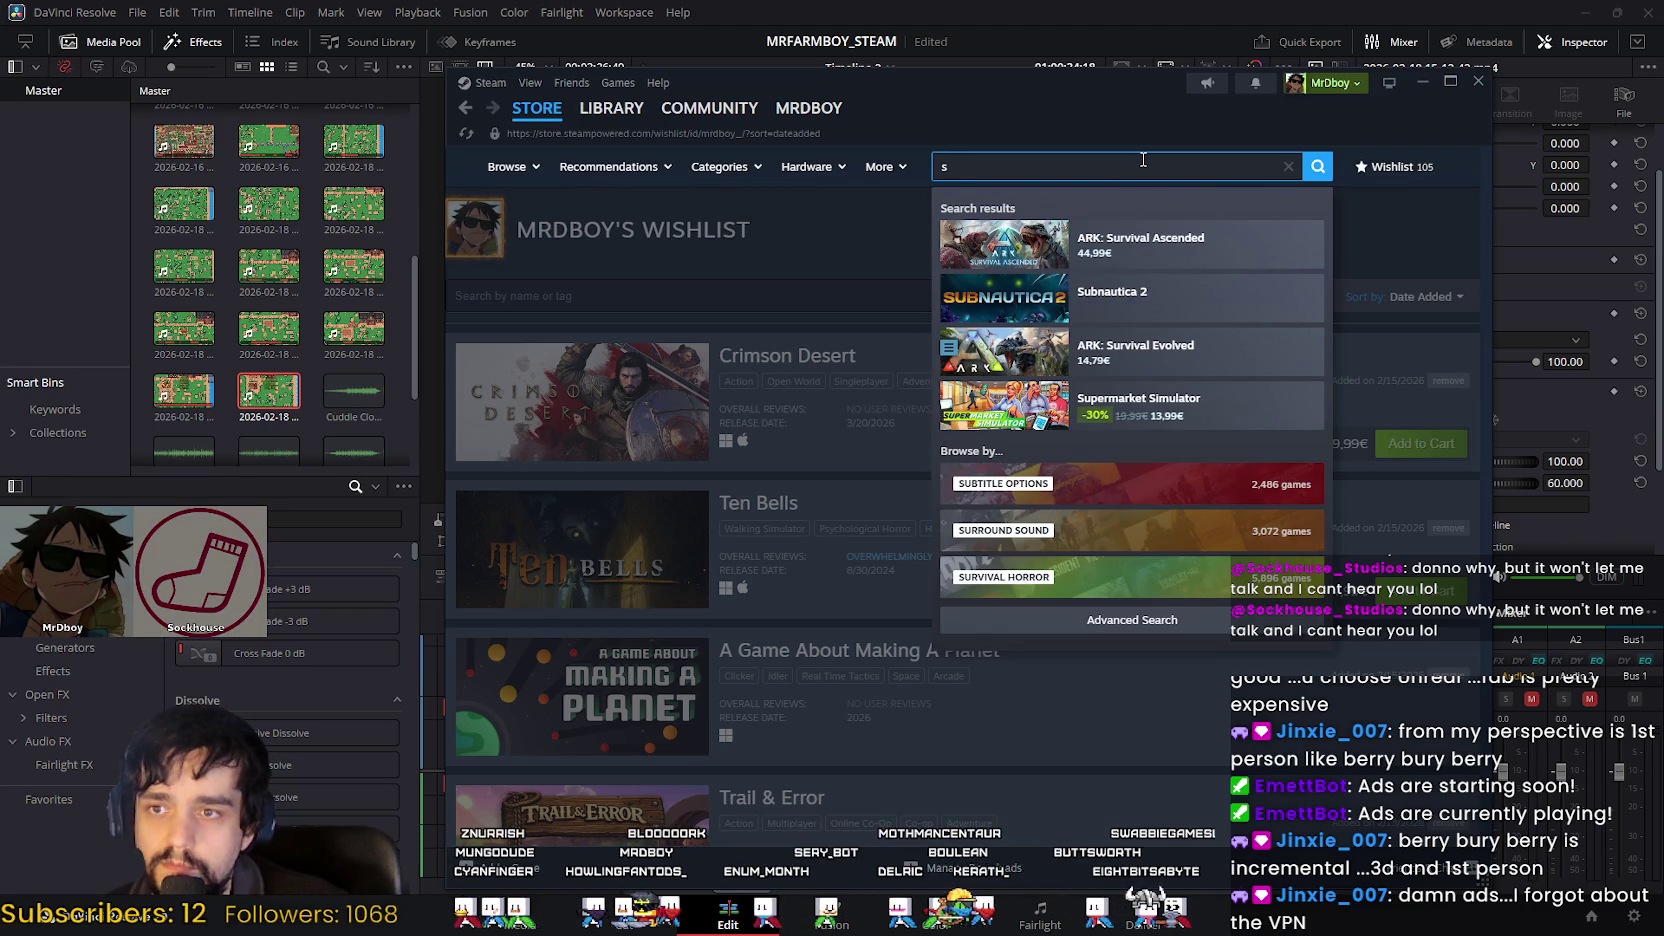
{"action": "type", "text": "p"}
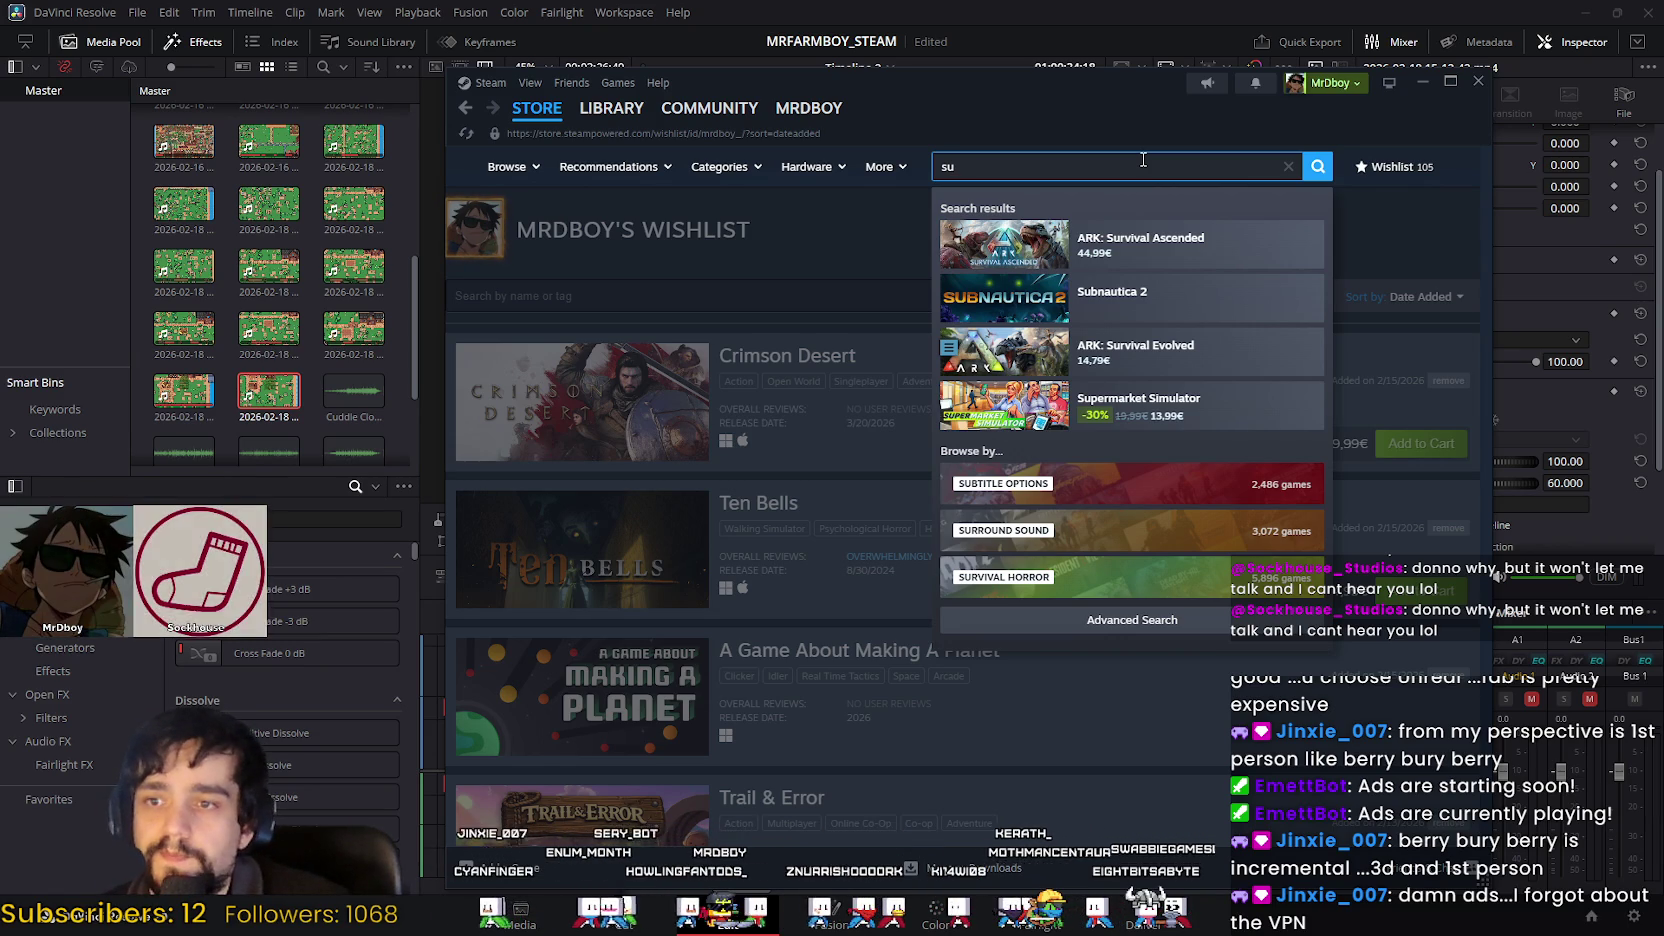
{"action": "key", "text": "BackSpace"}
{"action": "key", "text": "BackSpace"}
{"action": "type", "text": "surf"}
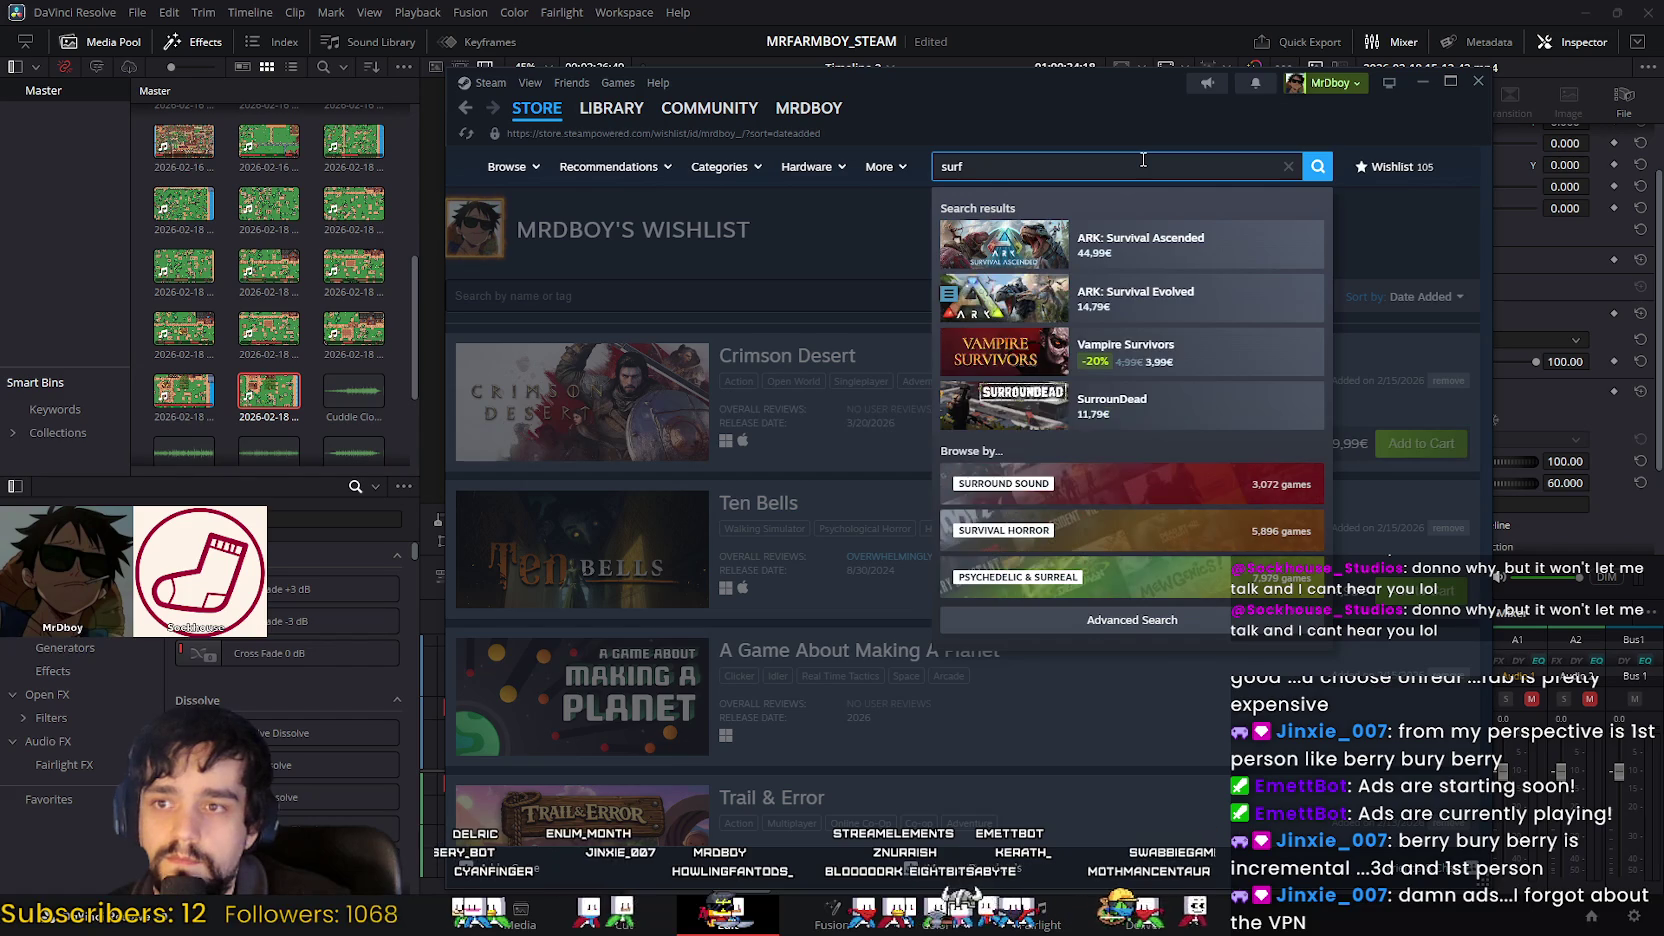
{"action": "key", "text": "BackSpace"}
{"action": "key", "text": "BackSpace"}
{"action": "key", "text": "BackSpace"}
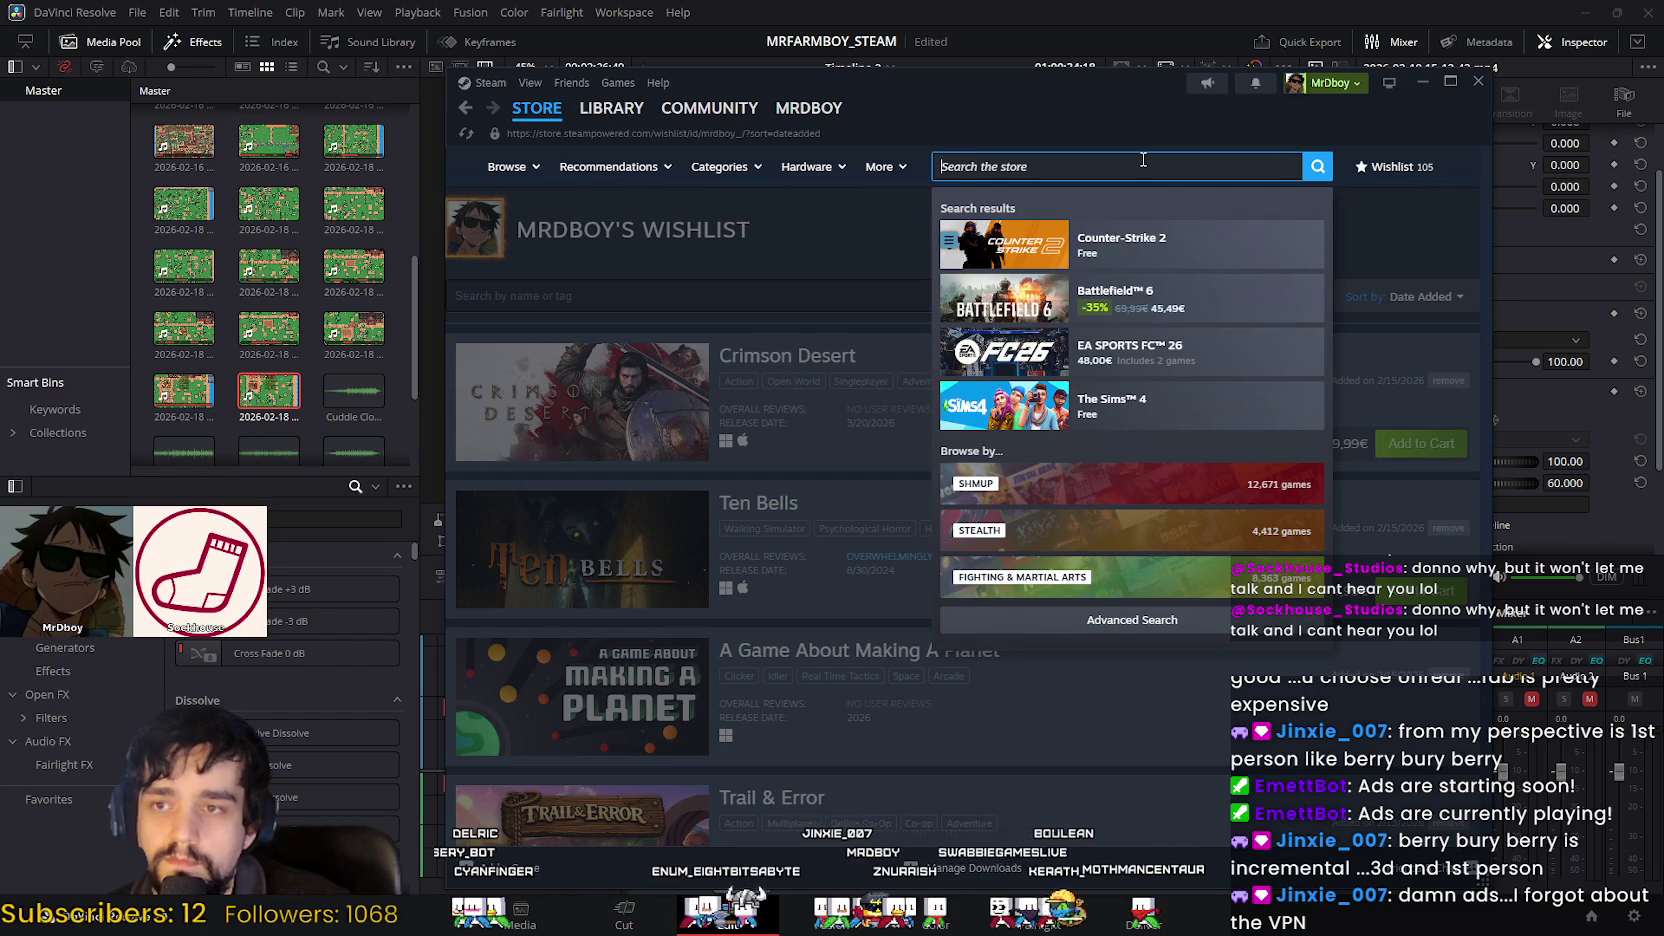
{"action": "left_click", "coordinate": [845, 231]}
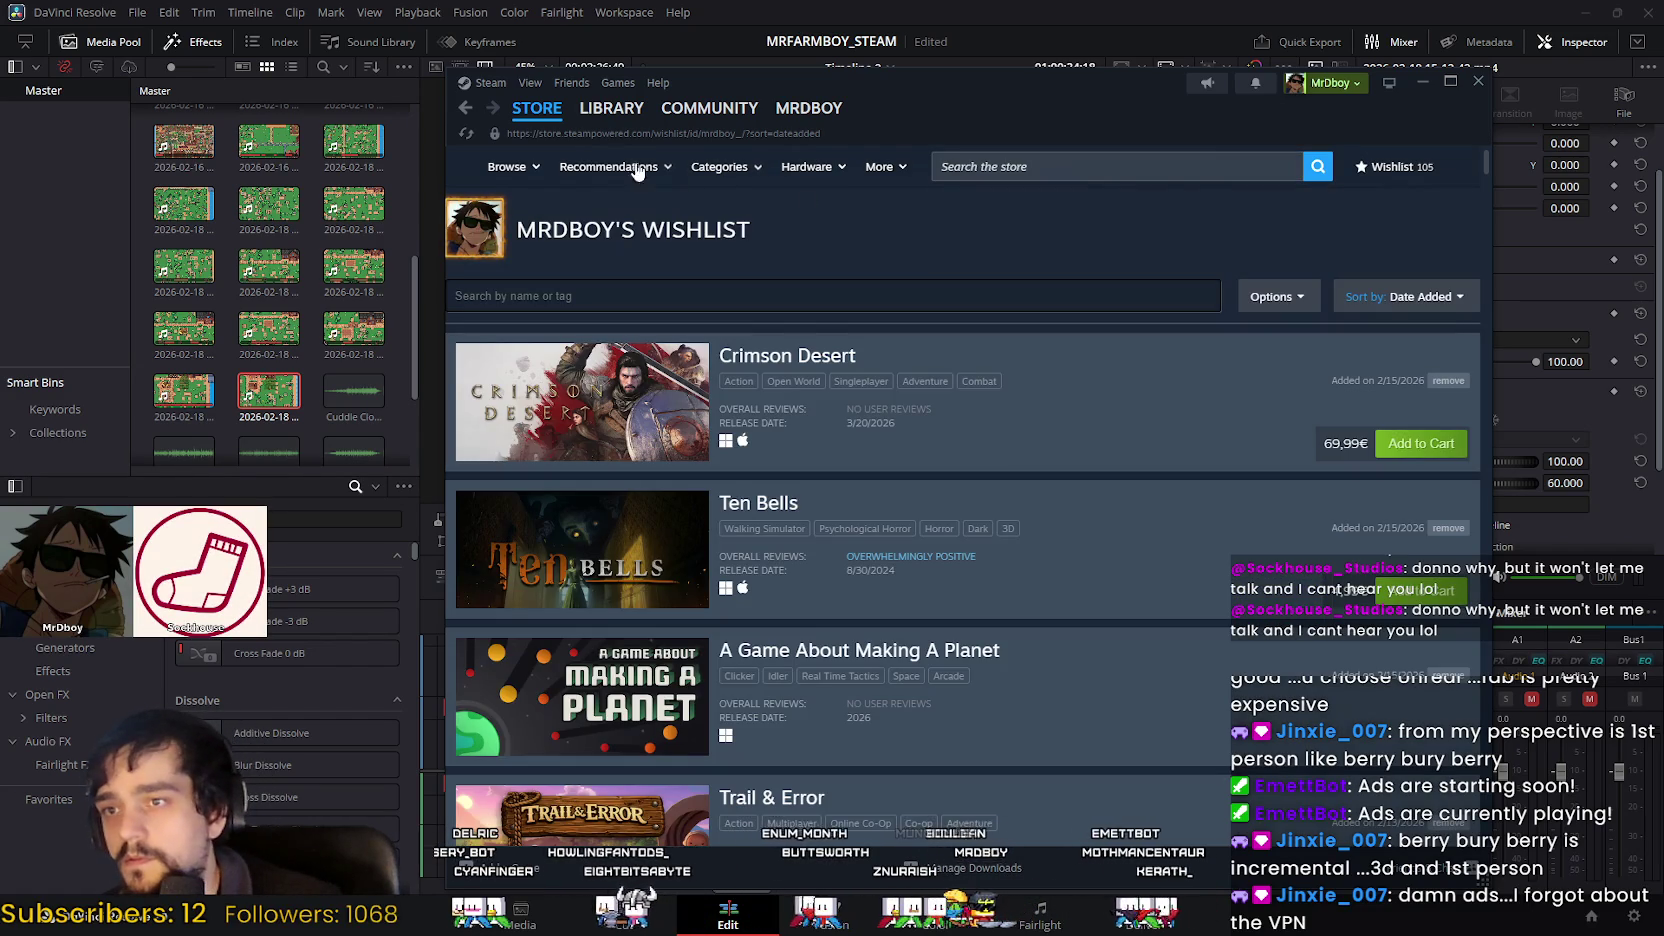
Step: Search 'incremental', browse the Incrementalist curator page, then return to the store front page
{"action": "left_click", "coordinate": [1038, 161]}
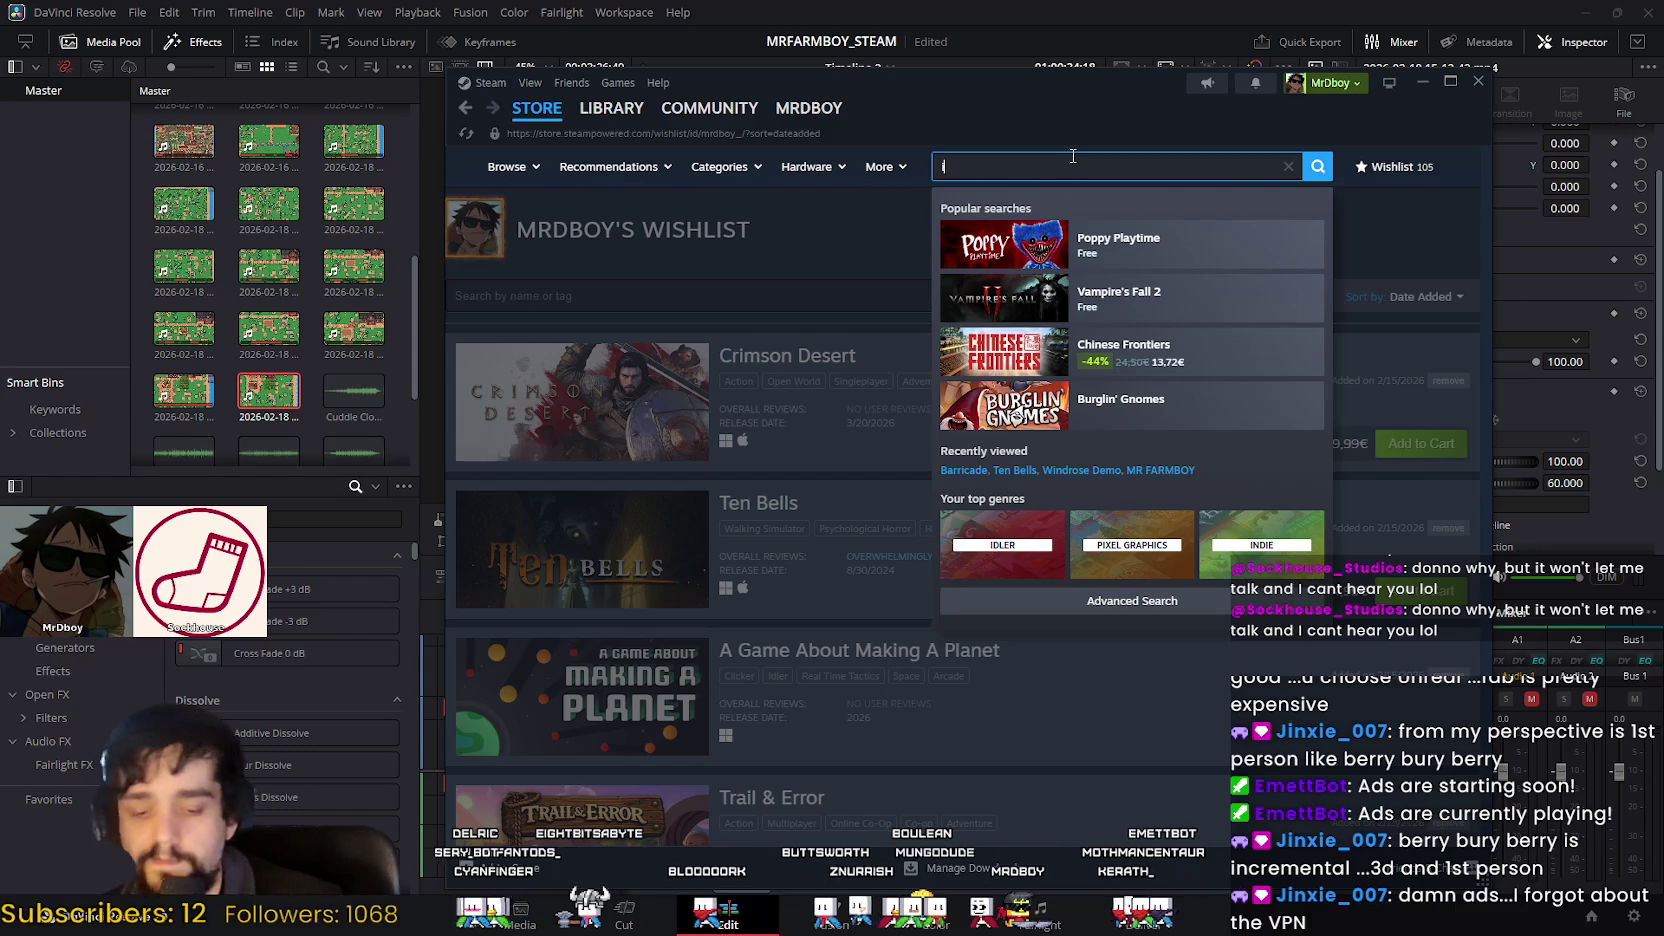
{"action": "type", "text": "incremental"}
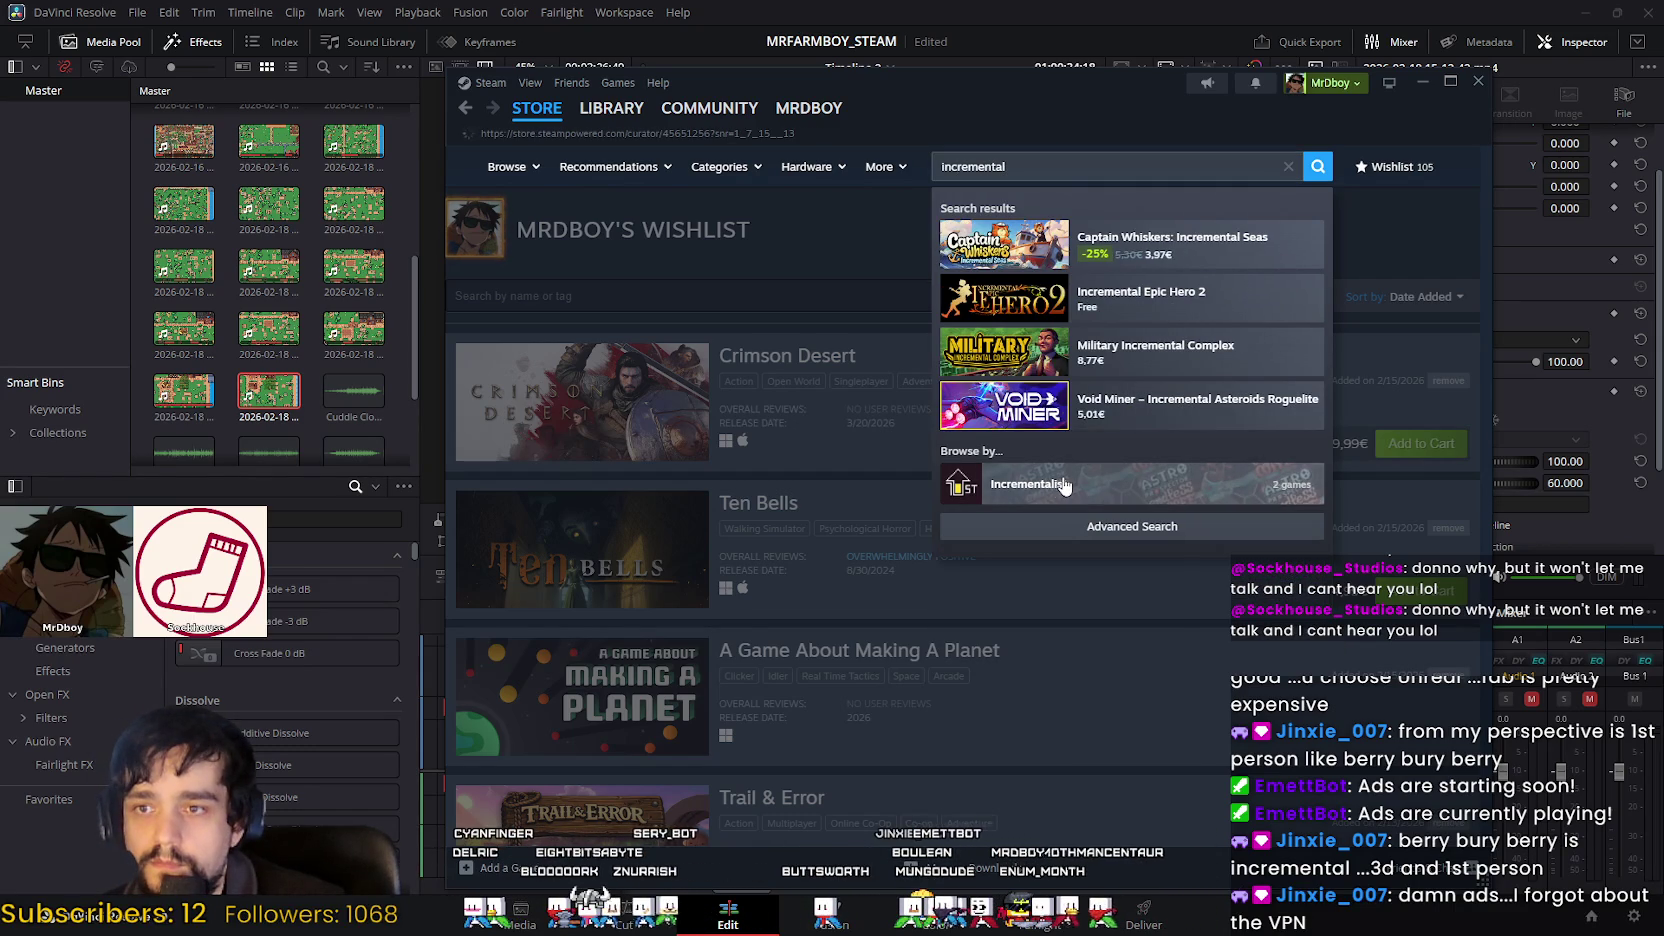
{"action": "scroll", "coordinate": [916, 330], "scroll_direction": "down", "scroll_amount": 5}
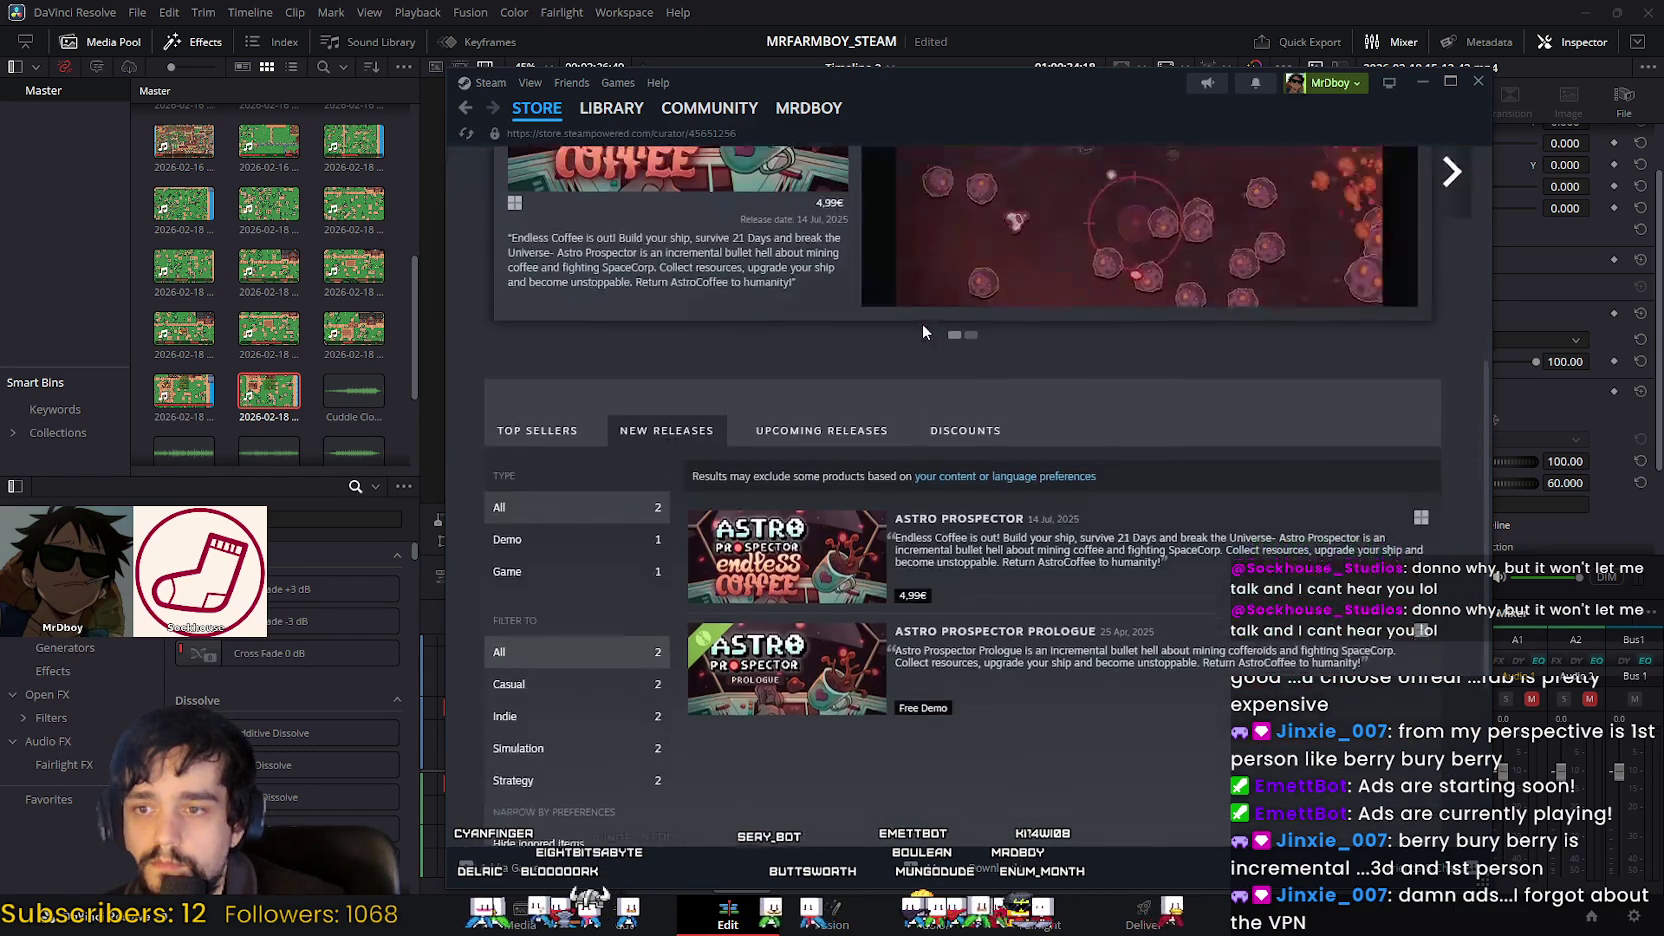
{"action": "scroll", "coordinate": [922, 322], "scroll_direction": "down", "scroll_amount": 2}
{"action": "scroll", "coordinate": [928, 326], "scroll_direction": "up", "scroll_amount": 7}
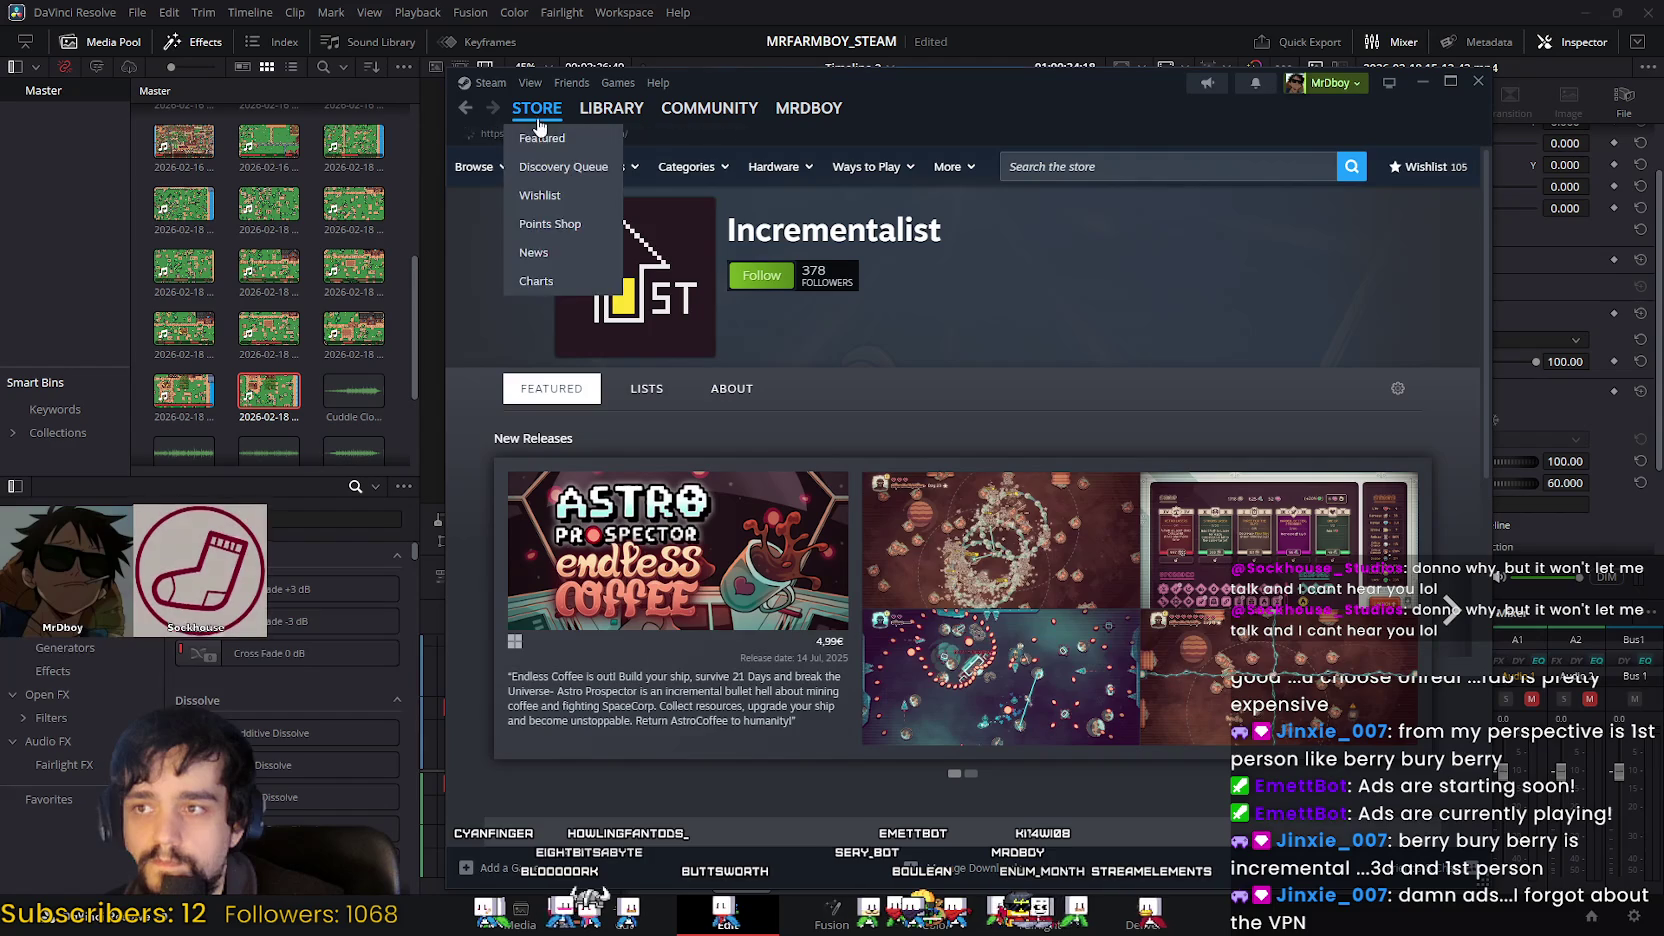
{"action": "left_click", "coordinate": [1021, 167]}
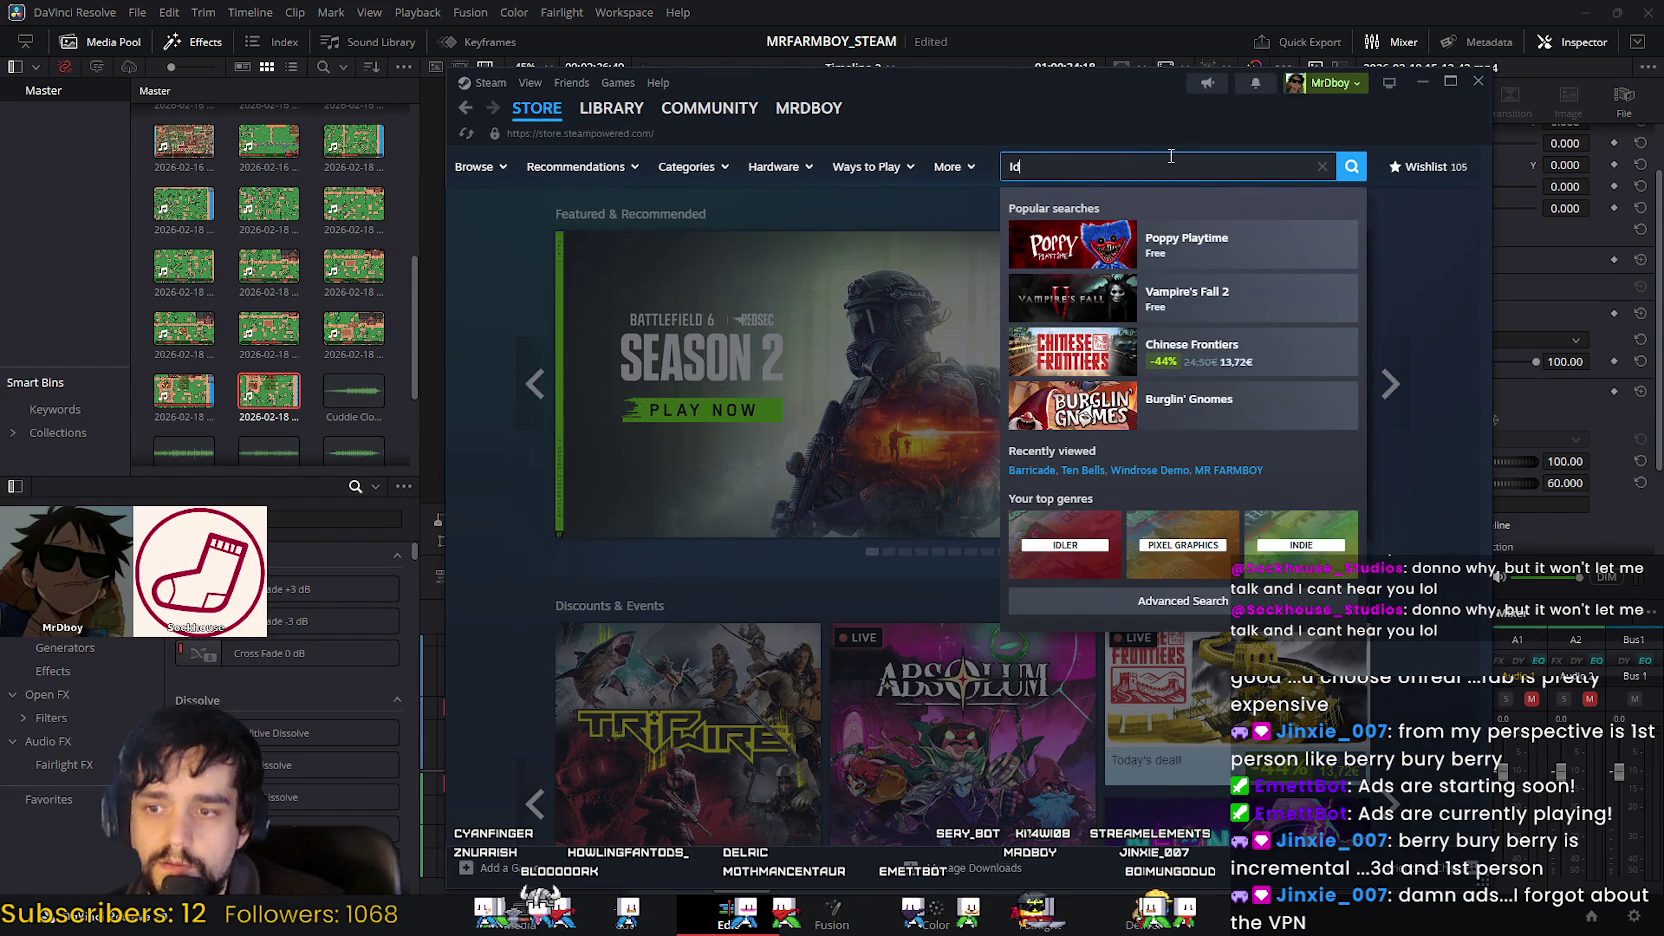
{"action": "type", "text": "le colony"}
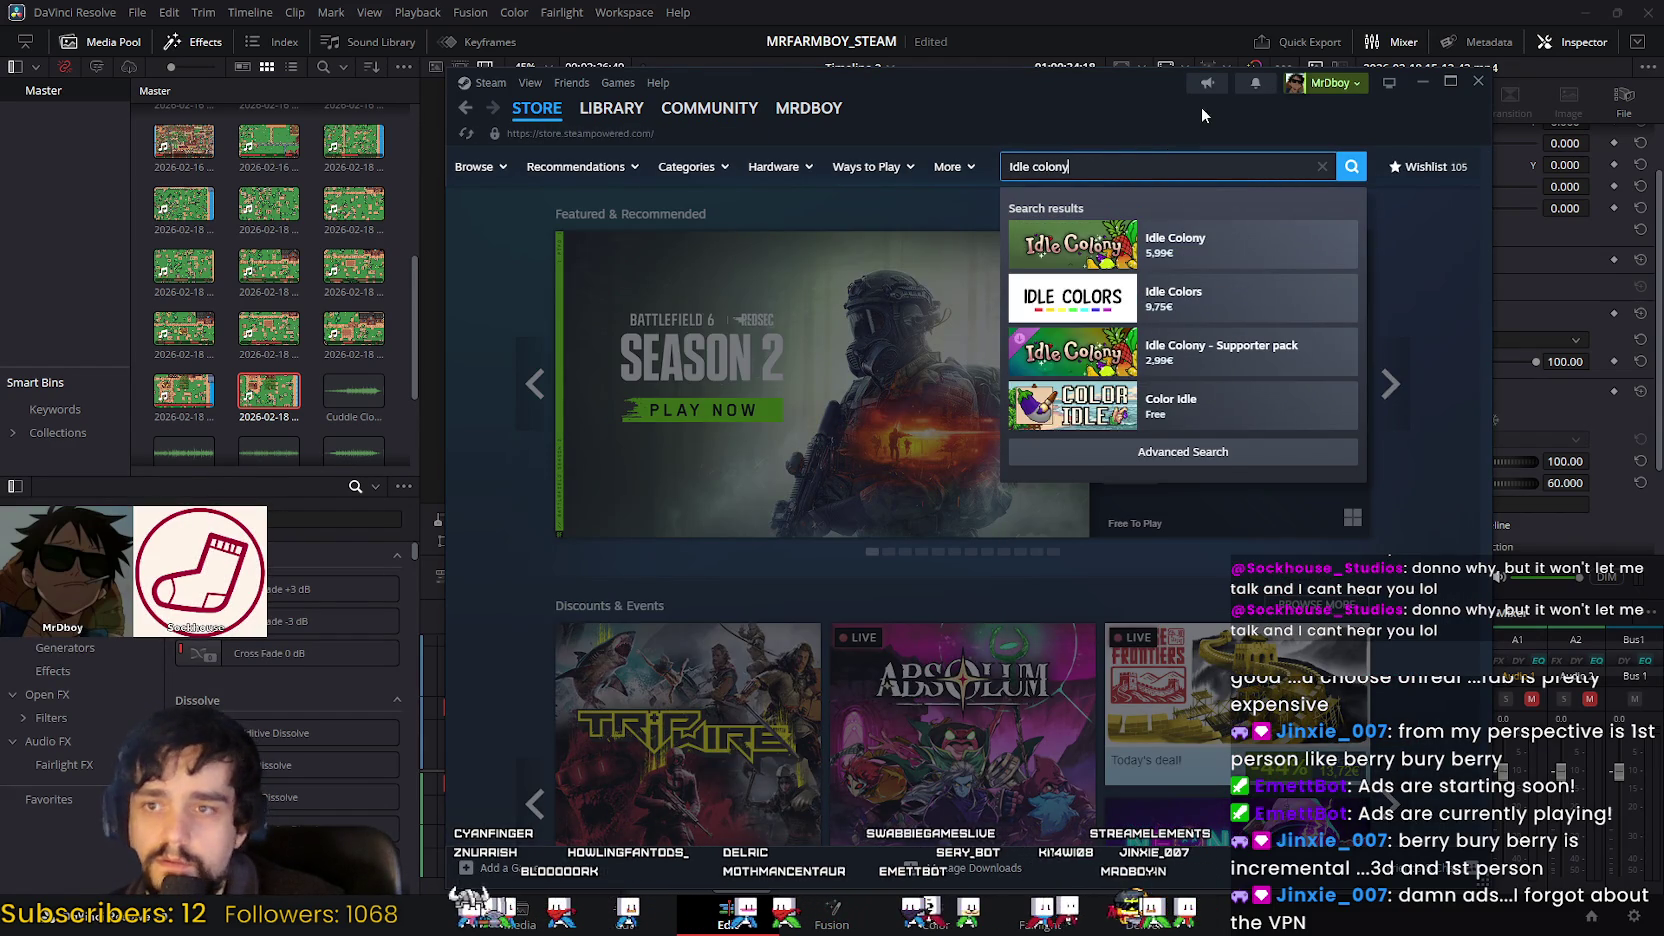
{"action": "left_click", "coordinate": [1200, 245]}
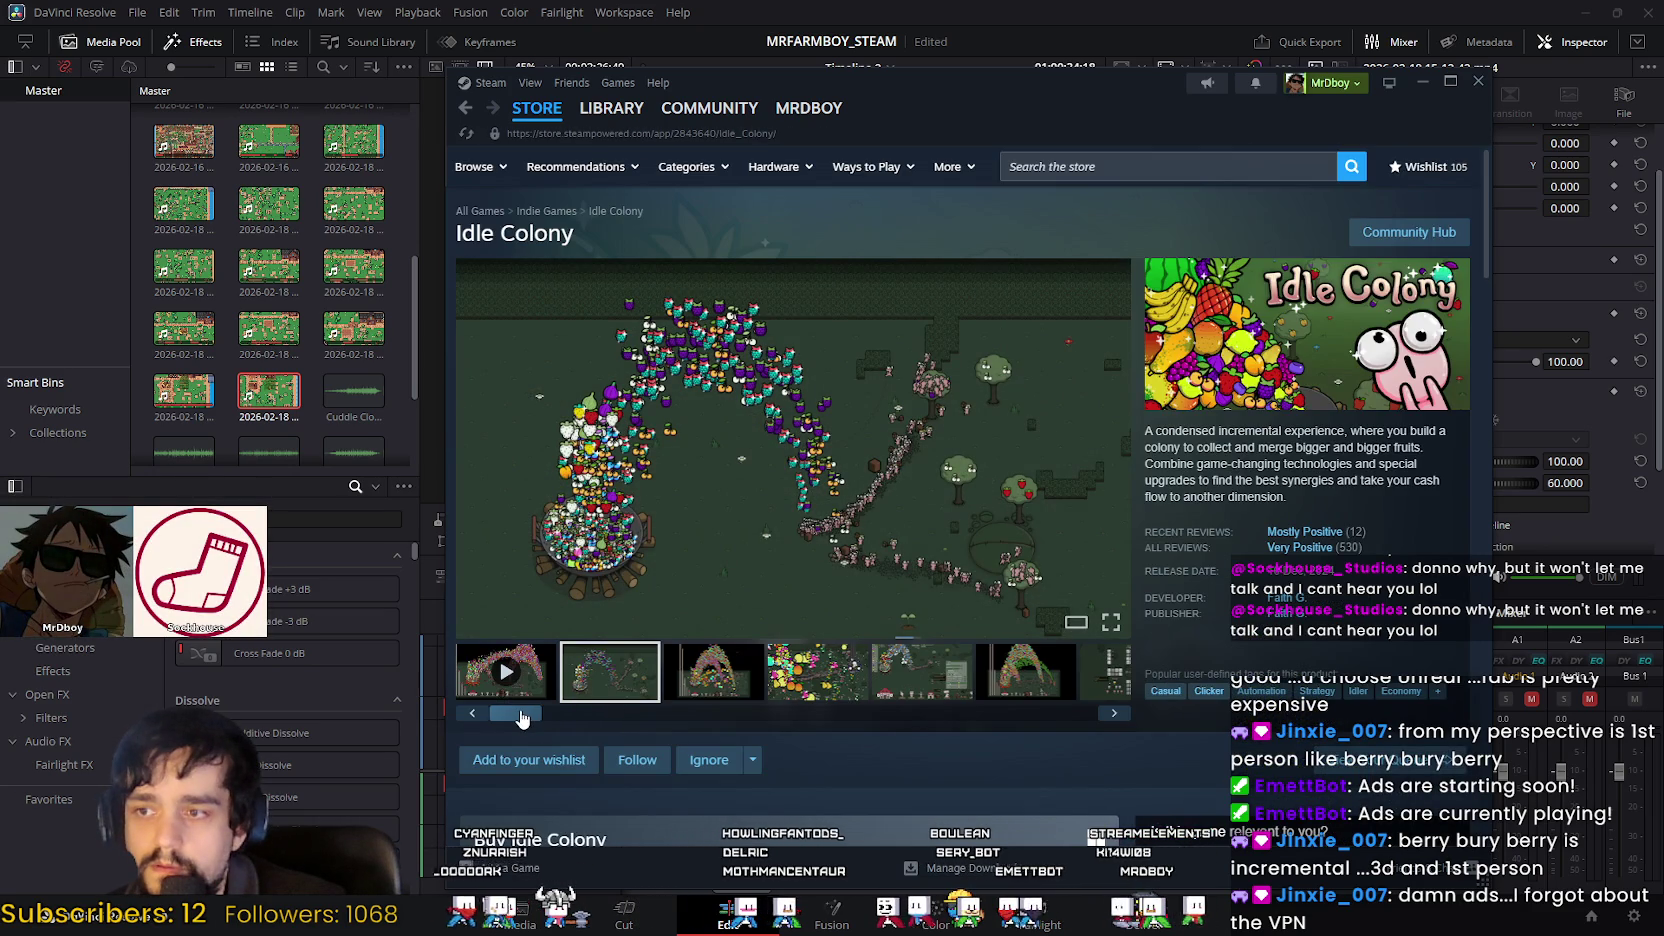
{"action": "left_click_drag", "start_coordinate": [524, 713], "coordinate": [606, 713]}
{"action": "left_click", "coordinate": [715, 672]}
{"action": "left_click", "coordinate": [800, 672]}
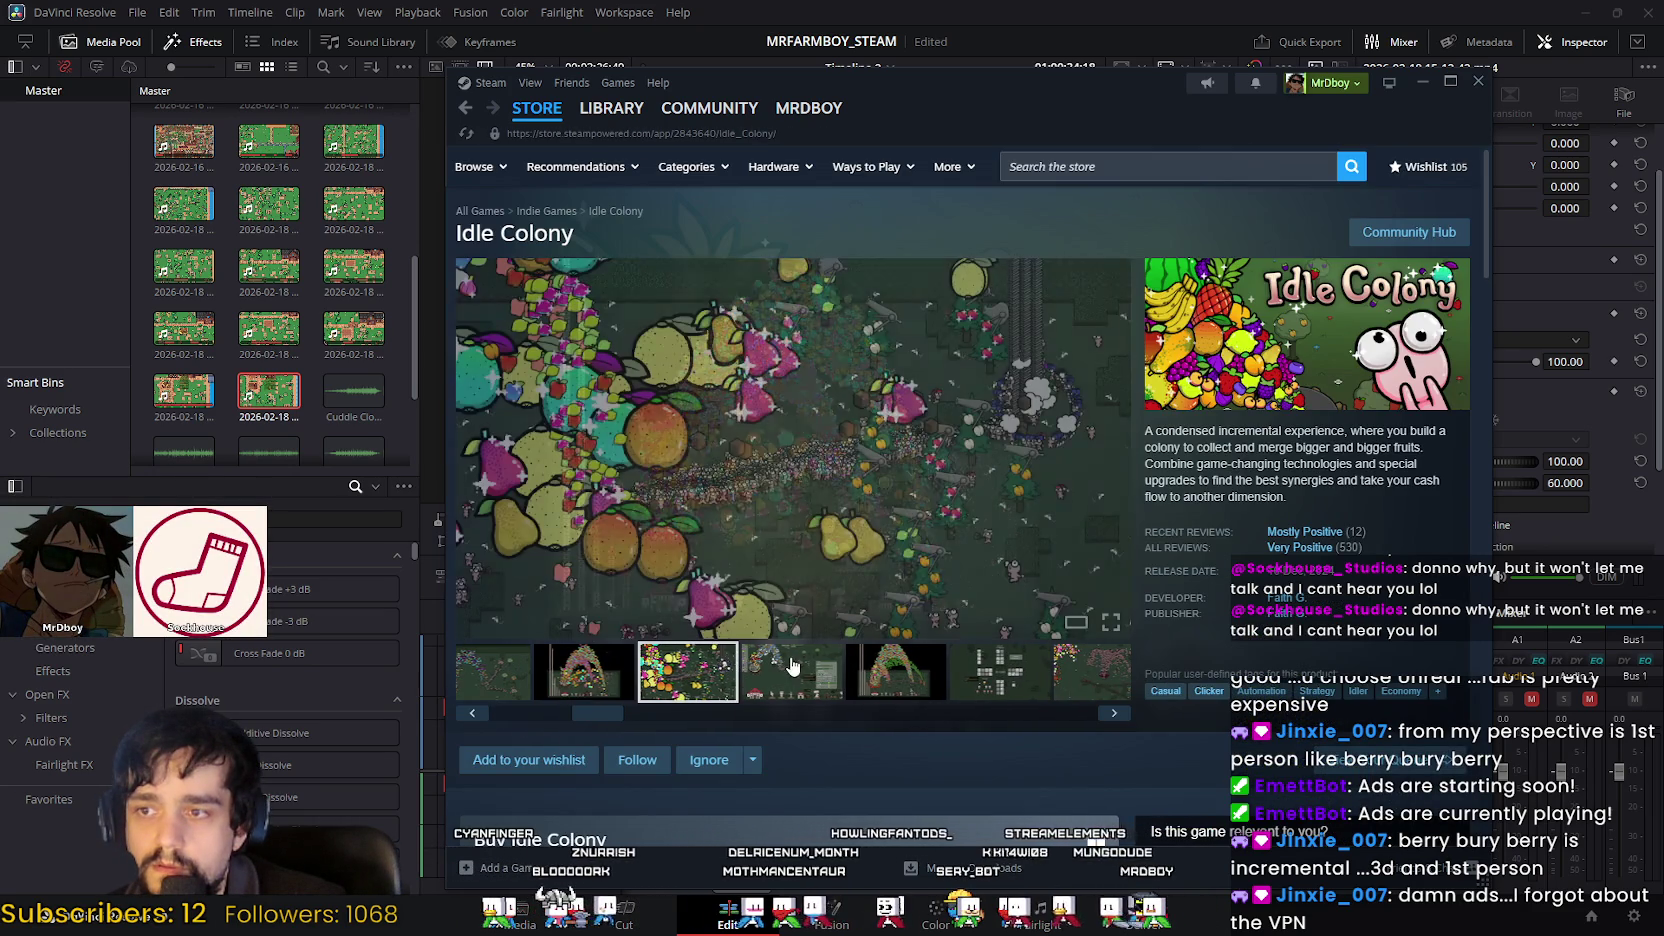
{"action": "left_click", "coordinate": [904, 668]}
{"action": "left_click", "coordinate": [991, 672]}
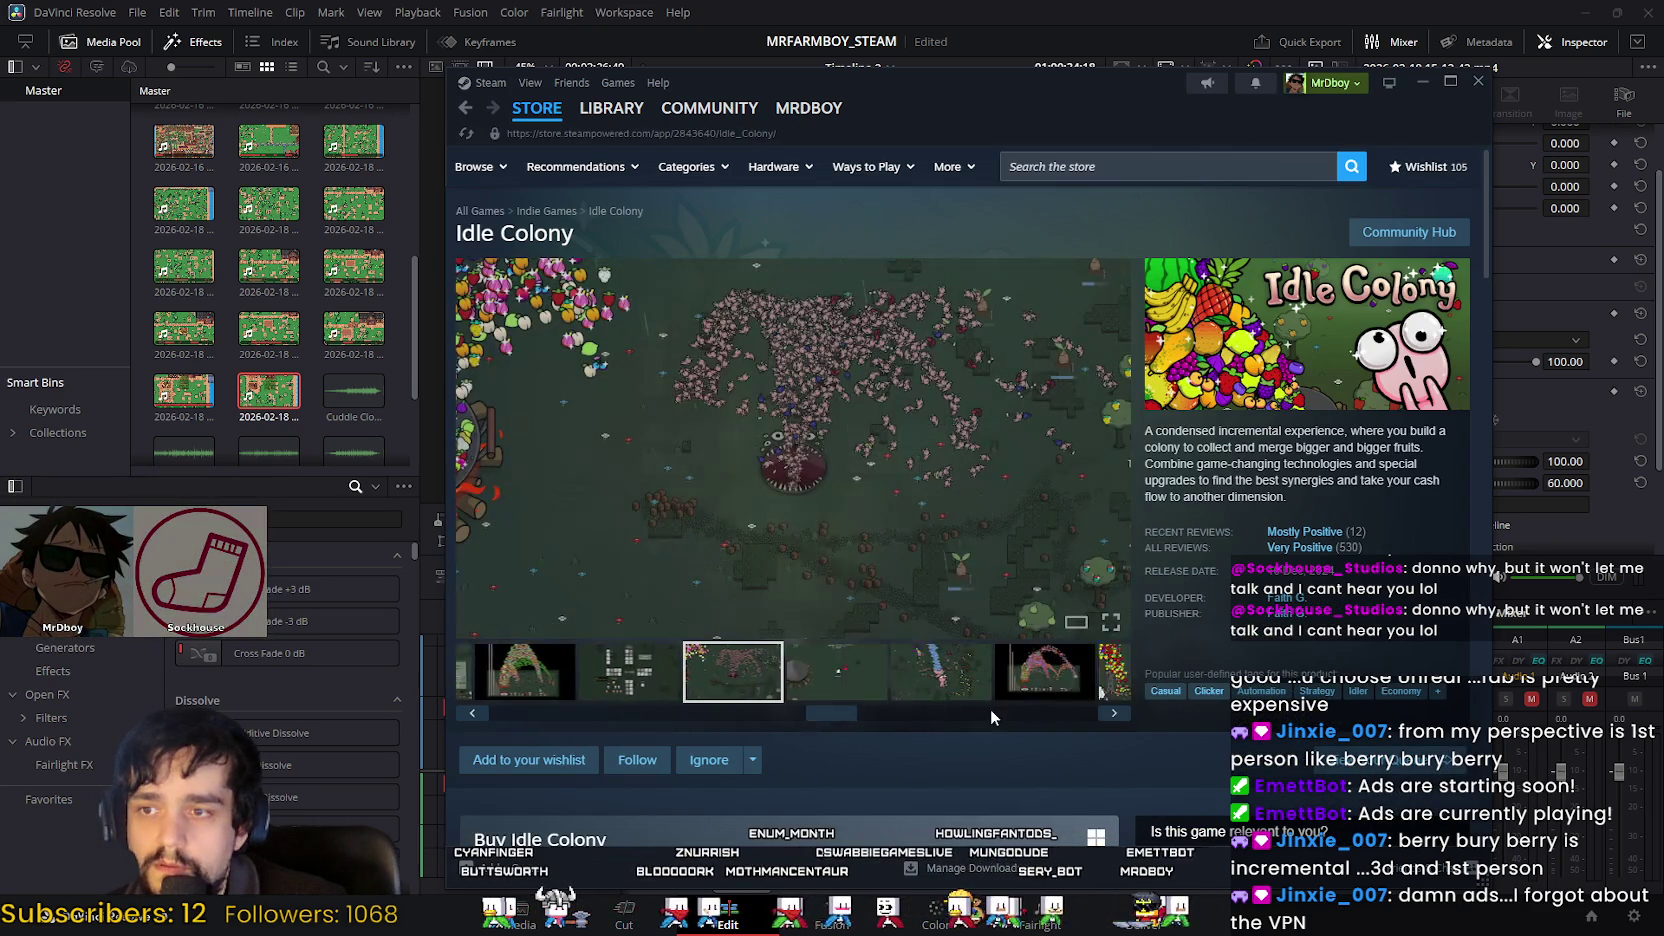
{"action": "left_click", "coordinate": [950, 678]}
{"action": "left_click", "coordinate": [1000, 672]}
{"action": "left_click", "coordinate": [976, 672]}
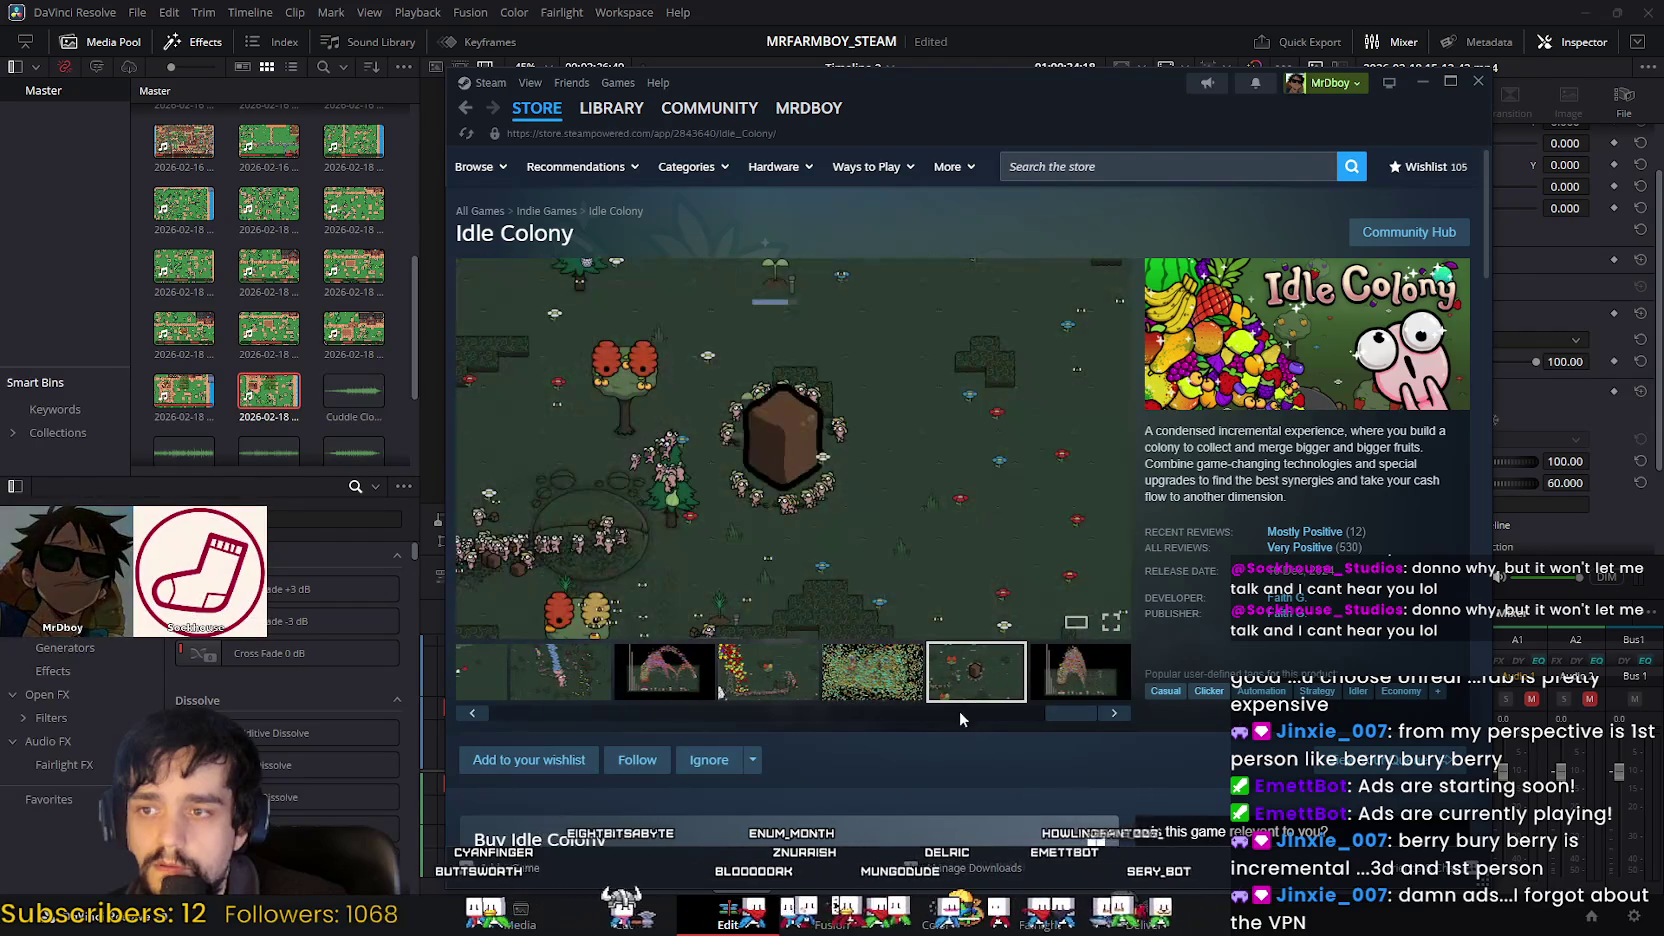
{"action": "left_click", "coordinate": [1062, 683]}
{"action": "left_click_drag", "start_coordinate": [1065, 716], "coordinate": [474, 714]}
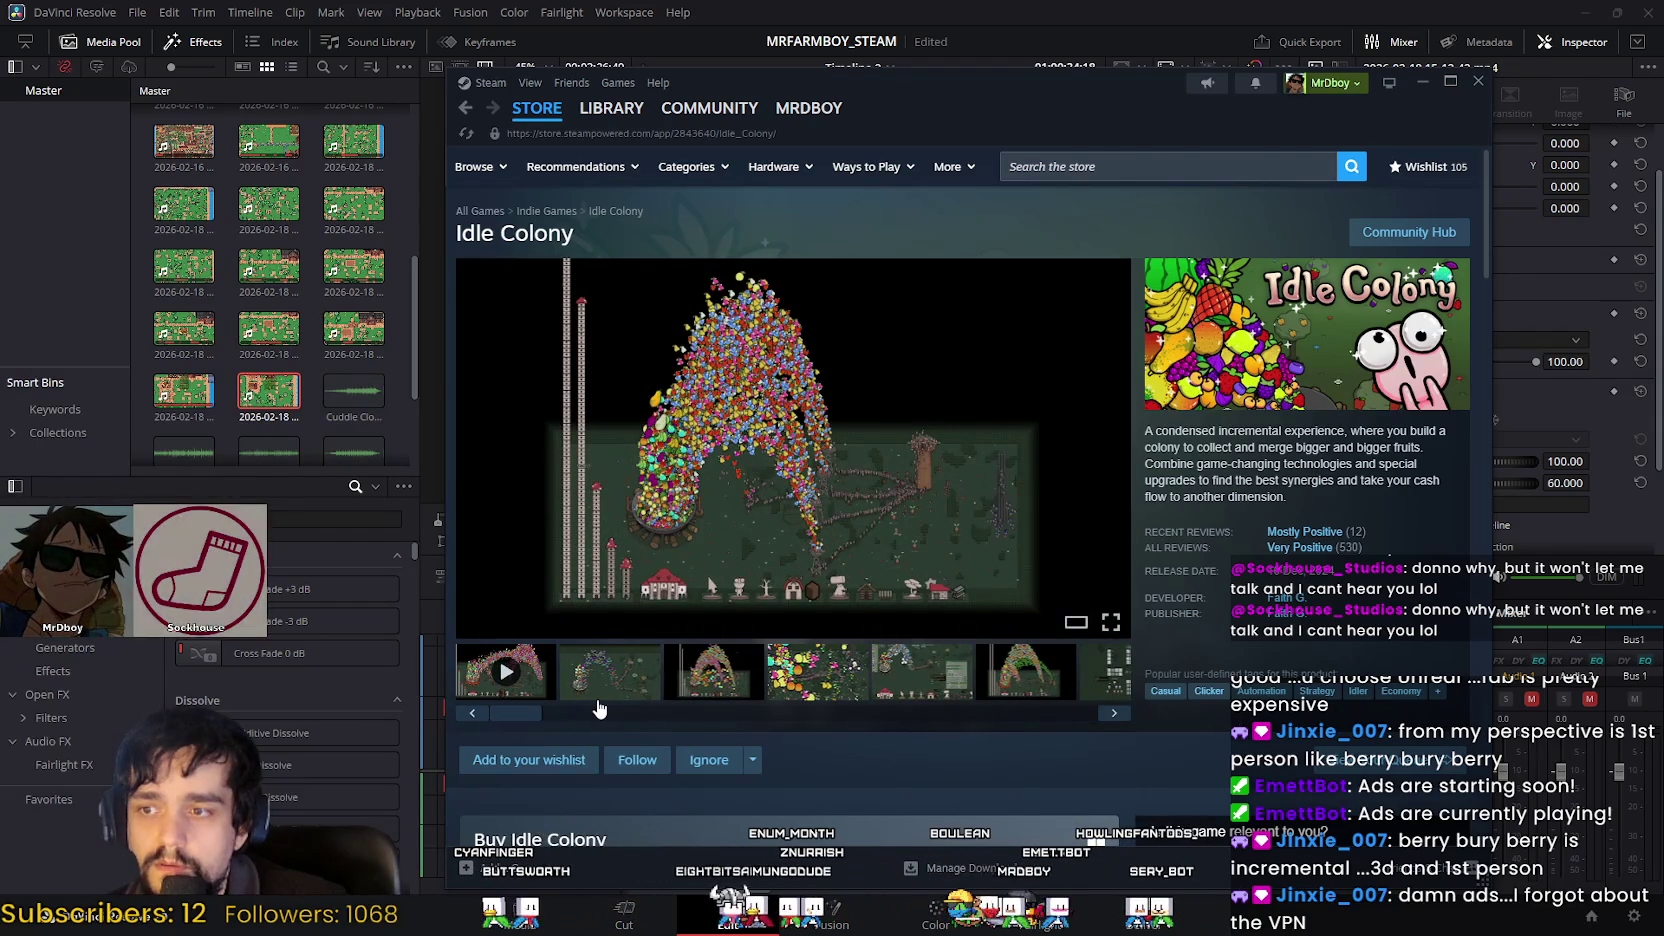
{"action": "left_click", "coordinate": [602, 680]}
{"action": "mouse_move", "coordinate": [536, 108]}
{"action": "left_click", "coordinate": [537, 108]}
{"action": "left_click", "coordinate": [1106, 168]}
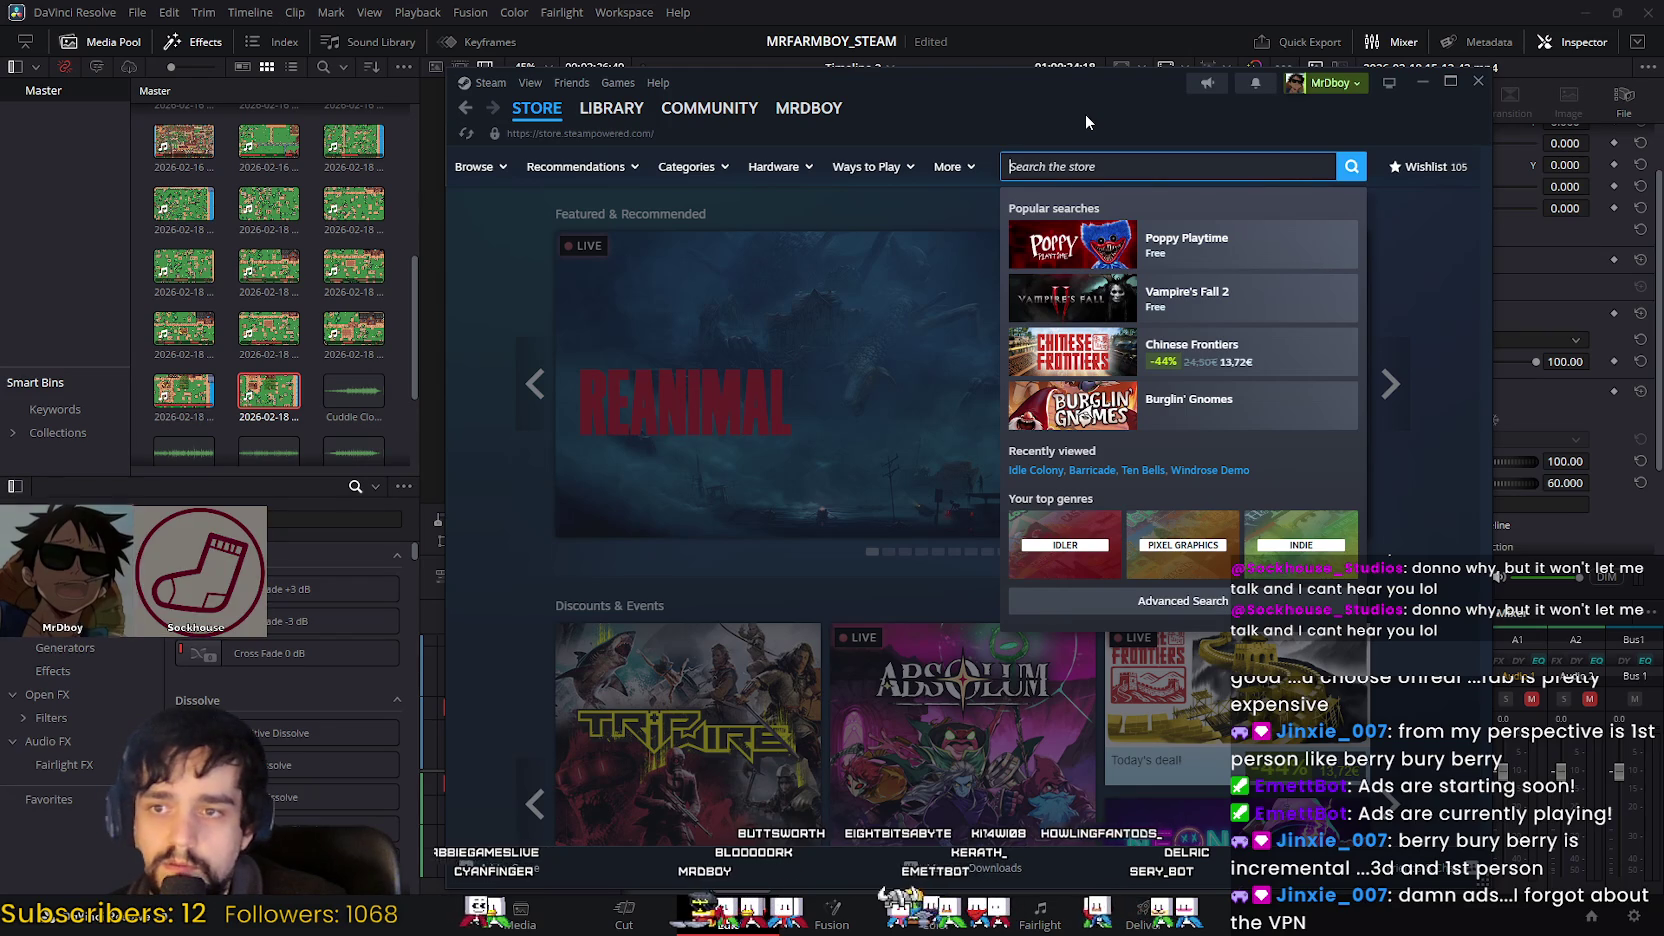
Step: Try an 'Idle' store search, clear it, and search 'shell' instead
{"action": "type", "text": "i"}
{"action": "key", "text": "BackSpace"}
{"action": "type", "text": "Idle"}
{"action": "key", "text": "BackSpace"}
{"action": "key", "text": "BackSpace"}
{"action": "key", "text": "BackSpace"}
{"action": "key", "text": "BackSpace"}
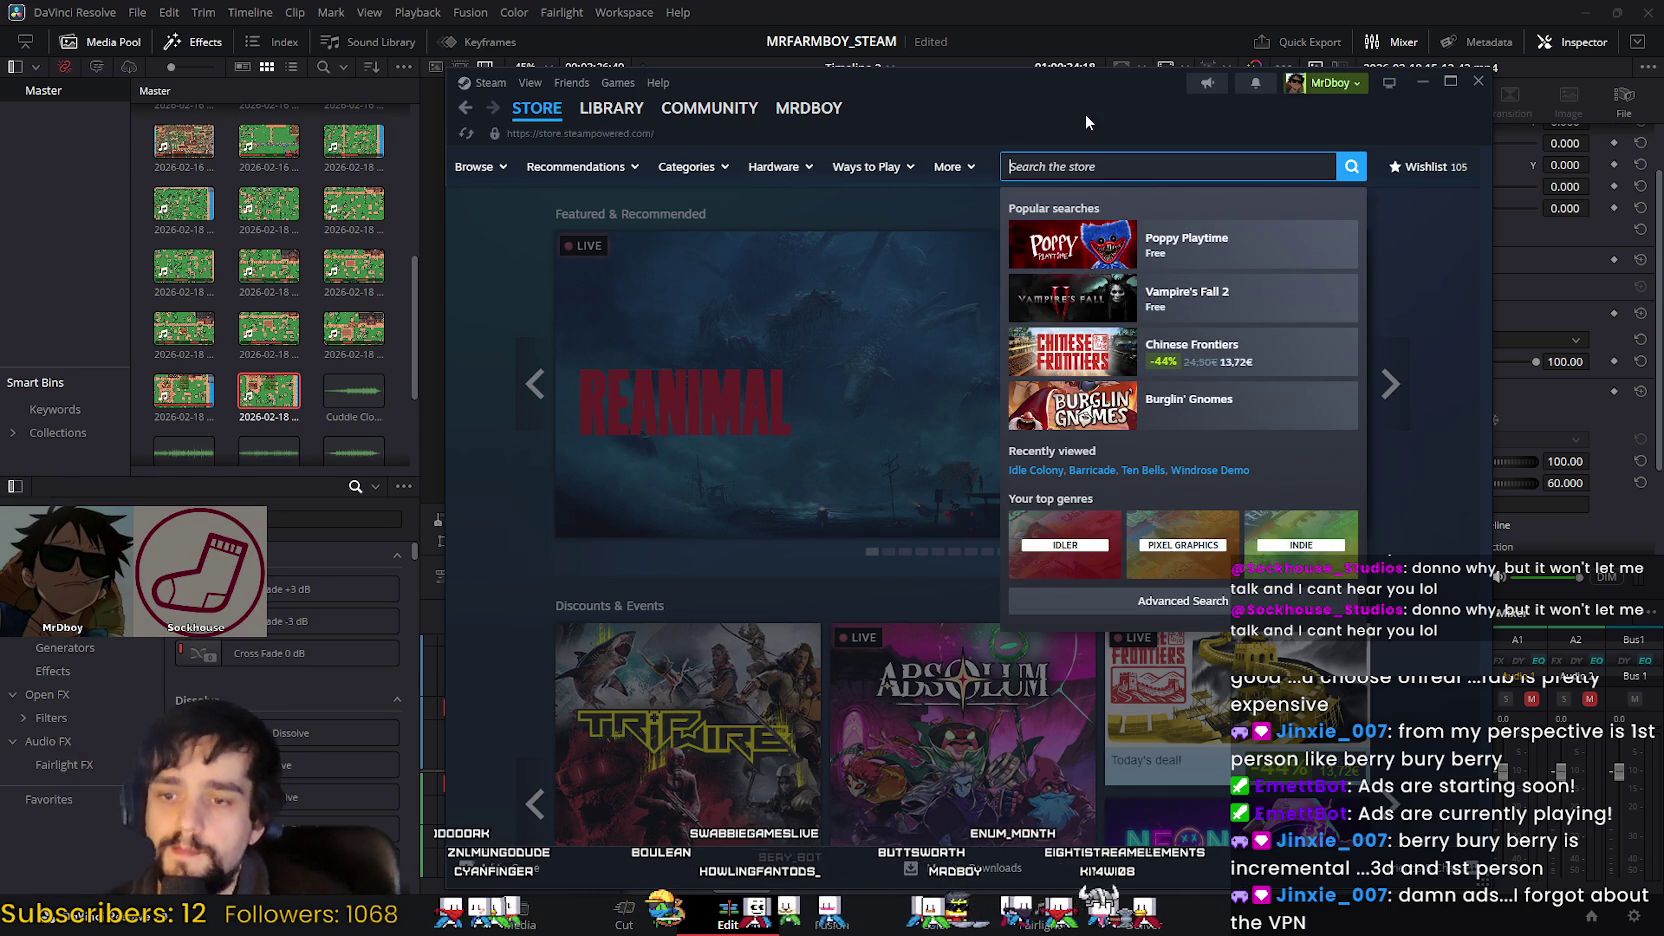
{"action": "type", "text": "a"}
{"action": "key", "text": "BackSpace"}
{"action": "type", "text": "a"}
{"action": "key", "text": "BackSpace"}
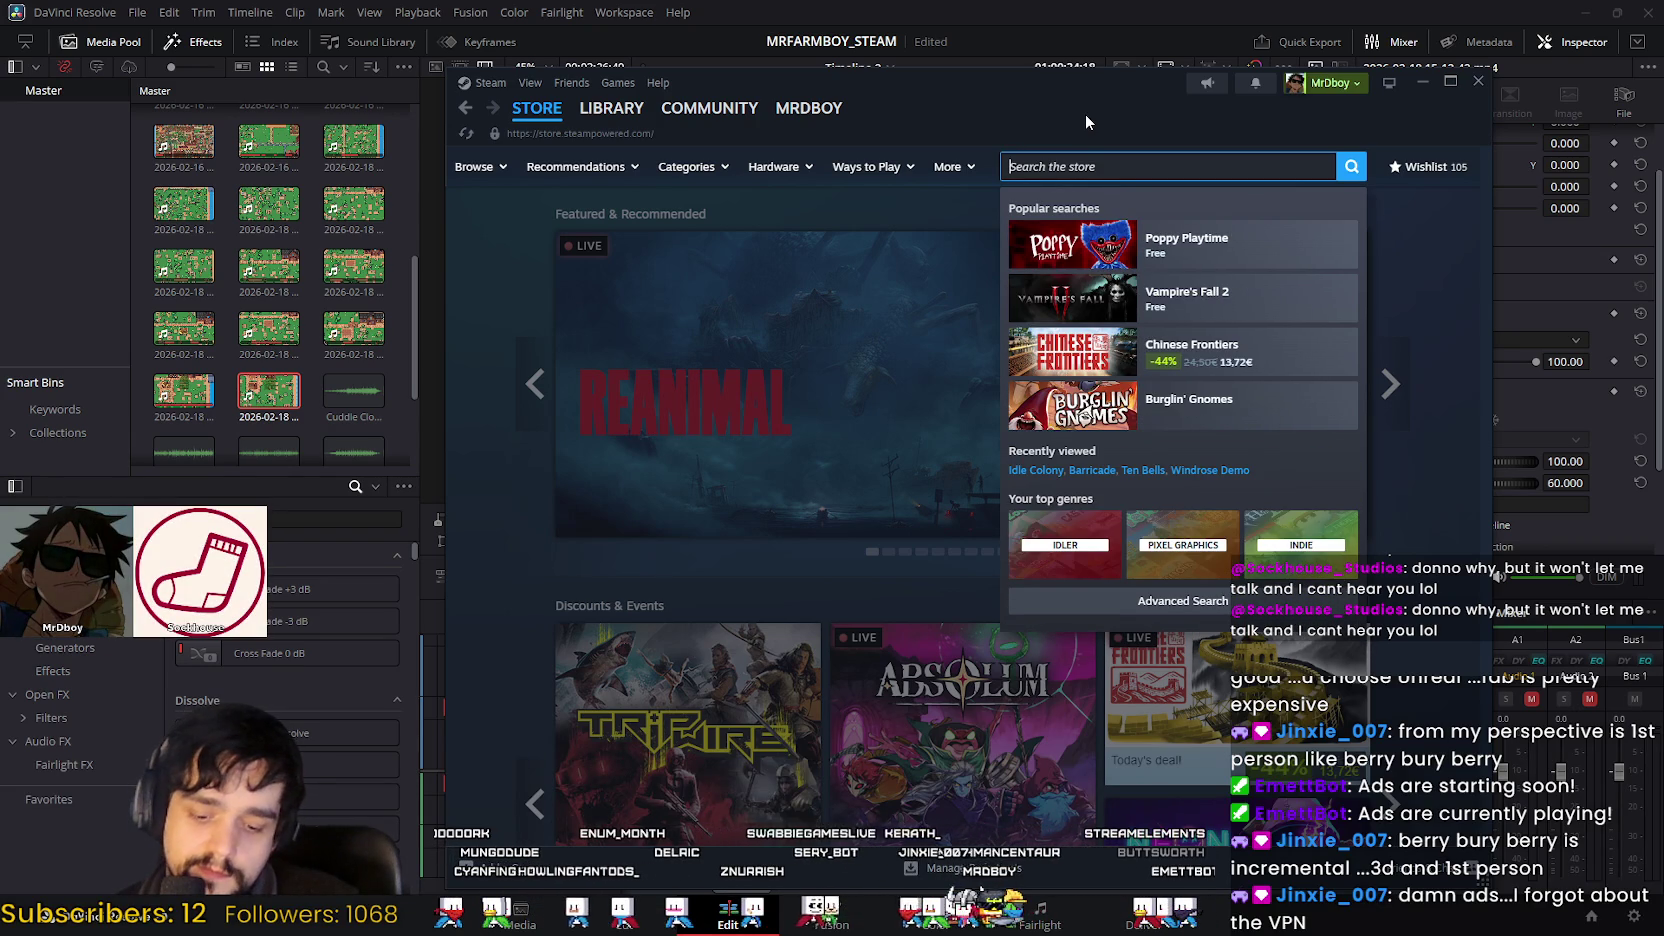
{"action": "type", "text": "shel"}
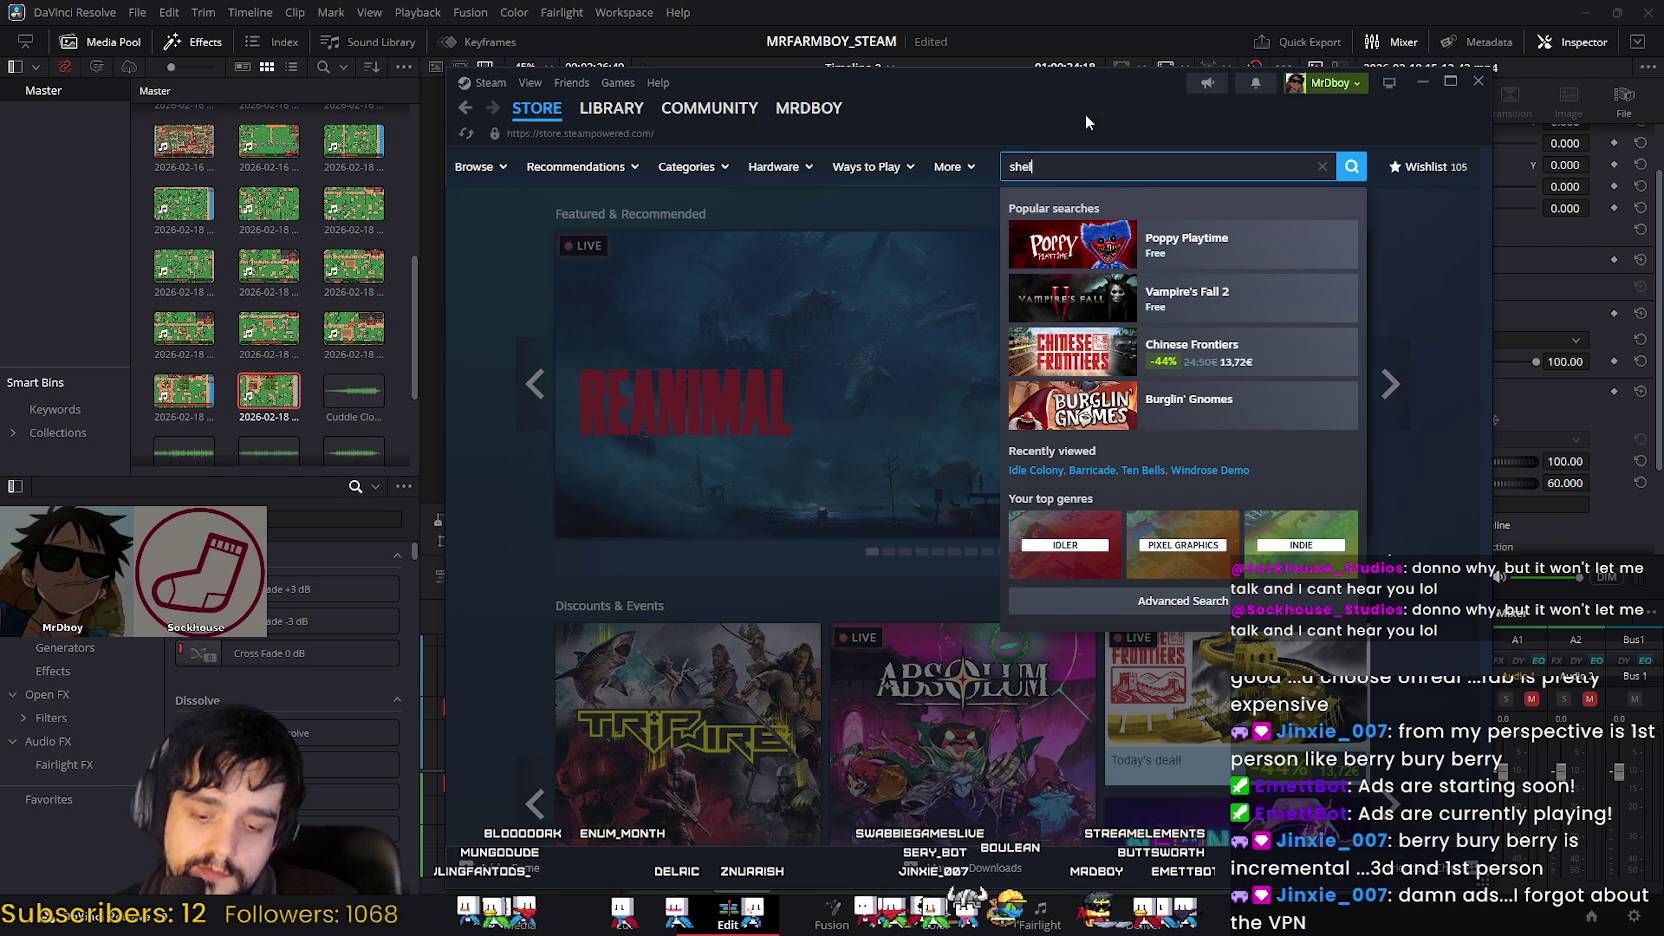
{"action": "type", "text": "l"}
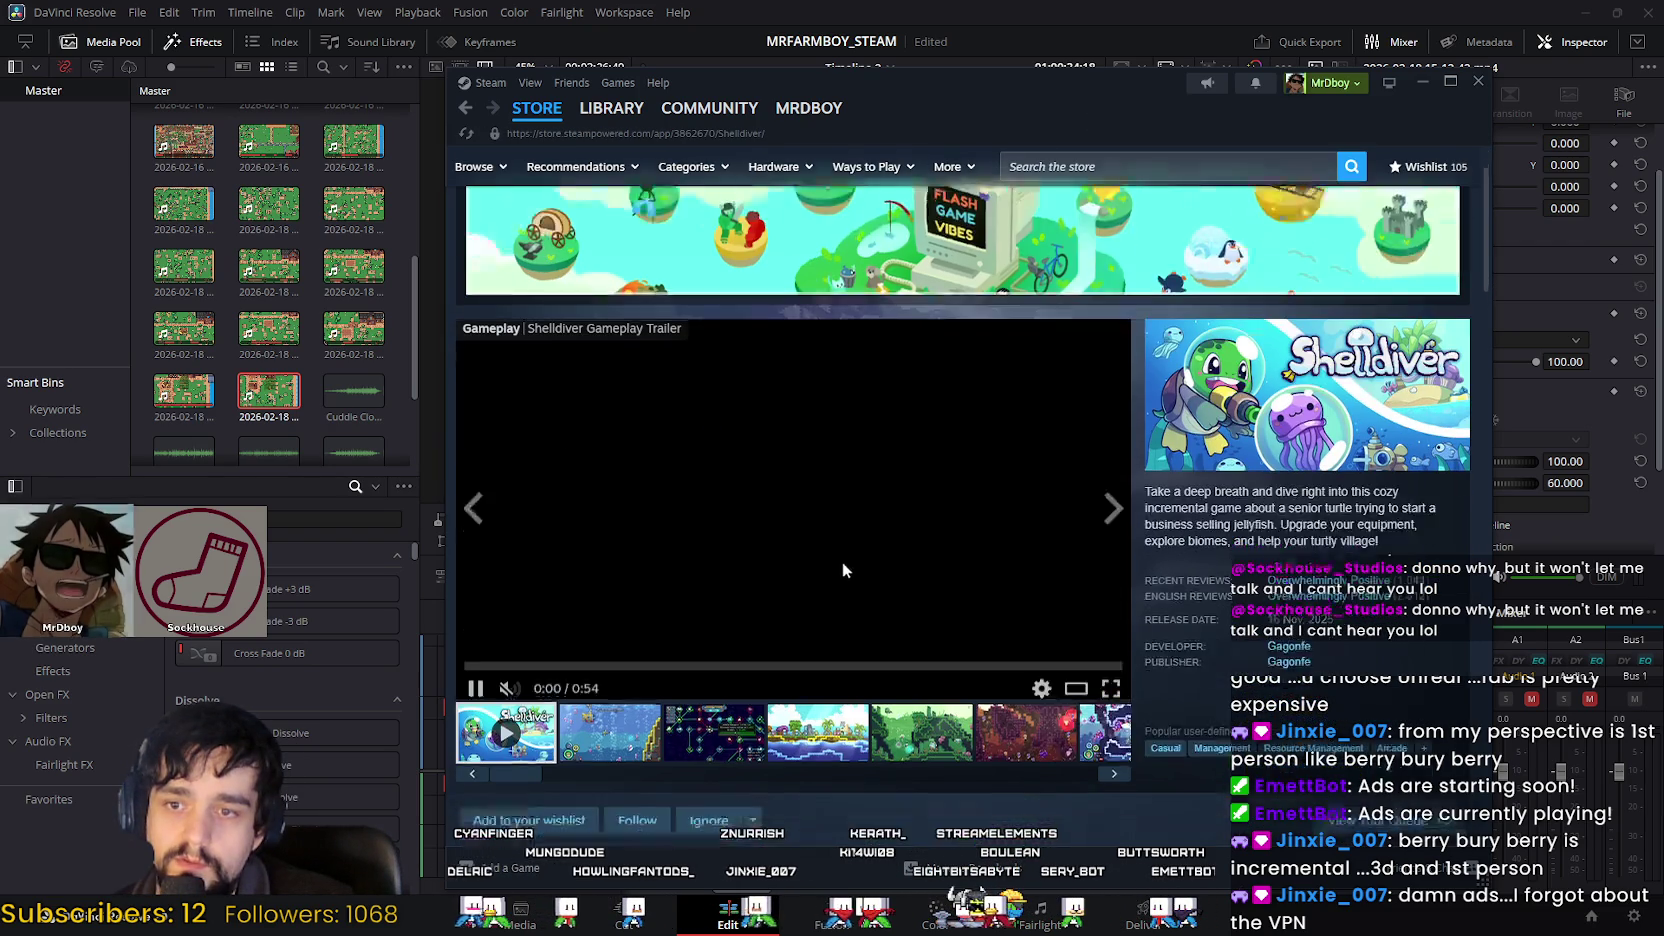
Step: Open Shelldiver's screenshots enlarged and advance to the skill-tree image
{"action": "scroll", "coordinate": [843, 556], "scroll_direction": "down", "scroll_amount": 1}
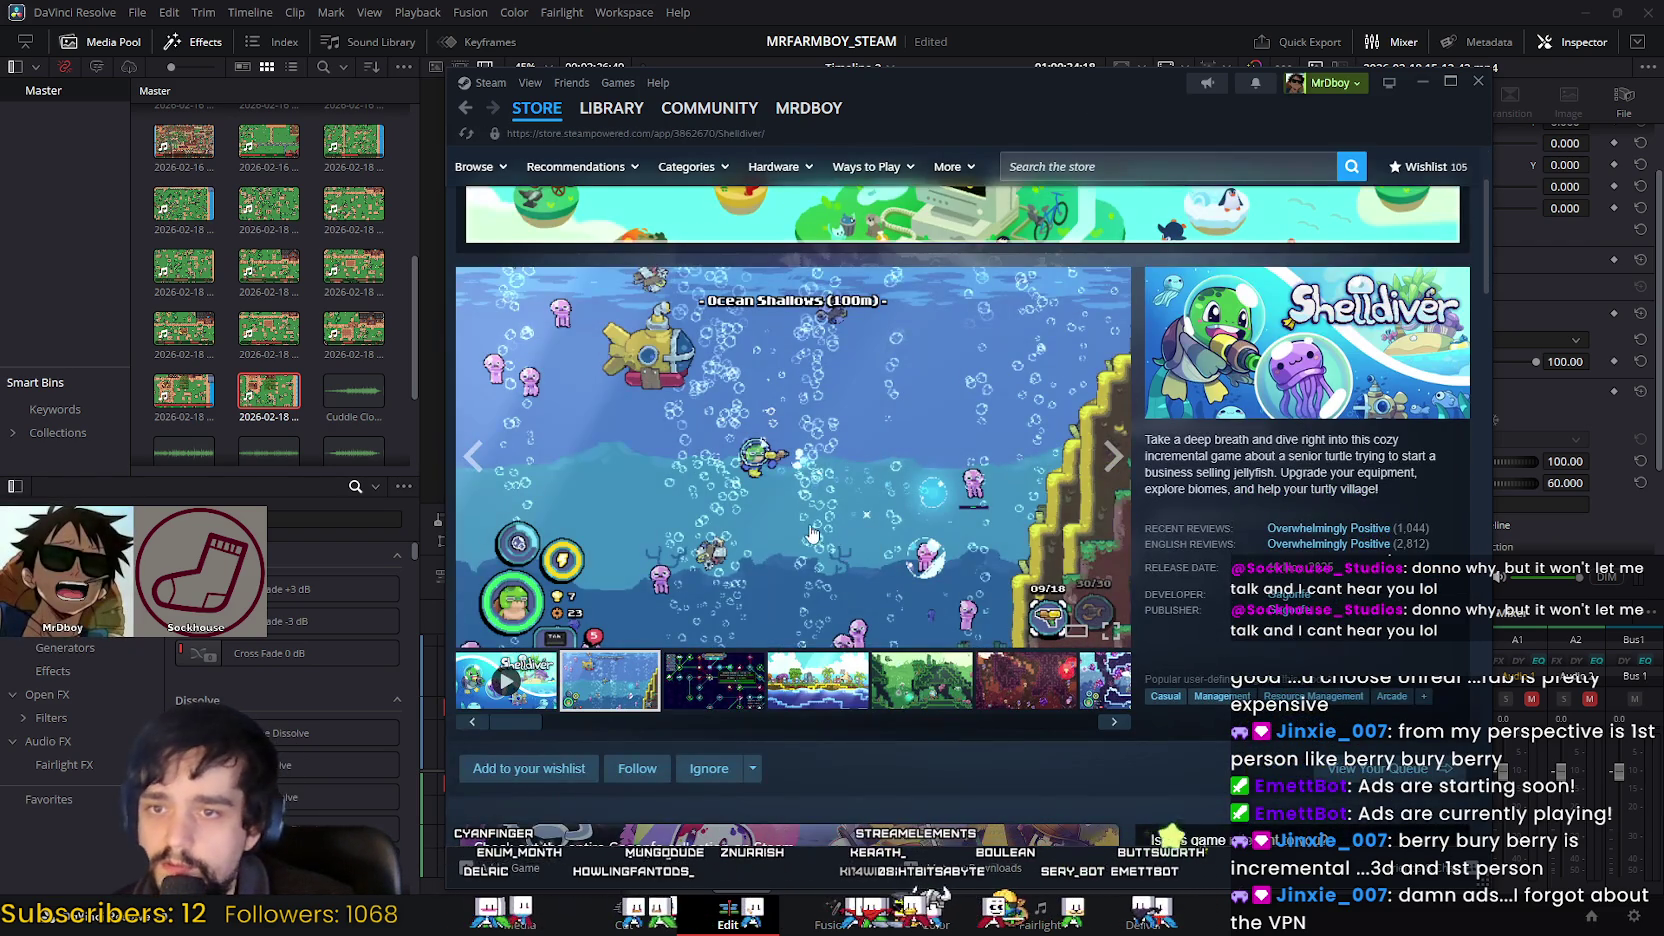
{"action": "scroll", "coordinate": [843, 450], "scroll_direction": "up", "scroll_amount": 3}
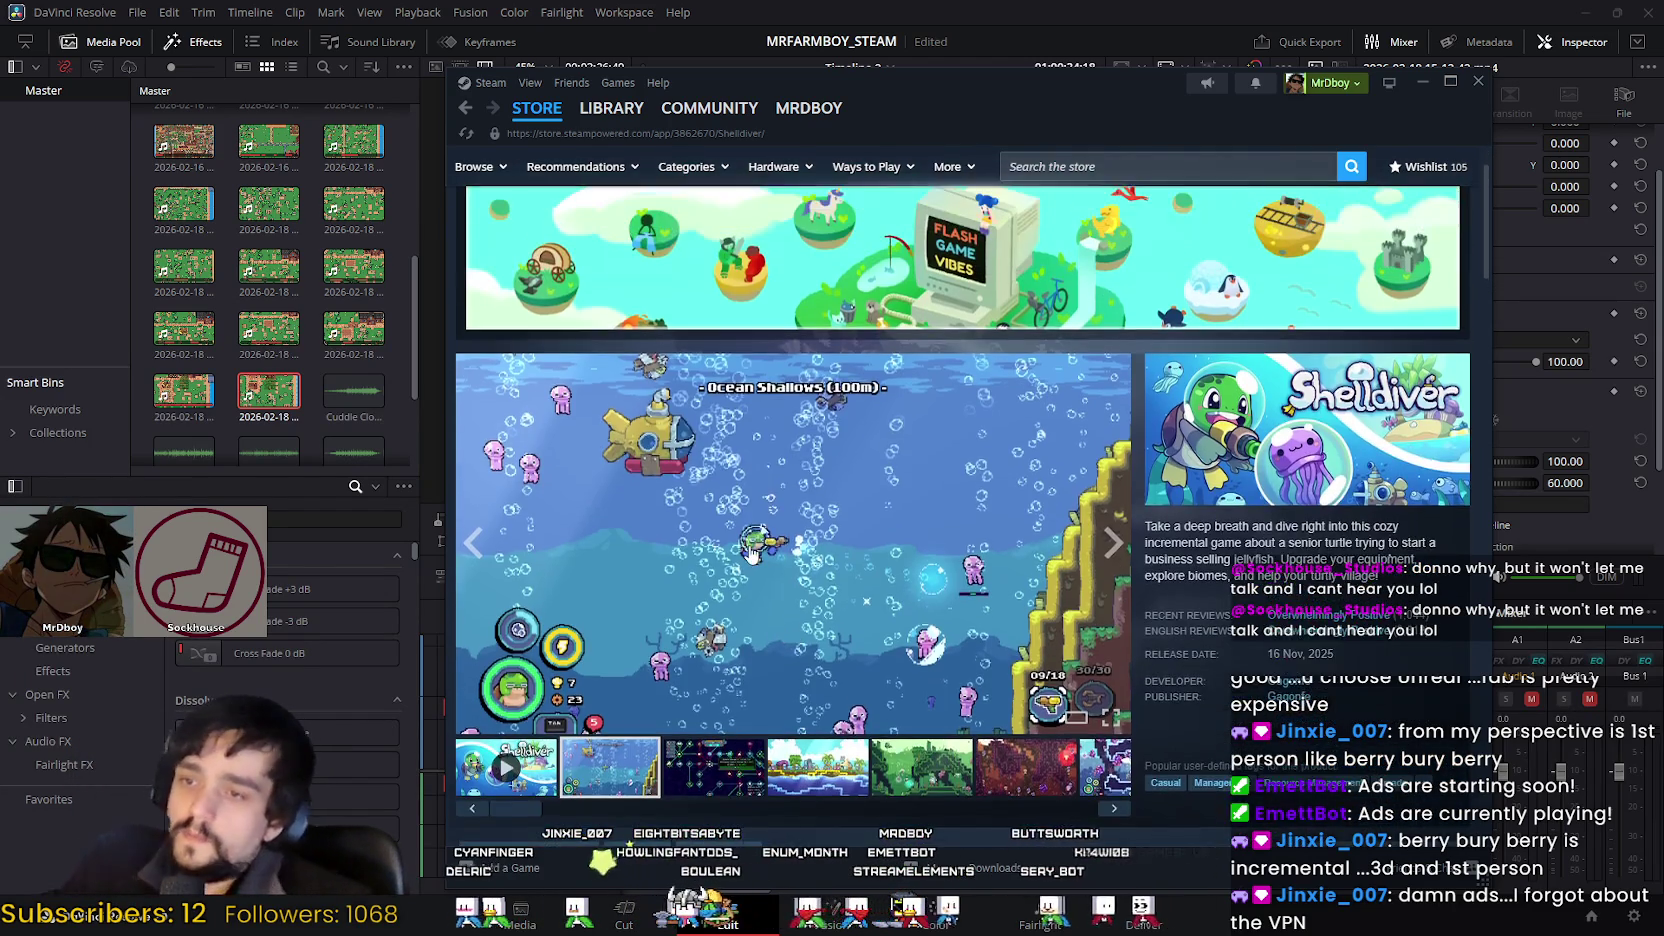
{"action": "left_click", "coordinate": [1124, 484]}
{"action": "left_click", "coordinate": [1440, 512]}
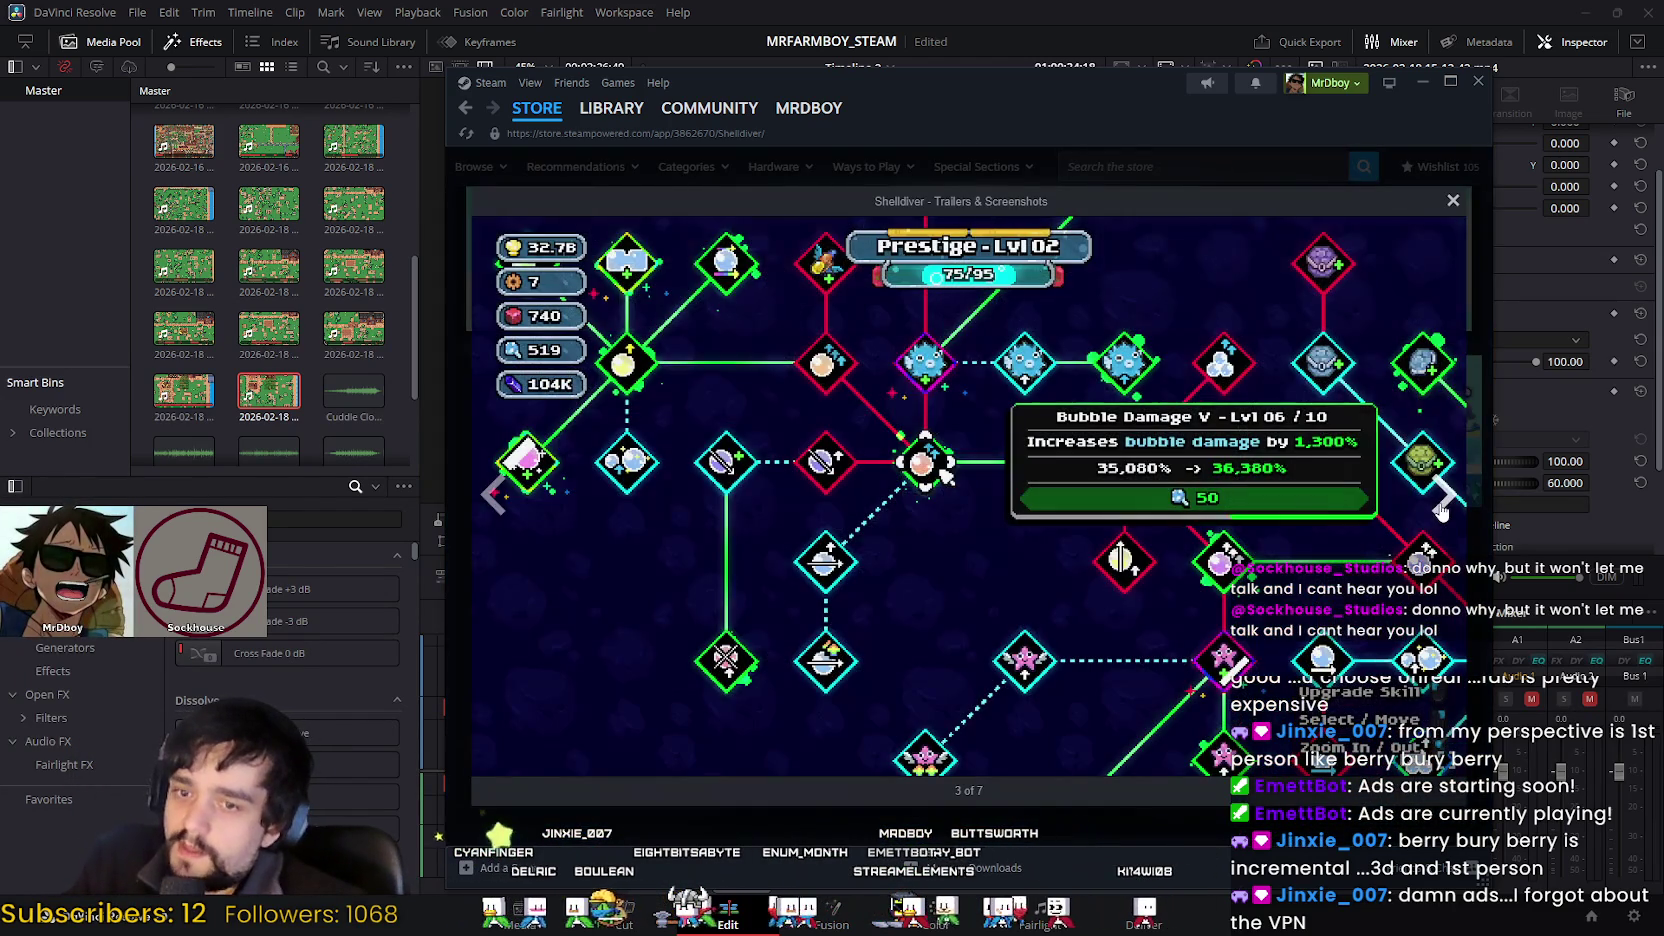
Step: Advance through the remaining Shelldiver screenshots round to the gameplay trailer
{"action": "left_click", "coordinate": [1440, 512]}
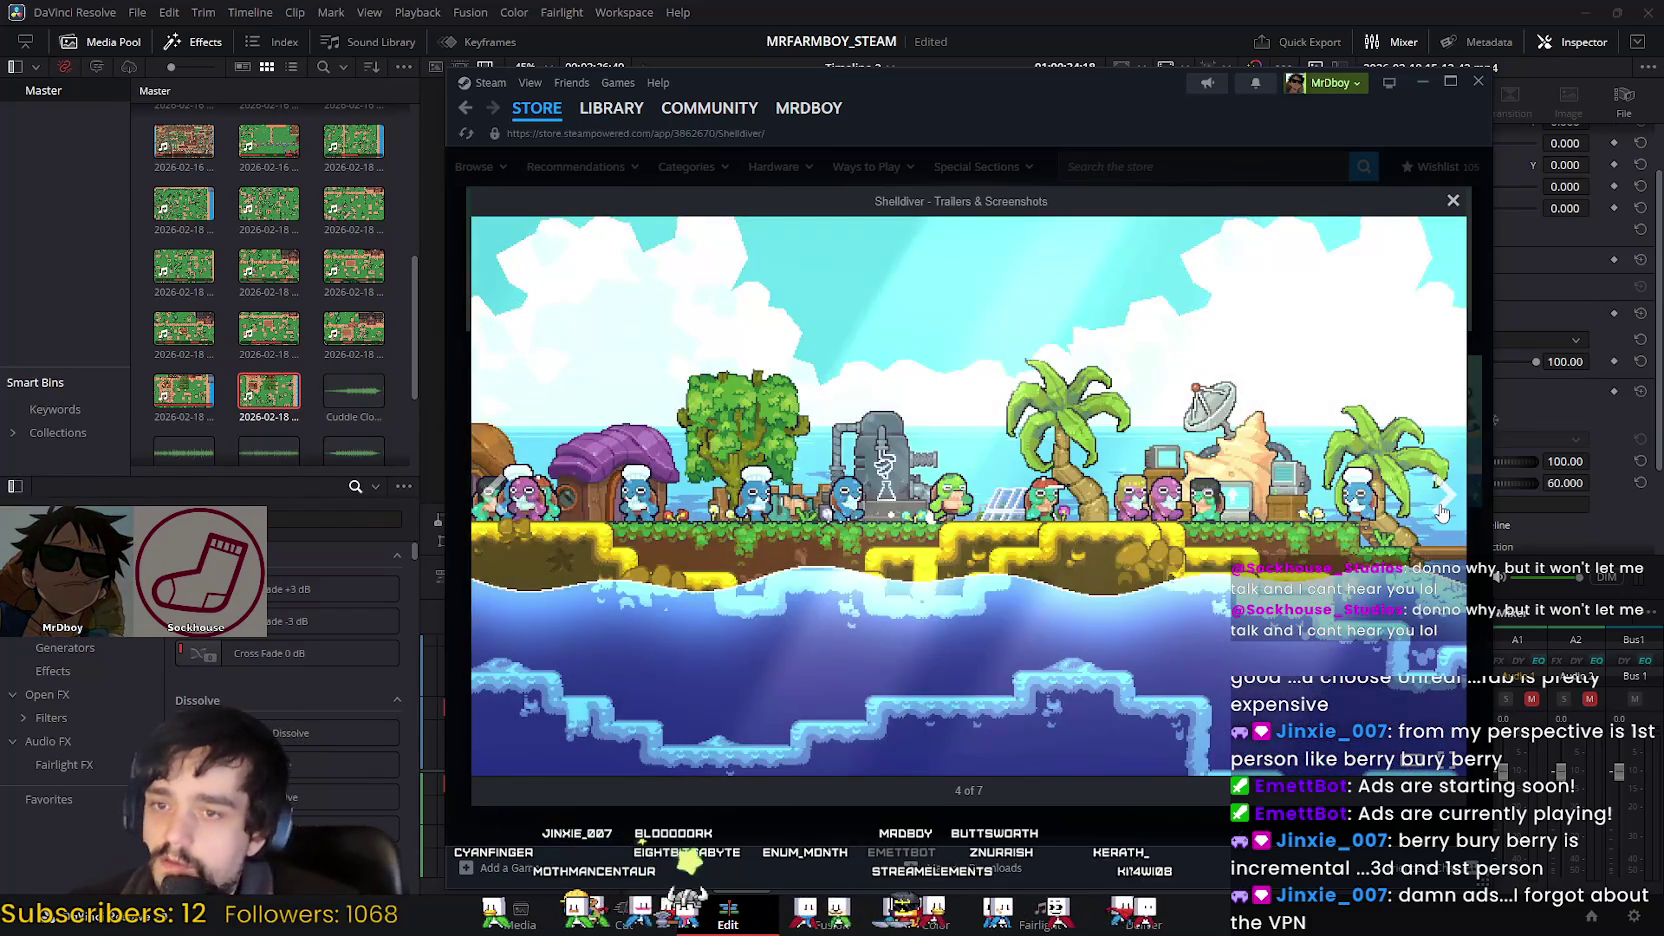
{"action": "left_click", "coordinate": [1440, 512]}
{"action": "left_click", "coordinate": [1440, 512]}
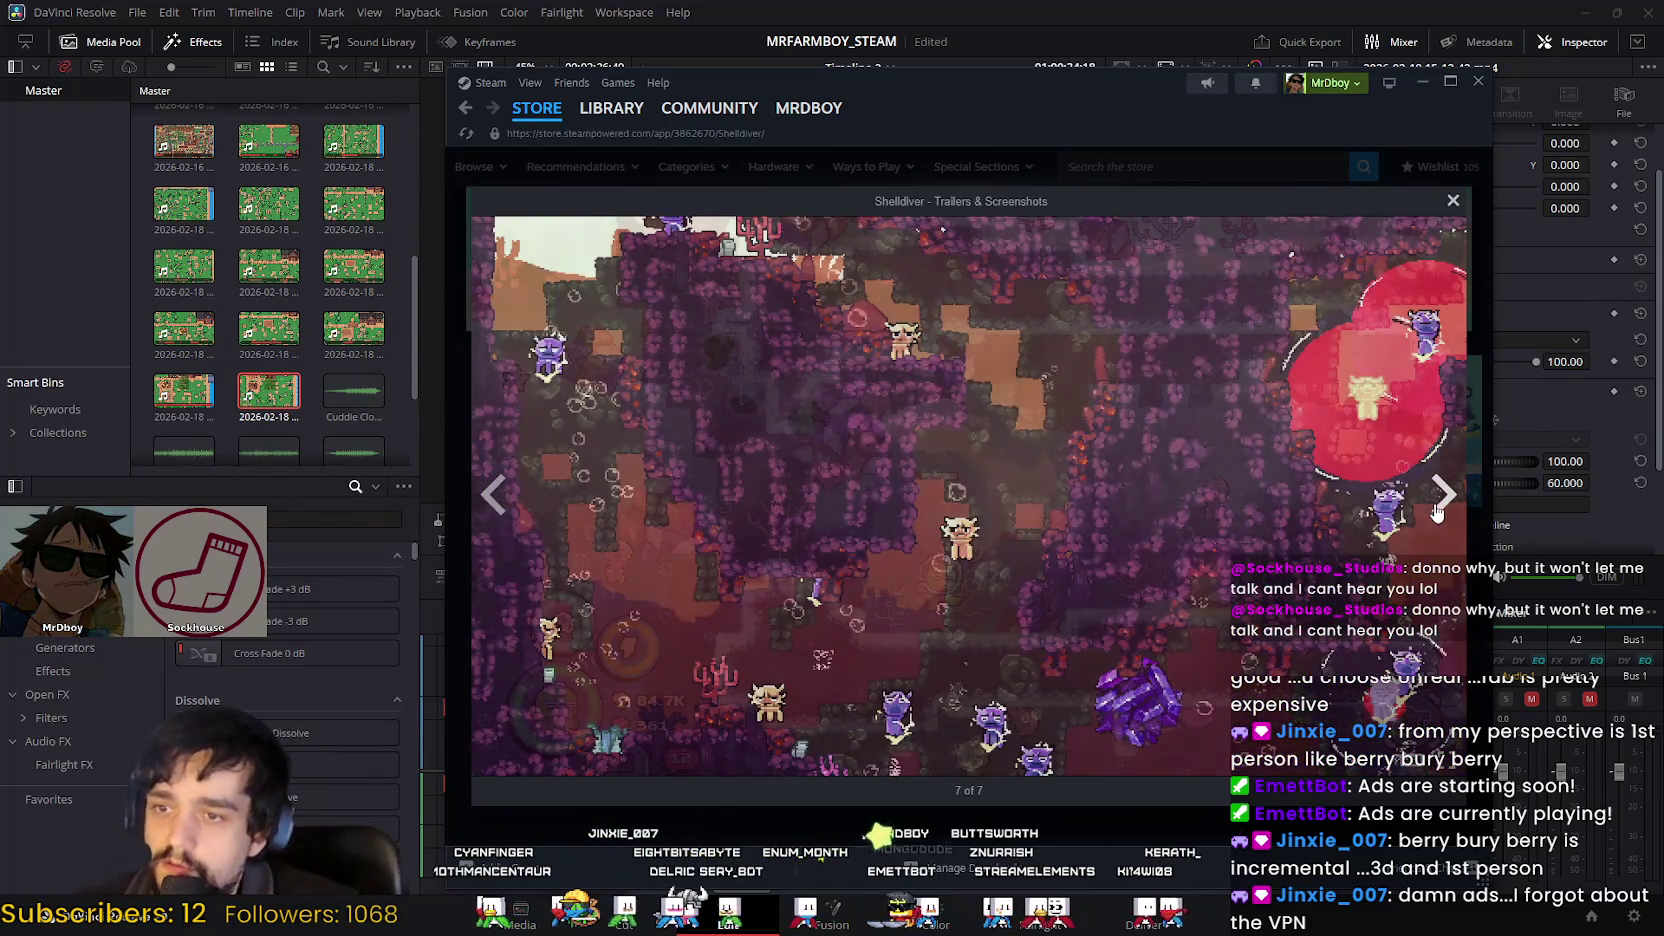
{"action": "left_click", "coordinate": [1440, 512]}
{"action": "left_click", "coordinate": [1440, 512]}
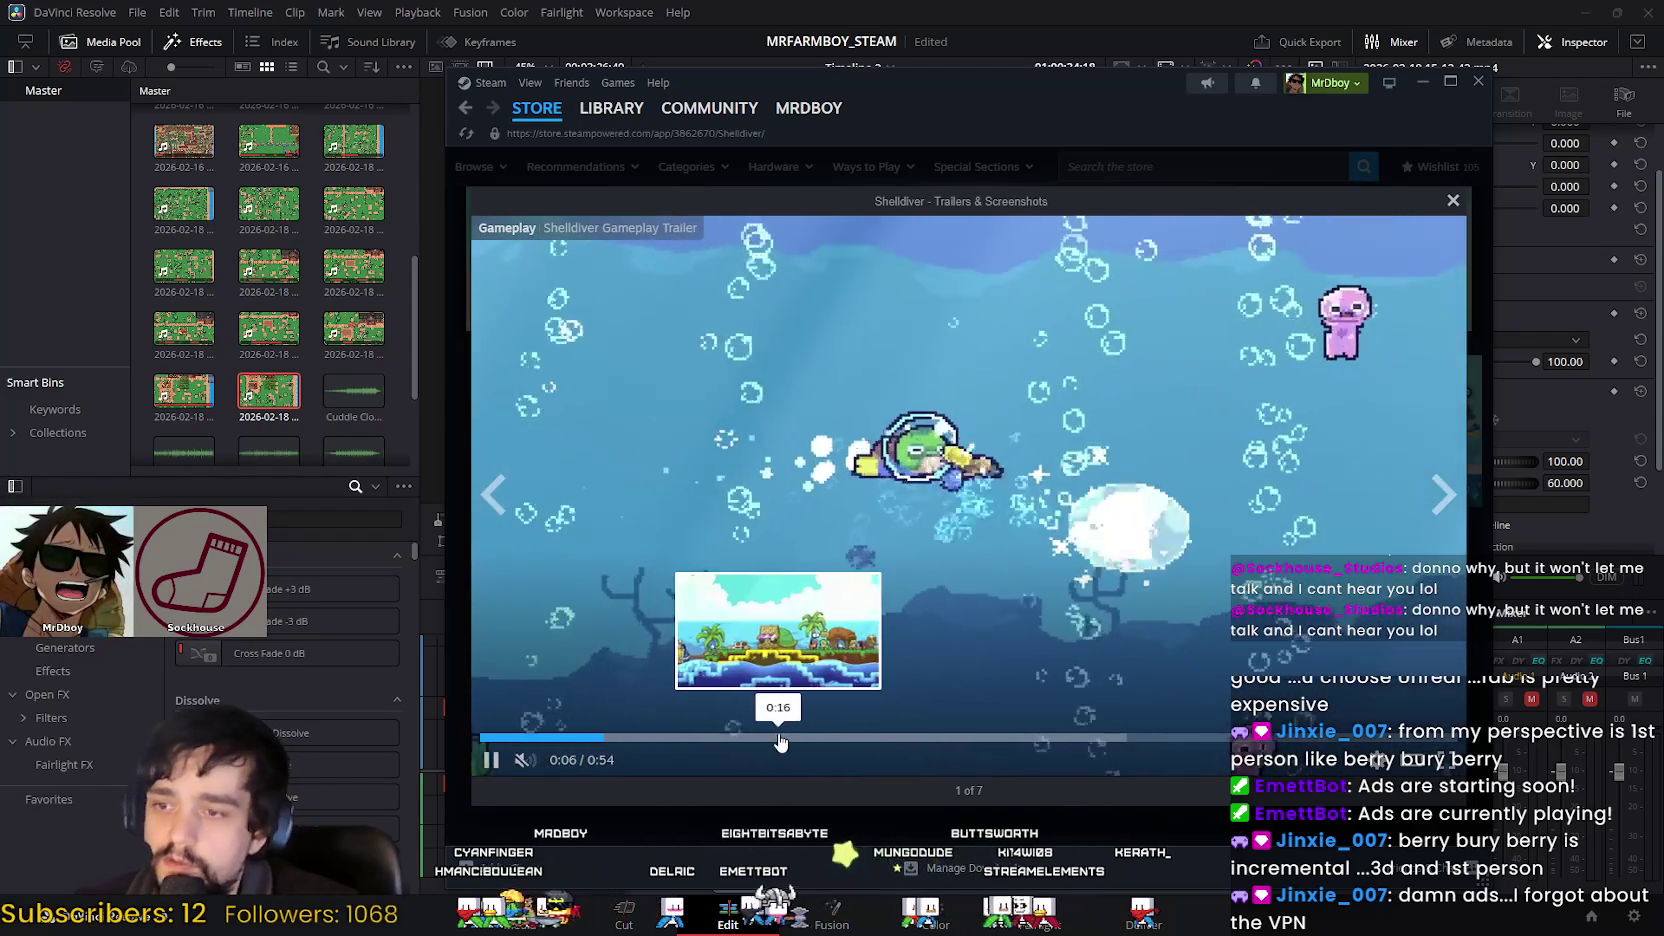
Step: Seek the trailer to the shop scene, pause it, and scrub between 0:18 and 0:24
{"action": "left_click", "coordinate": [780, 740]}
{"action": "left_click", "coordinate": [1025, 740]}
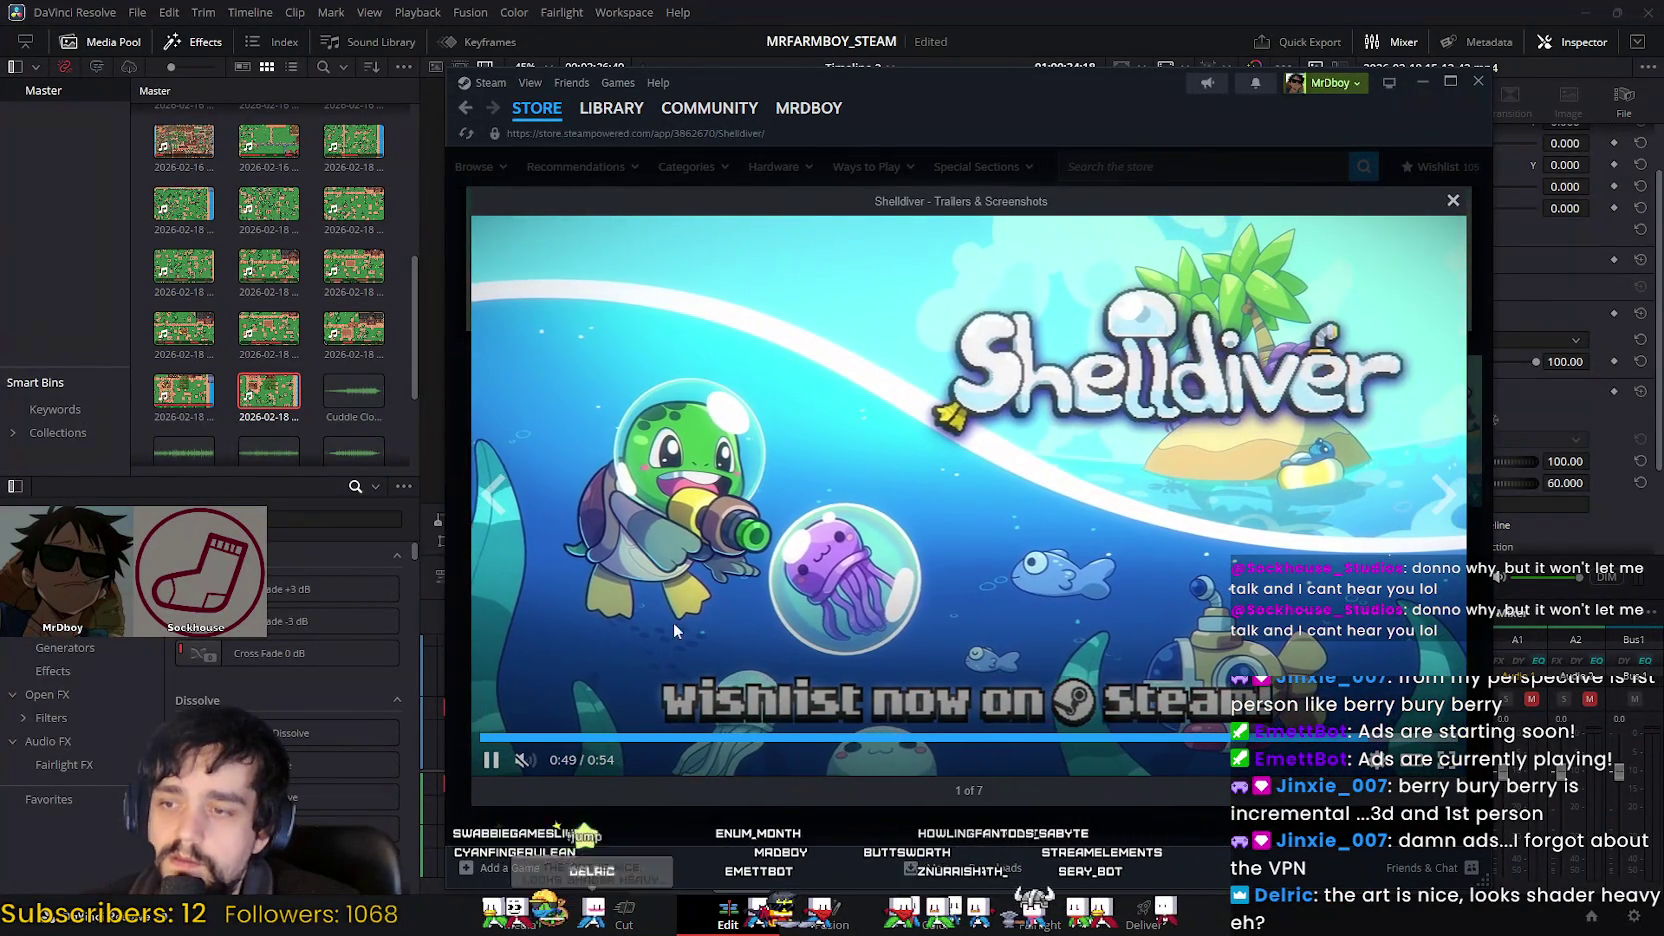
{"action": "left_click", "coordinate": [531, 737]}
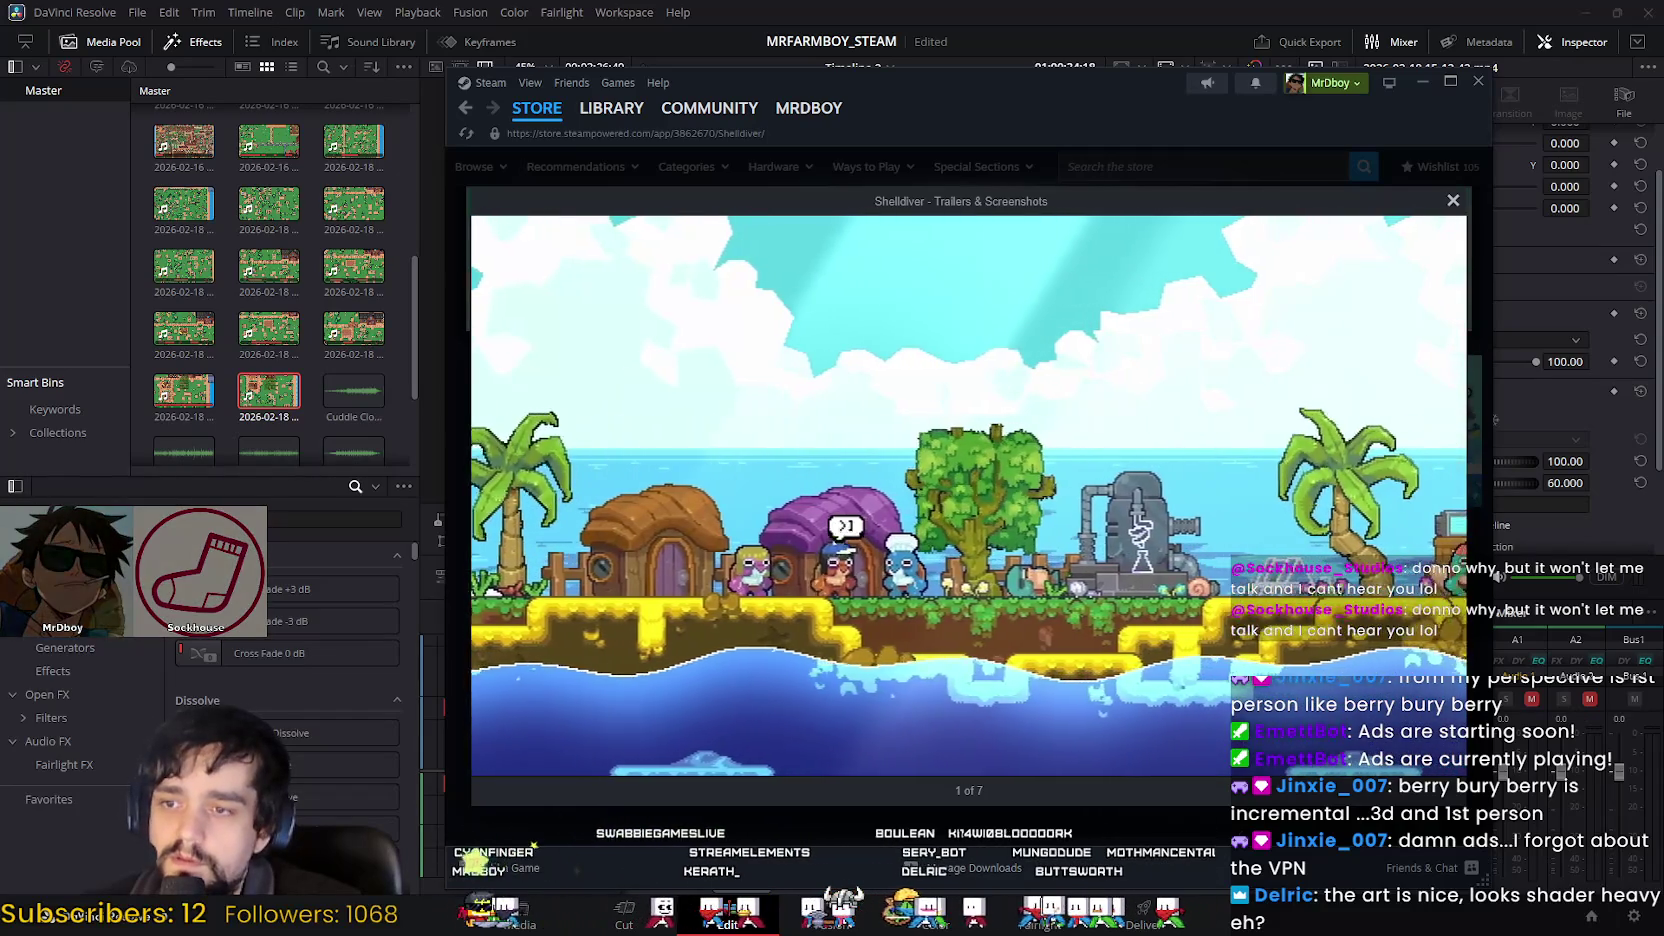
{"action": "left_click", "coordinate": [847, 737]}
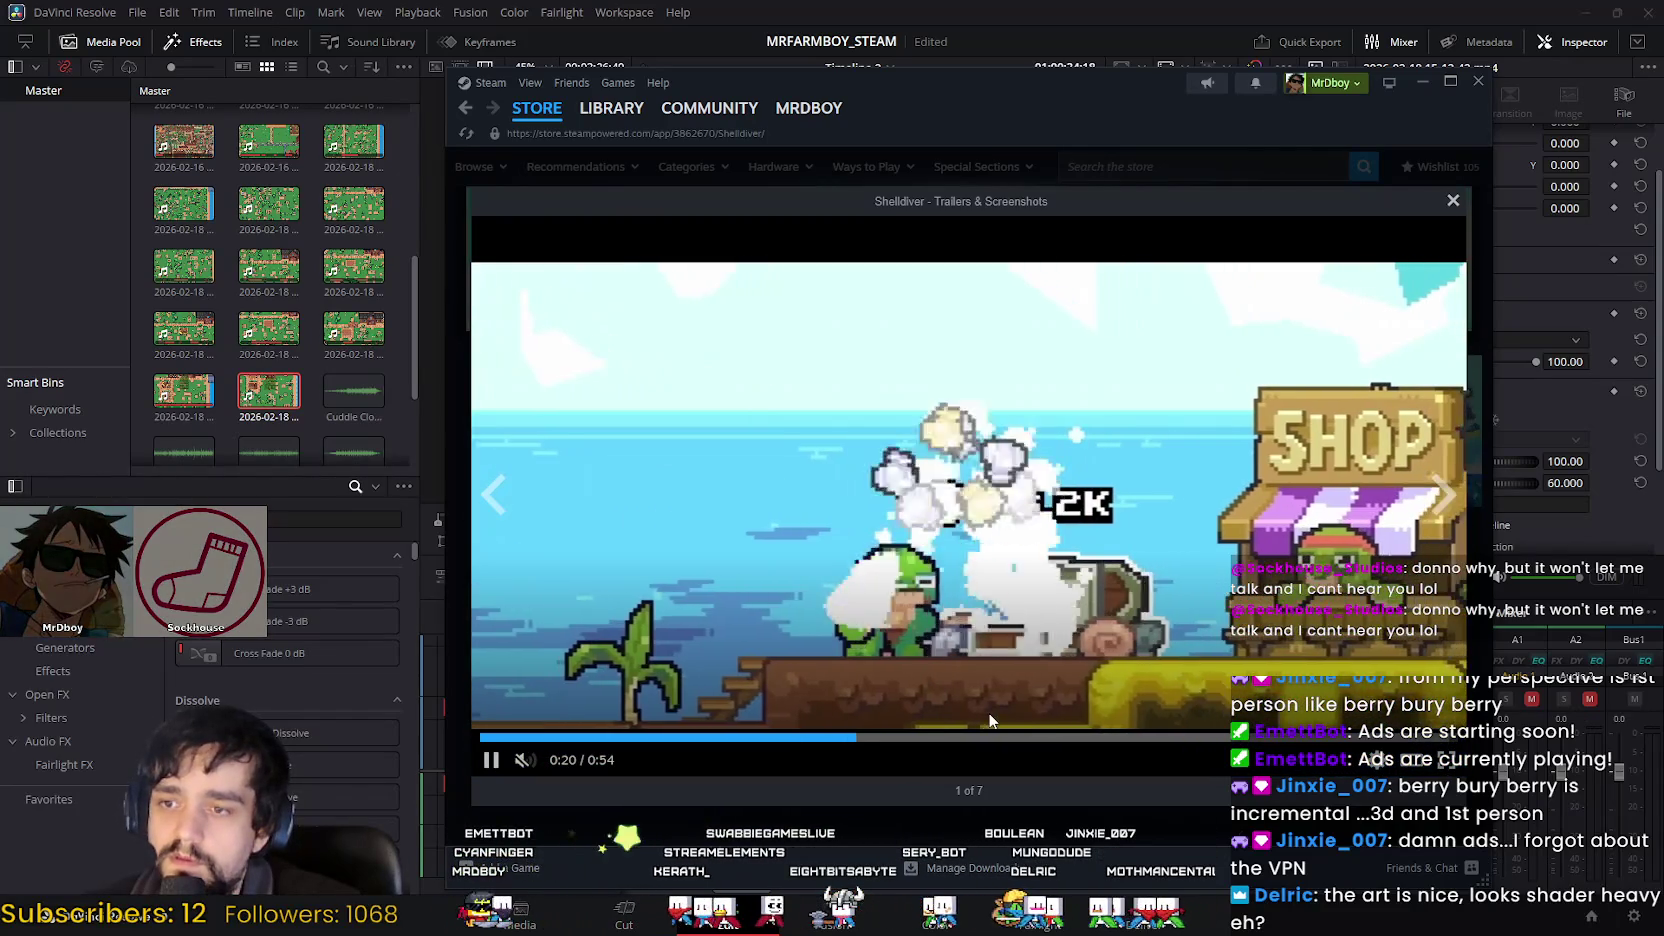
{"action": "left_click", "coordinate": [985, 714]}
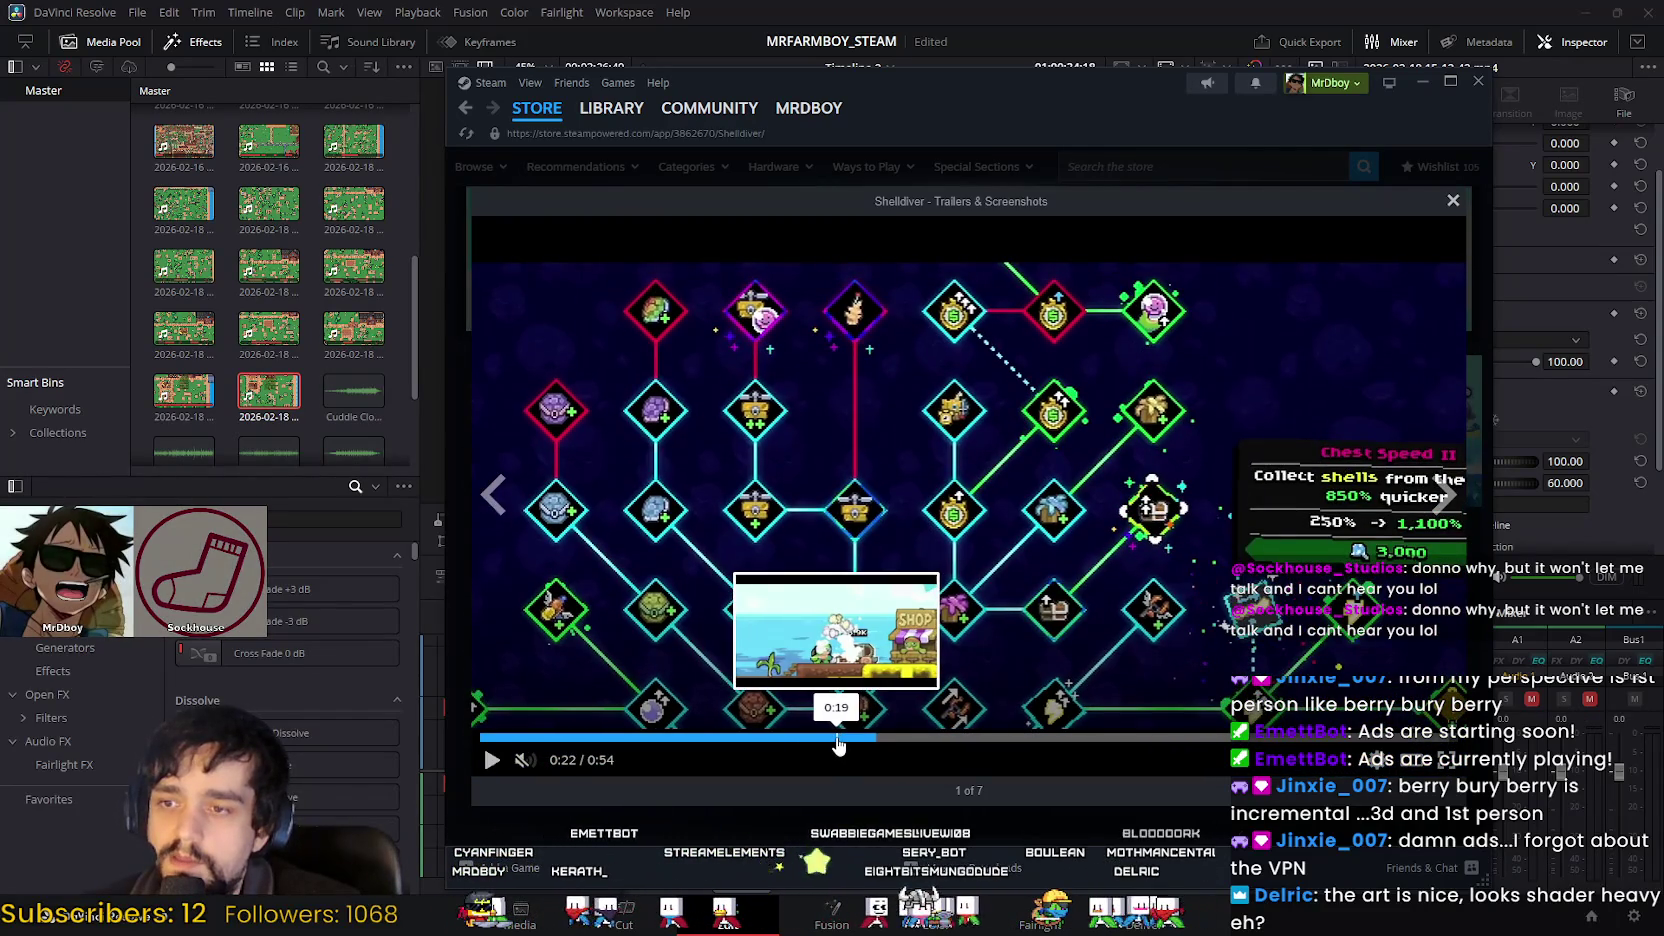
{"action": "left_click", "coordinate": [838, 738]}
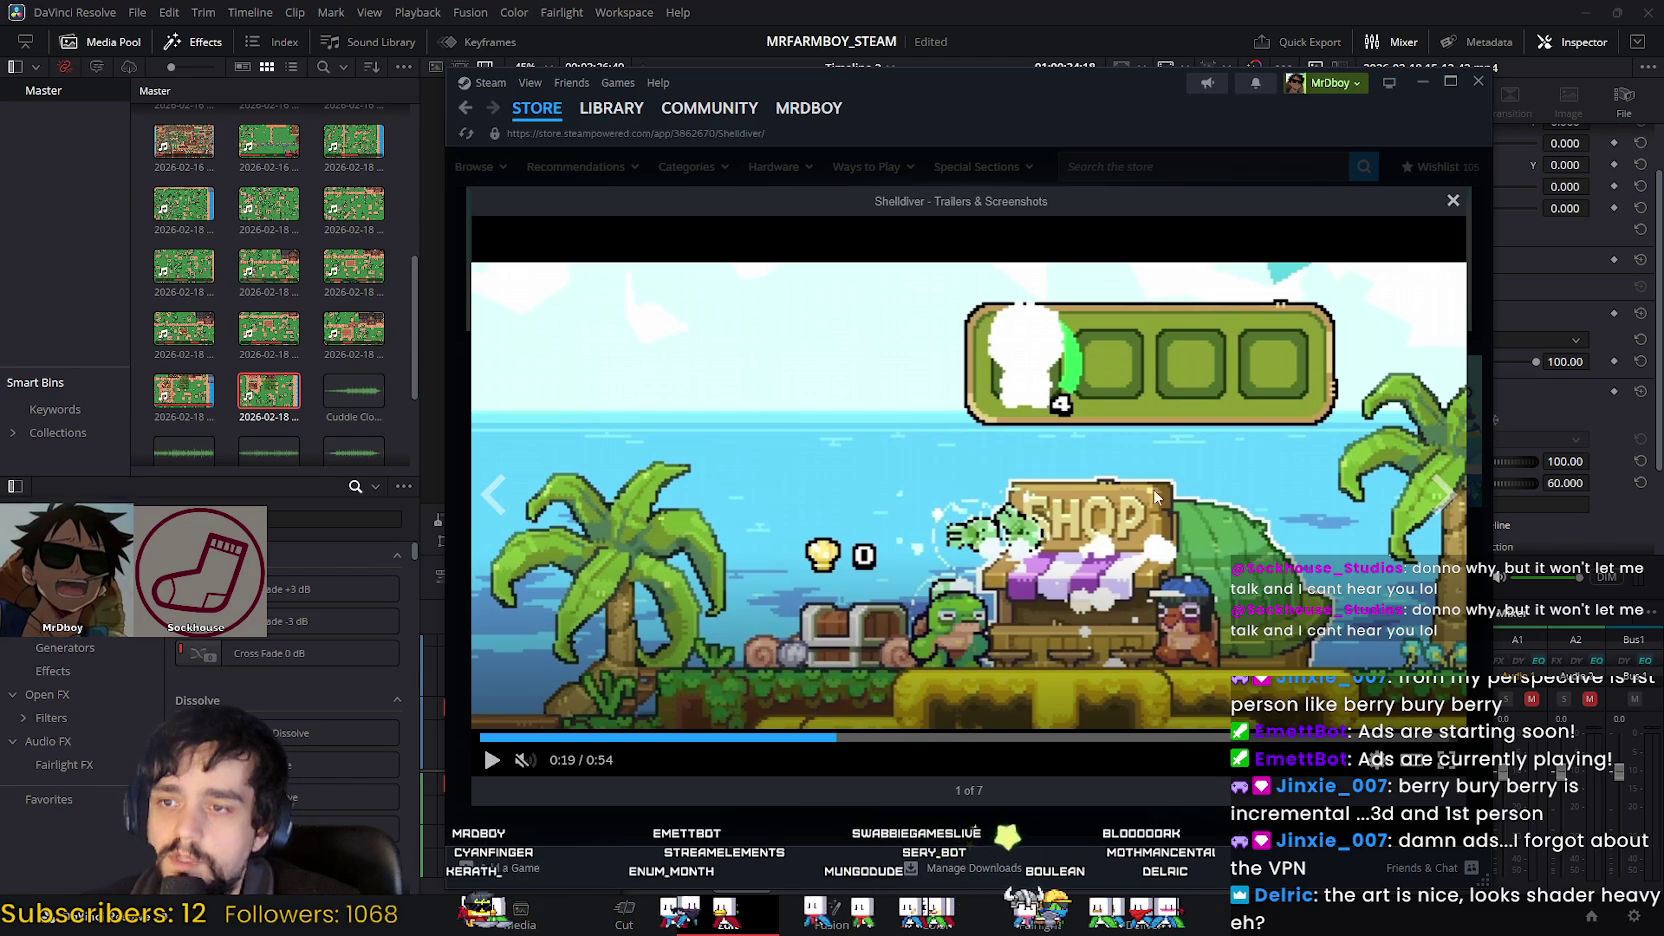
{"action": "left_click", "coordinate": [824, 740]}
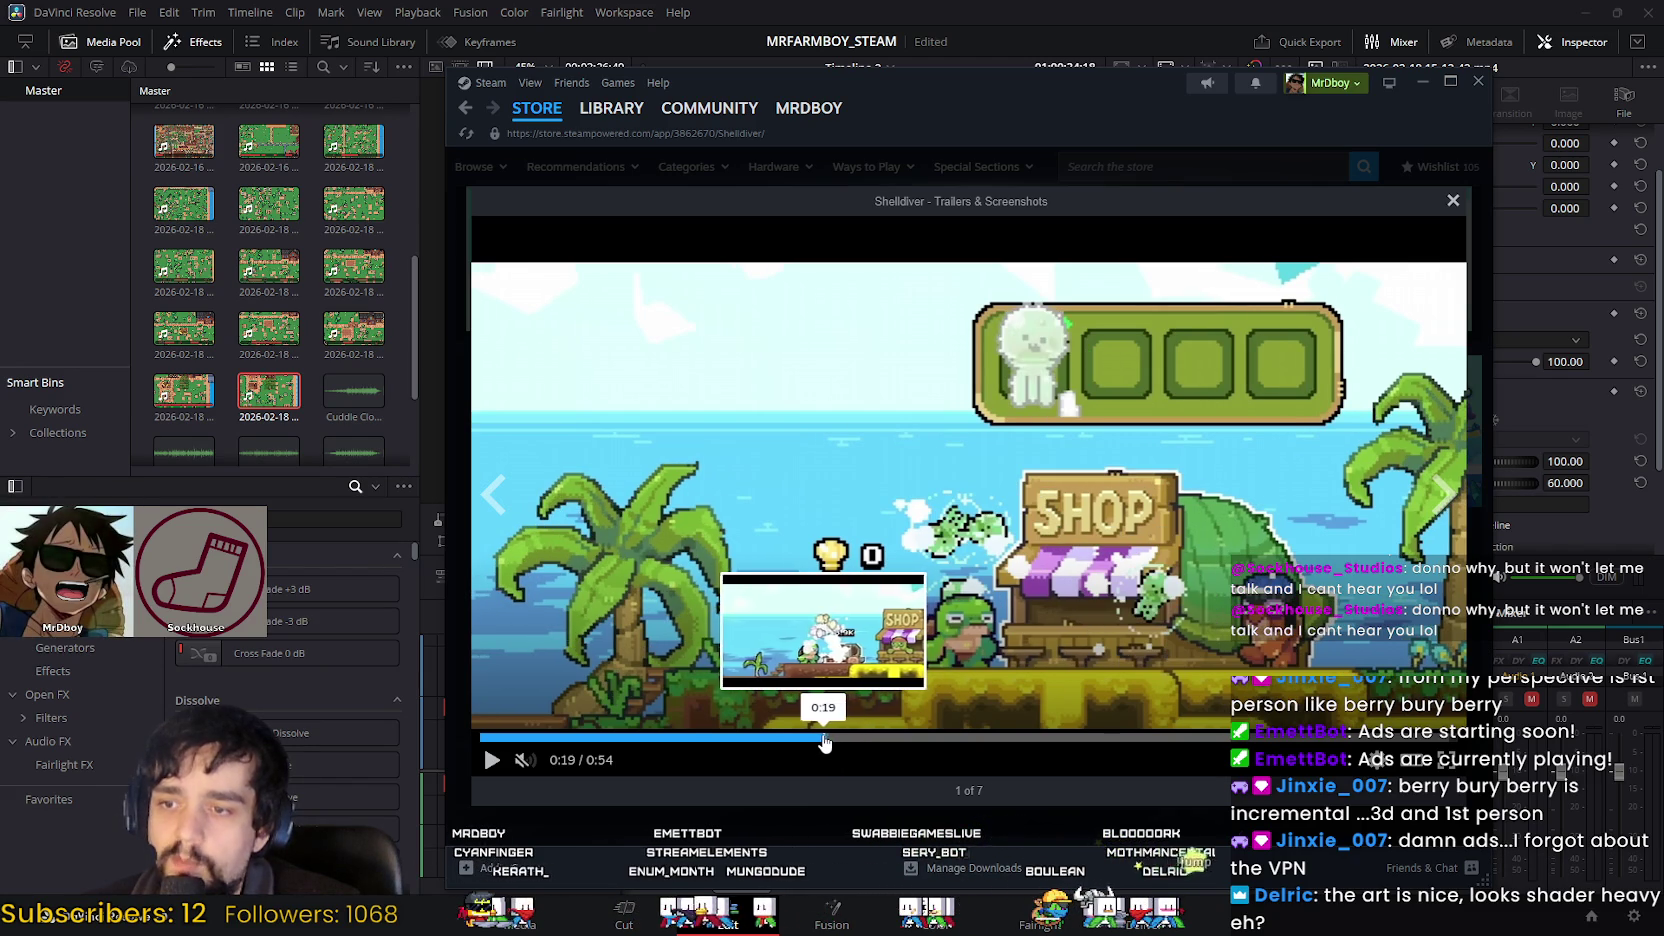
{"action": "left_click", "coordinate": [807, 742]}
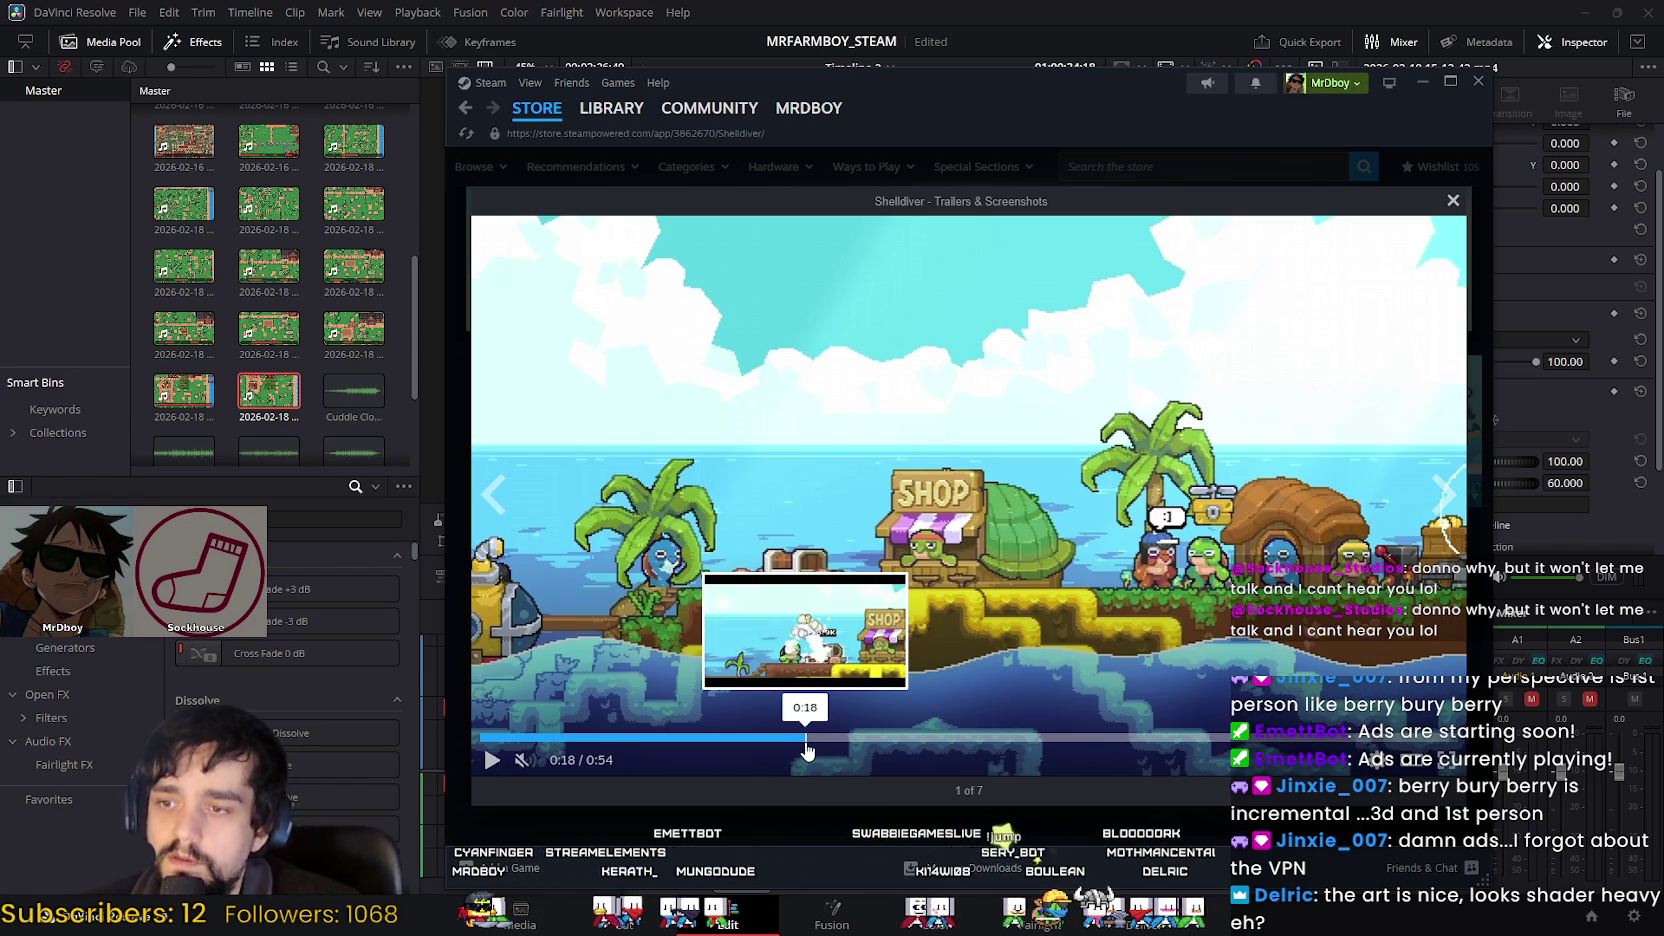
{"action": "left_click", "coordinate": [813, 742]}
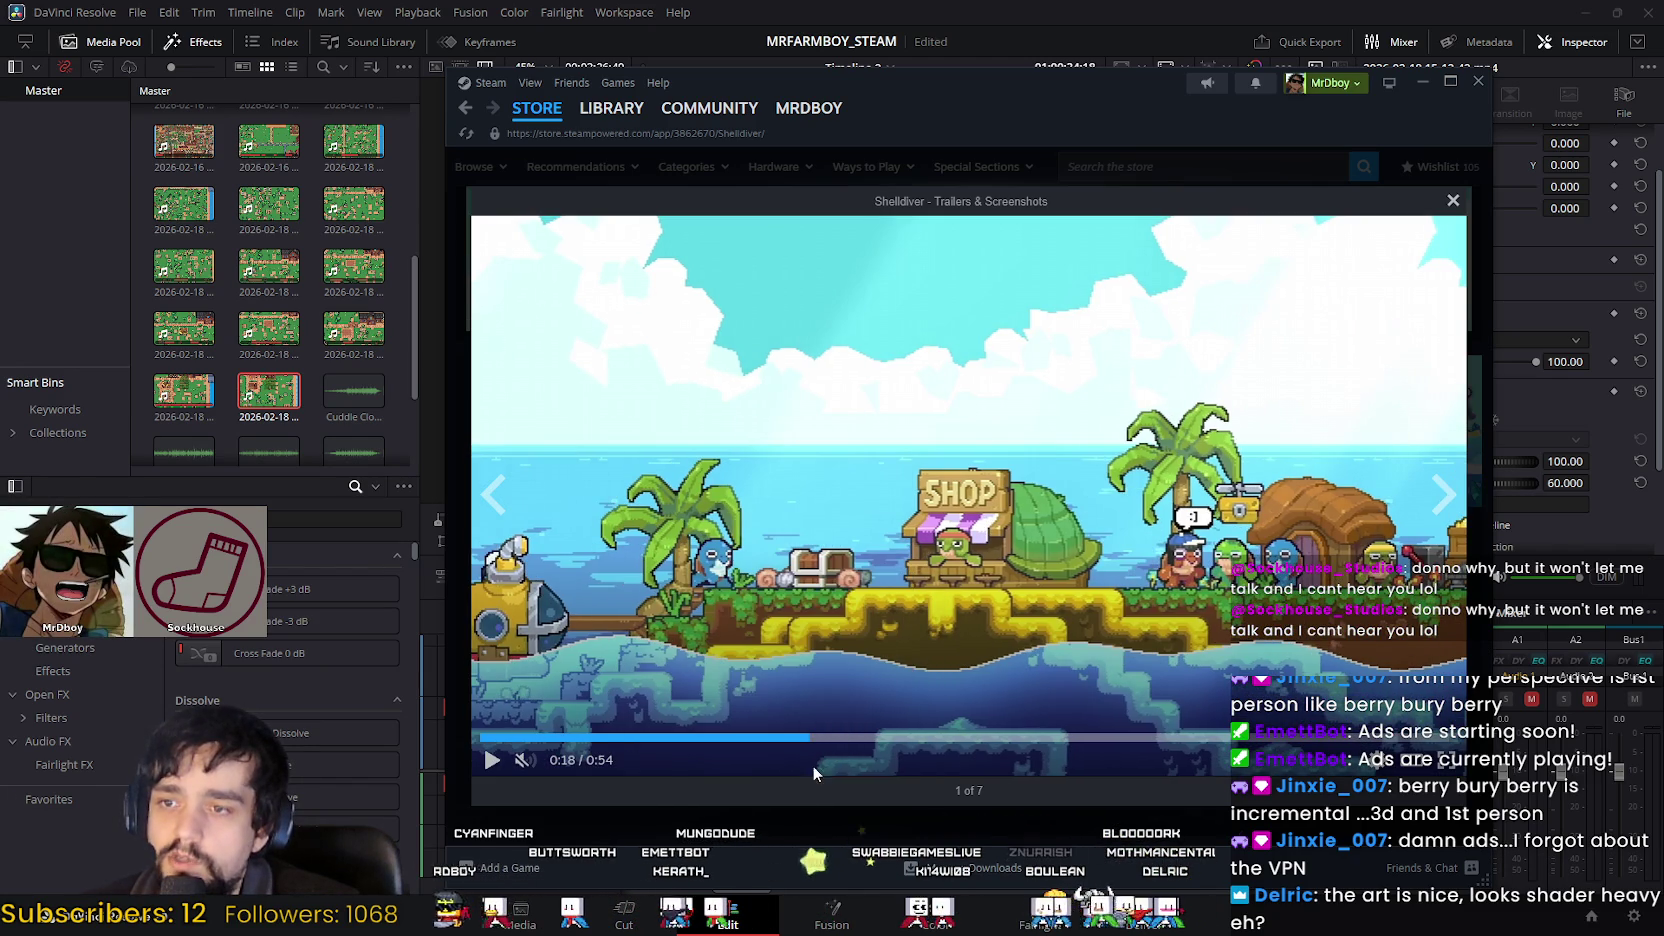
{"action": "left_click", "coordinate": [822, 741]}
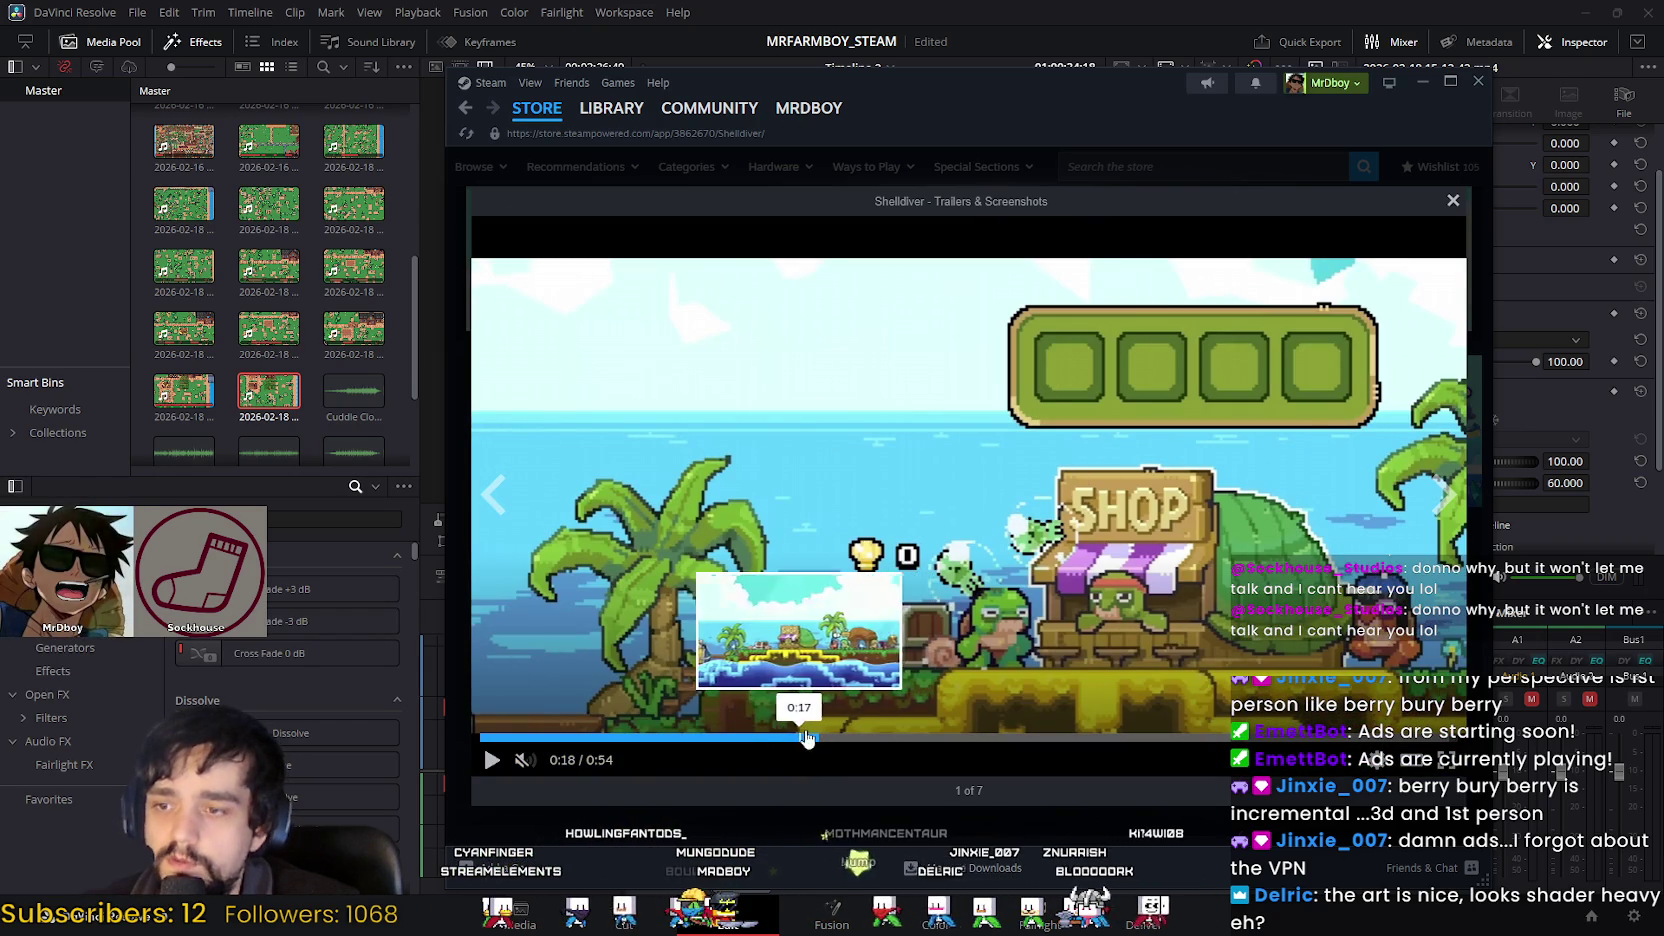
{"action": "left_click", "coordinate": [862, 737]}
{"action": "left_click_drag", "start_coordinate": [862, 737], "coordinate": [924, 737]}
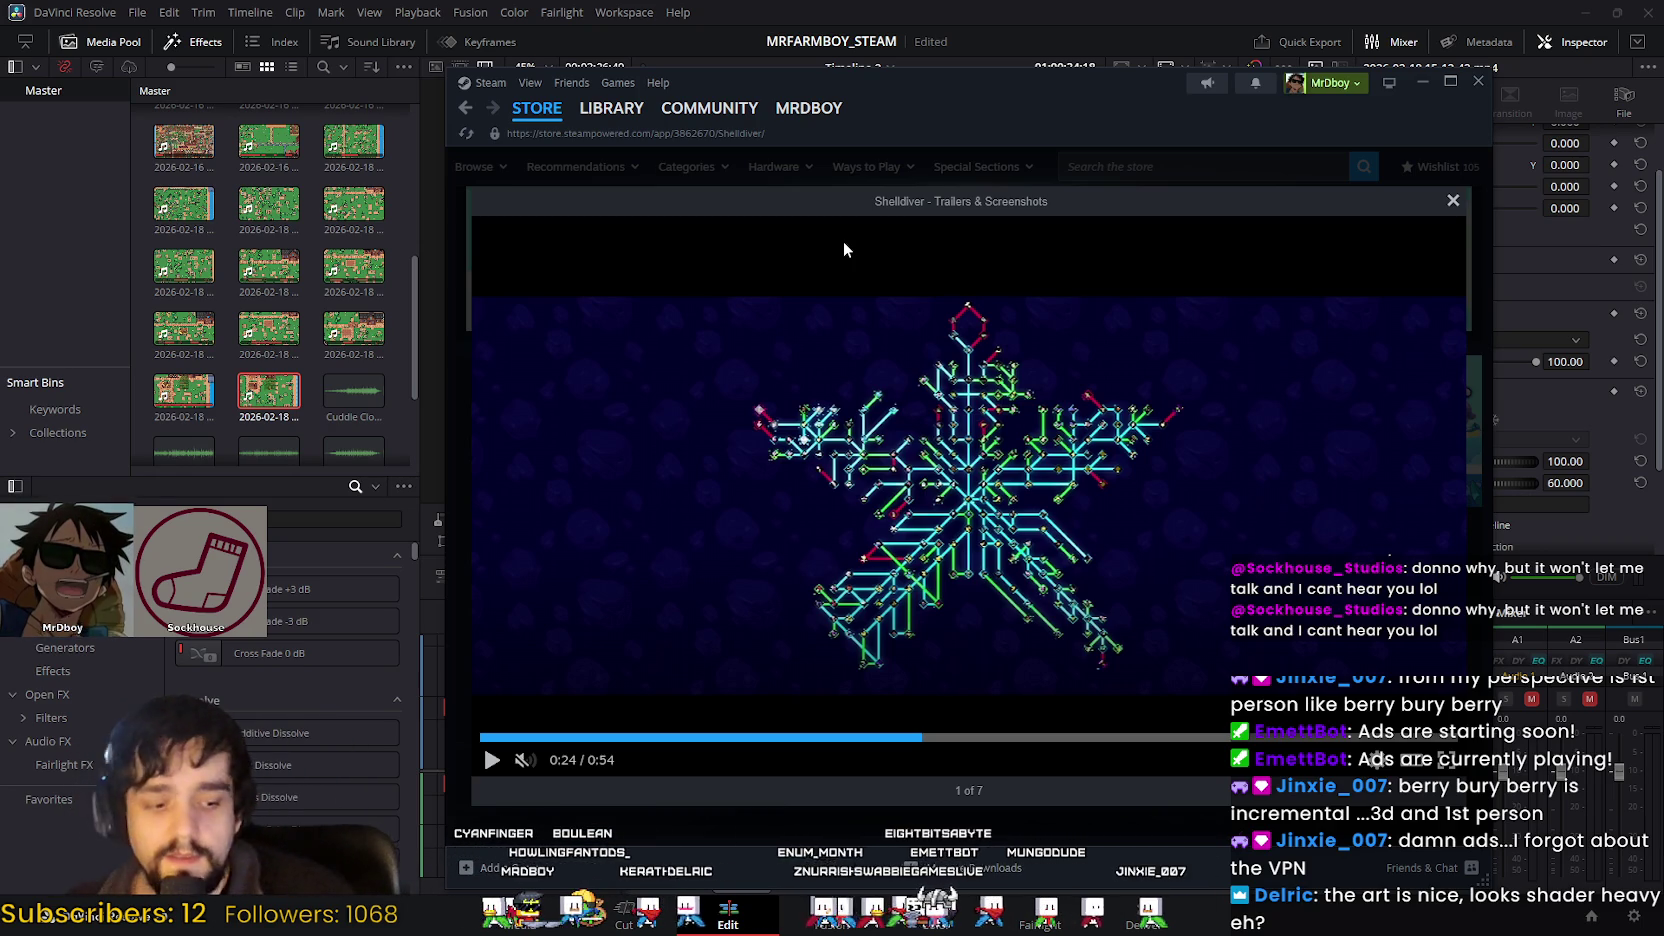
Step: Skim the trailer from 0:25 through underwater gameplay to the title screen, then minimize Steam
{"action": "left_click", "coordinate": [929, 740]}
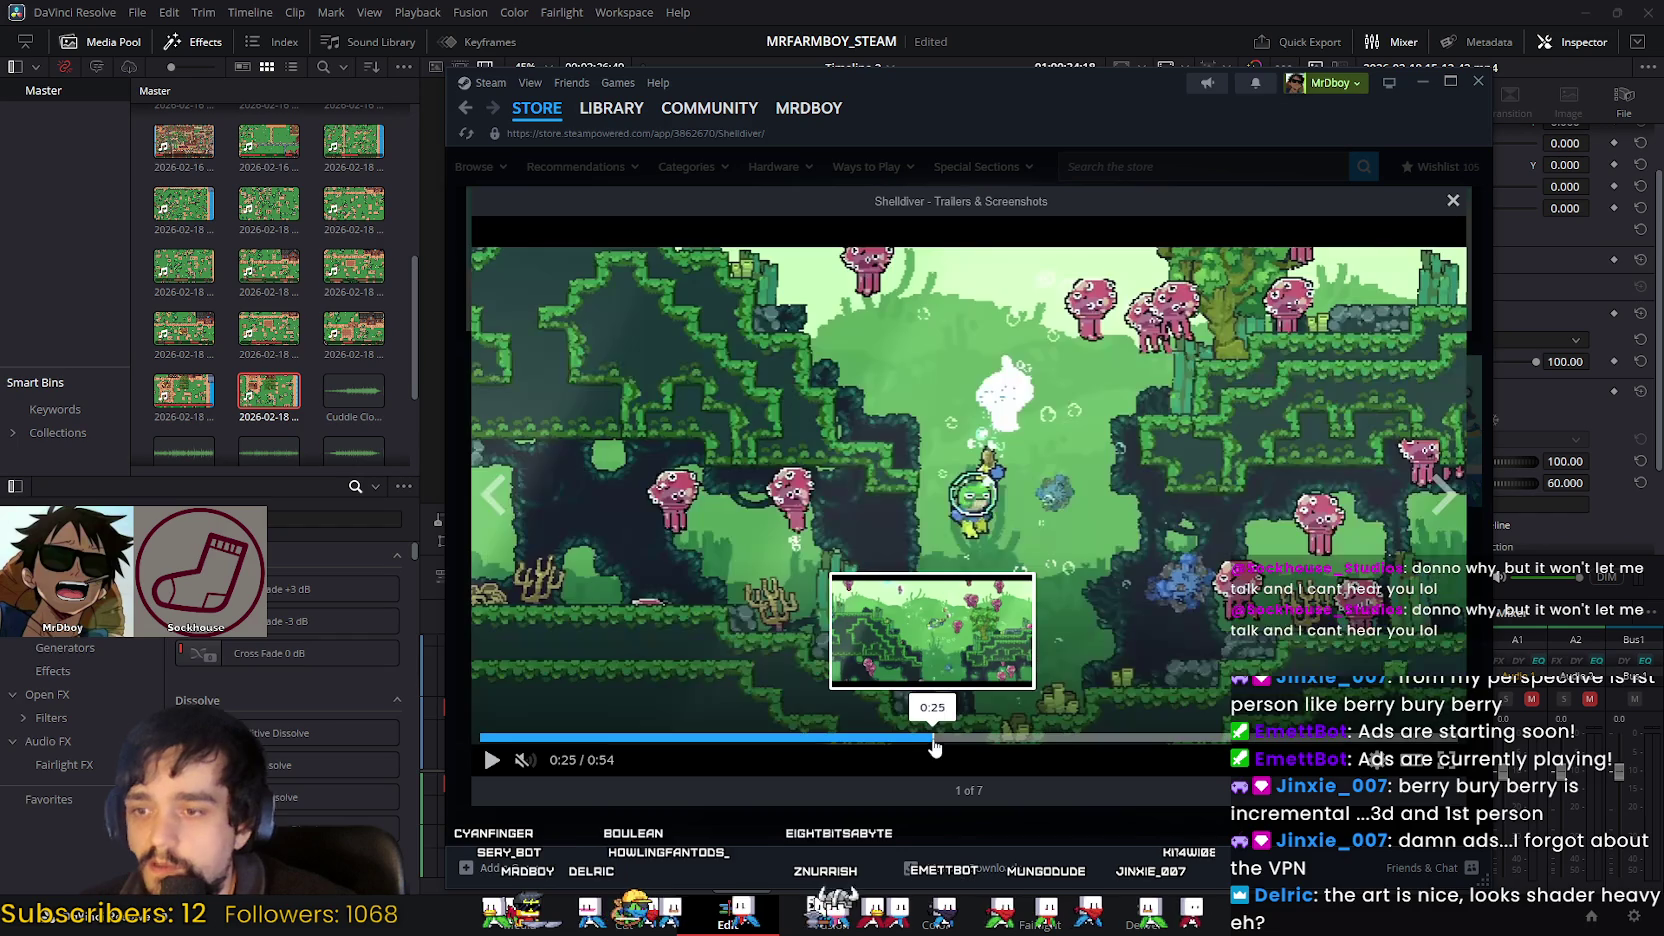
{"action": "left_click", "coordinate": [946, 740]}
{"action": "left_click", "coordinate": [975, 740]}
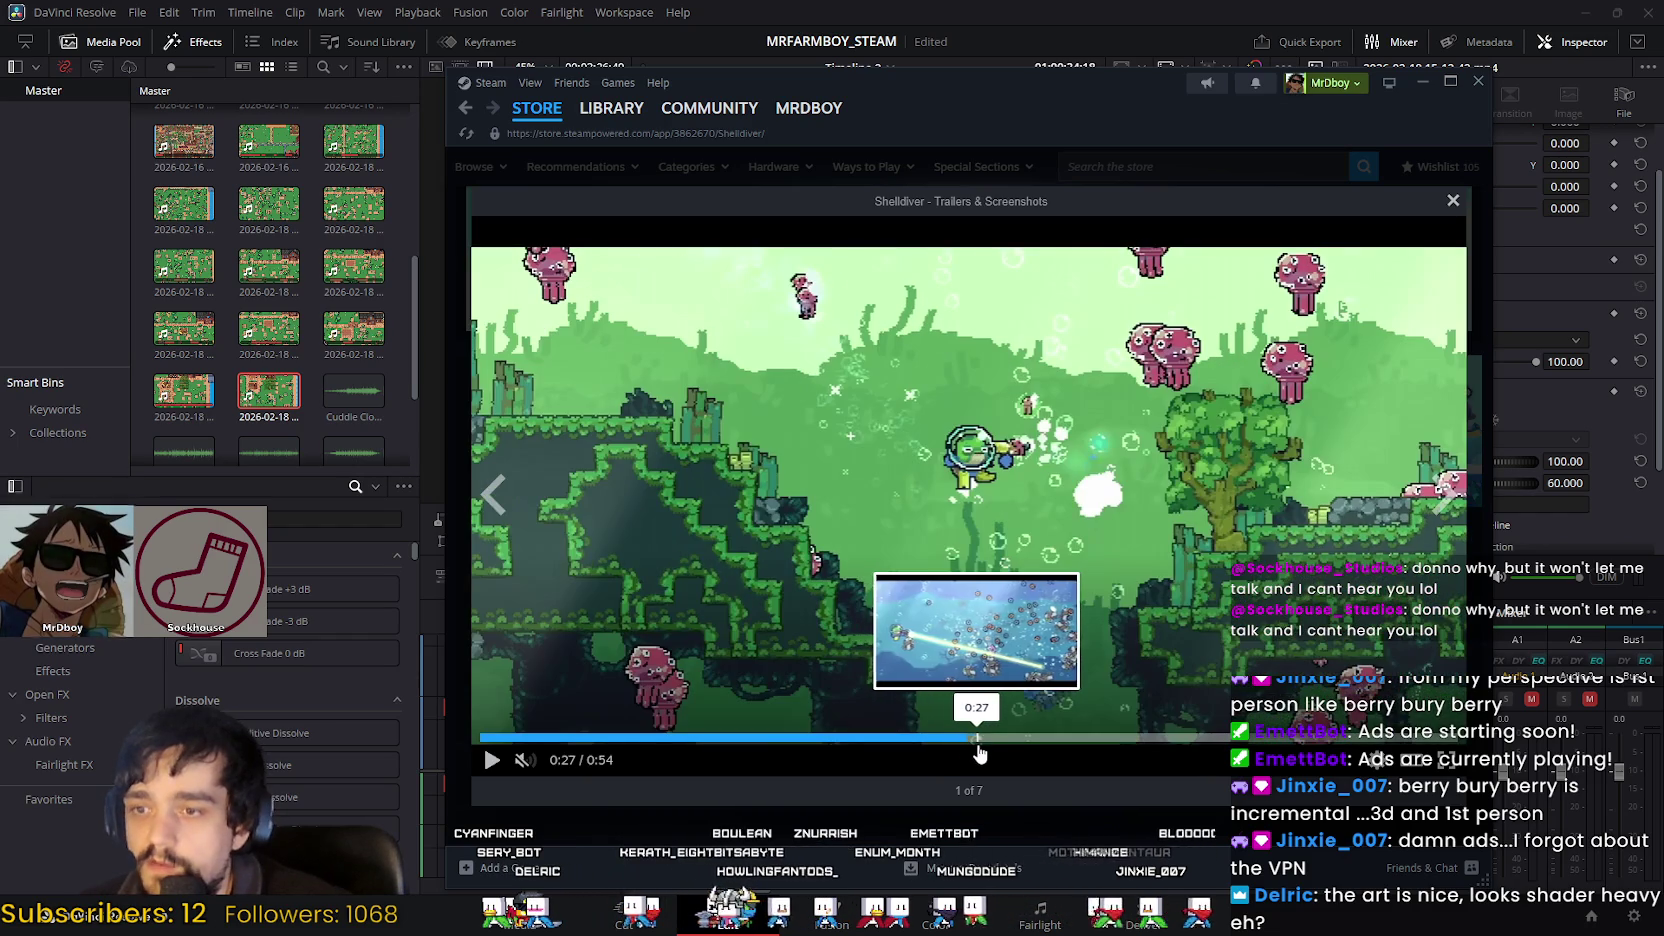
{"action": "left_click", "coordinate": [995, 740]}
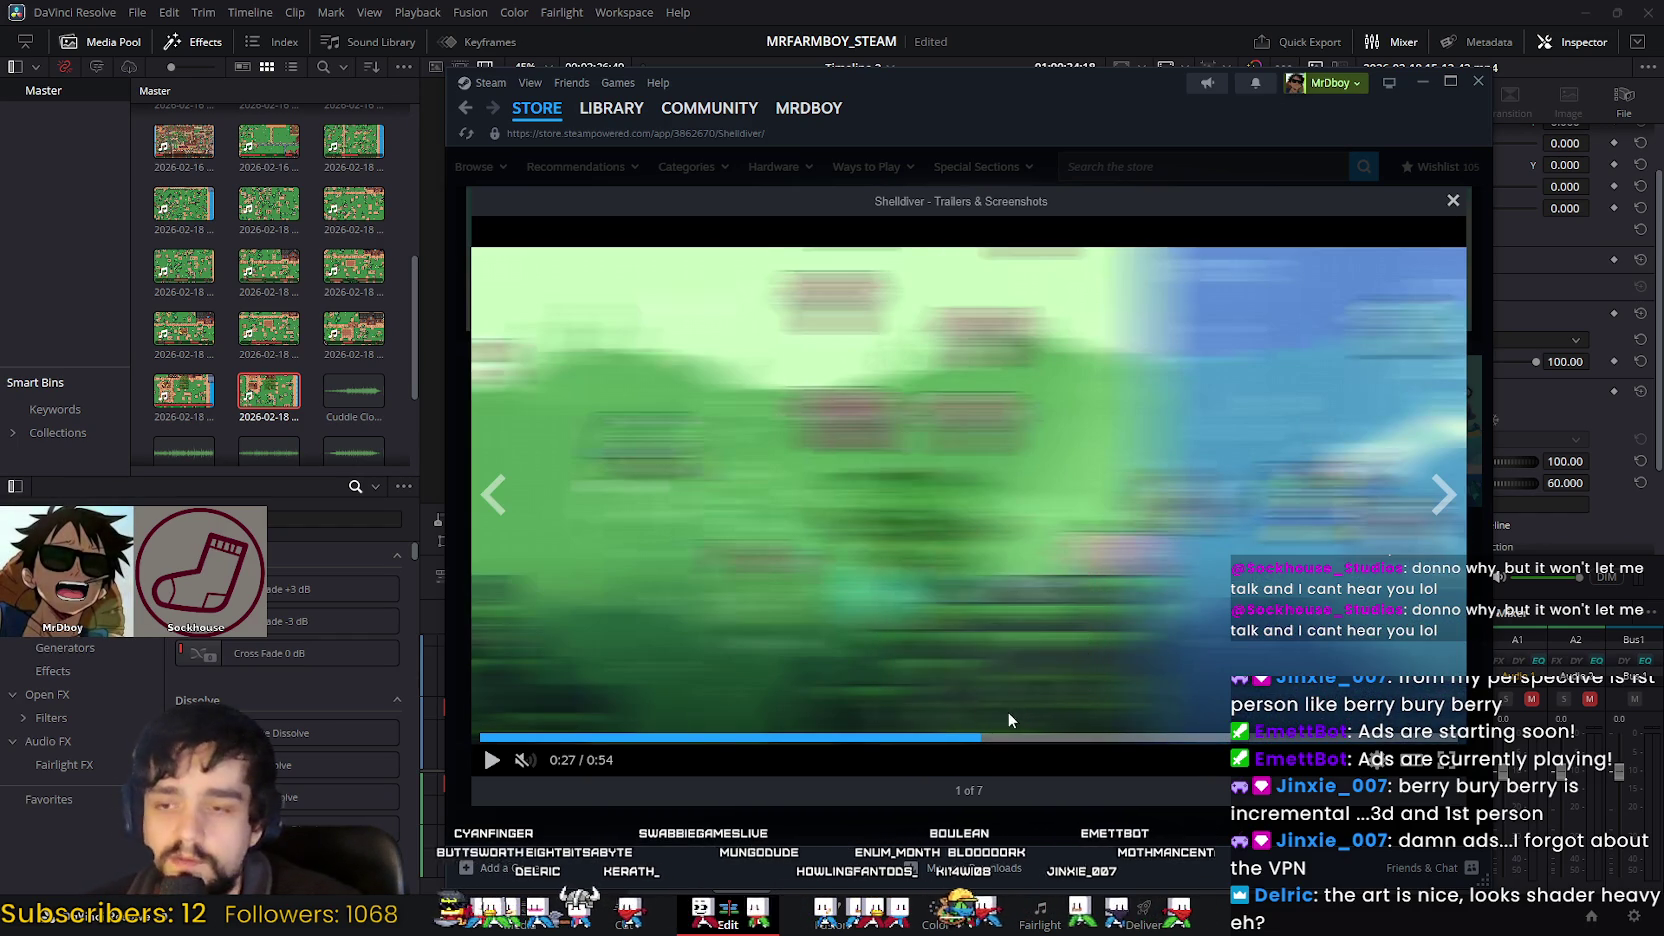
{"action": "left_click", "coordinate": [1007, 740]}
{"action": "left_click", "coordinate": [1009, 740]}
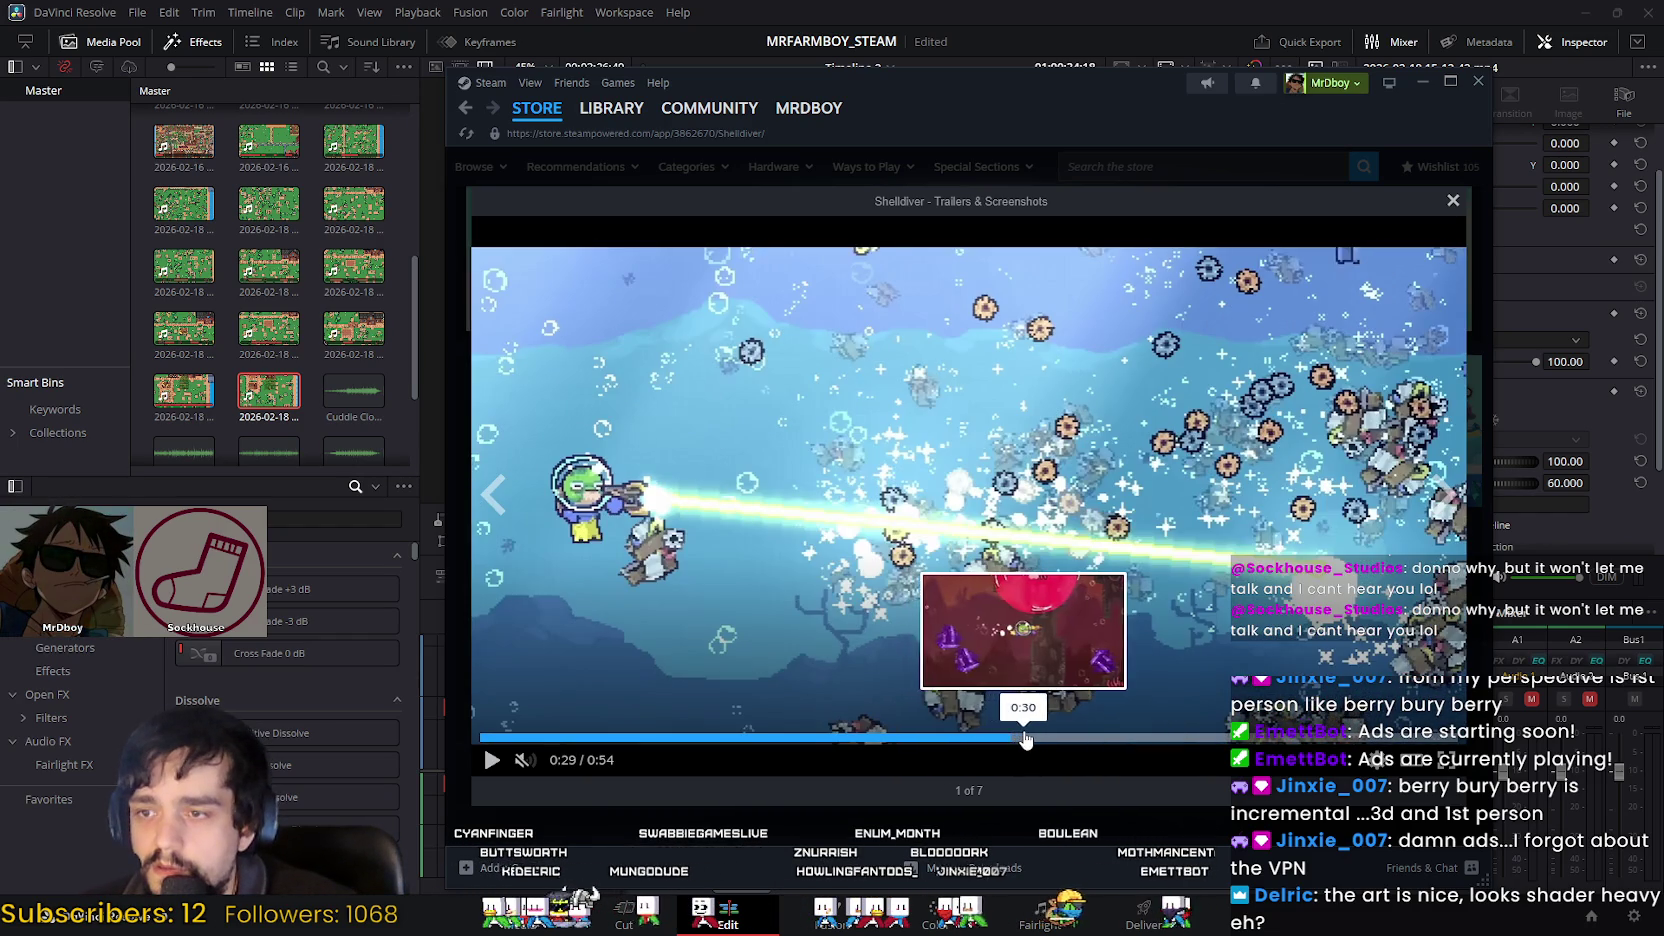
{"action": "left_click", "coordinate": [1022, 740]}
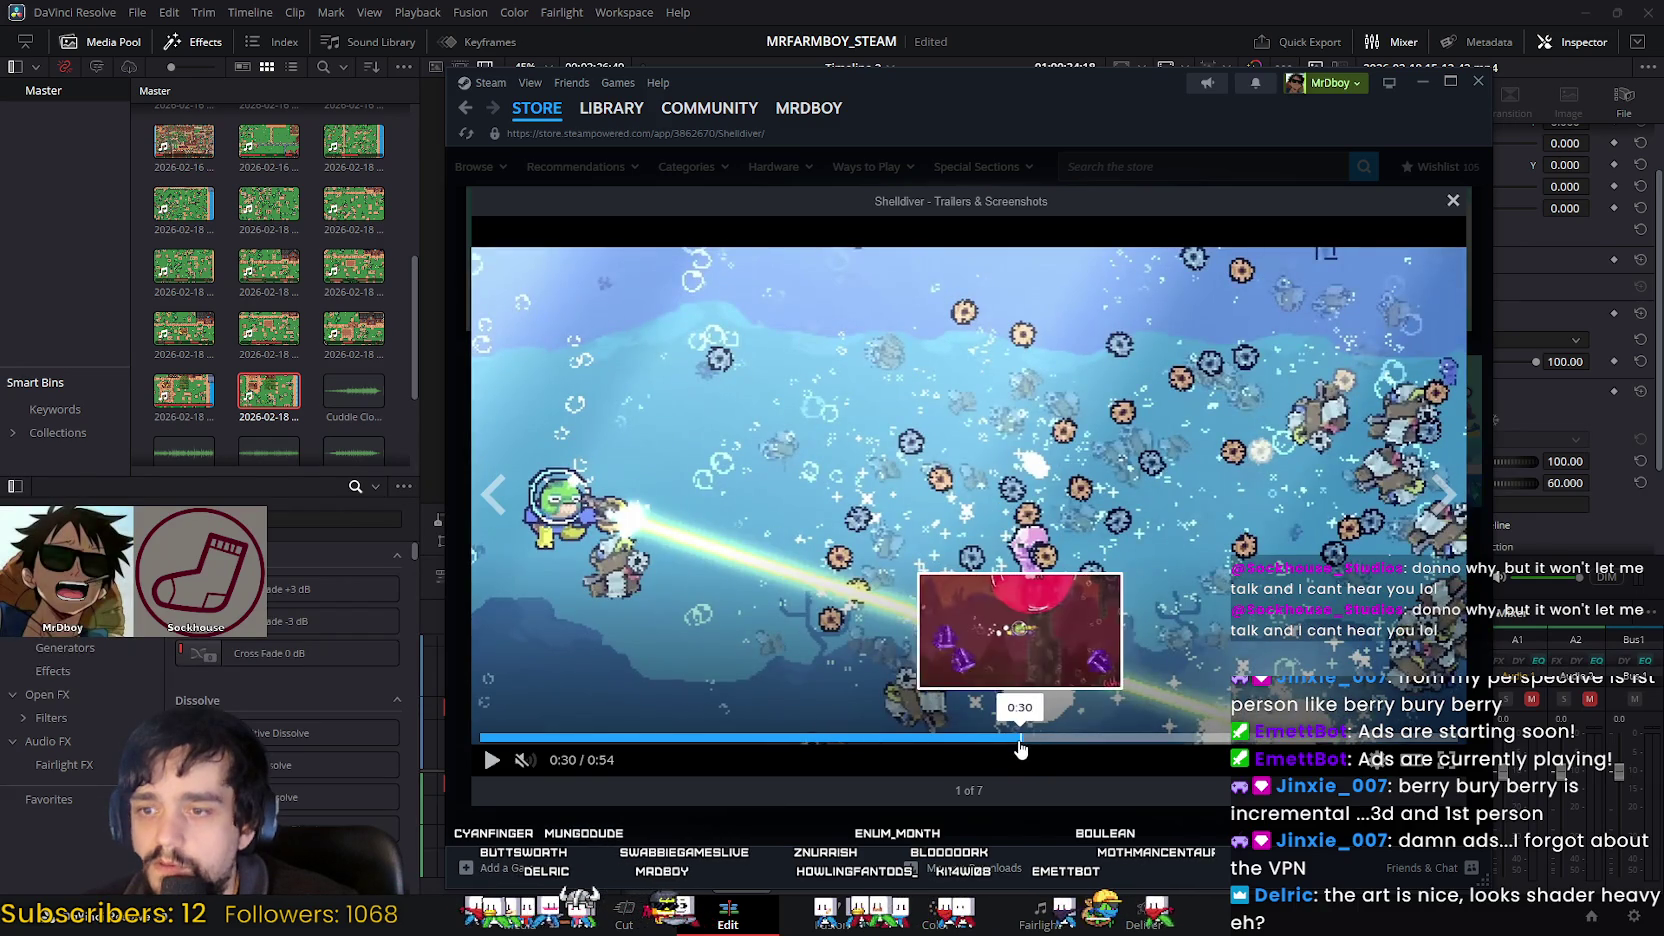
{"action": "left_click", "coordinate": [993, 742]}
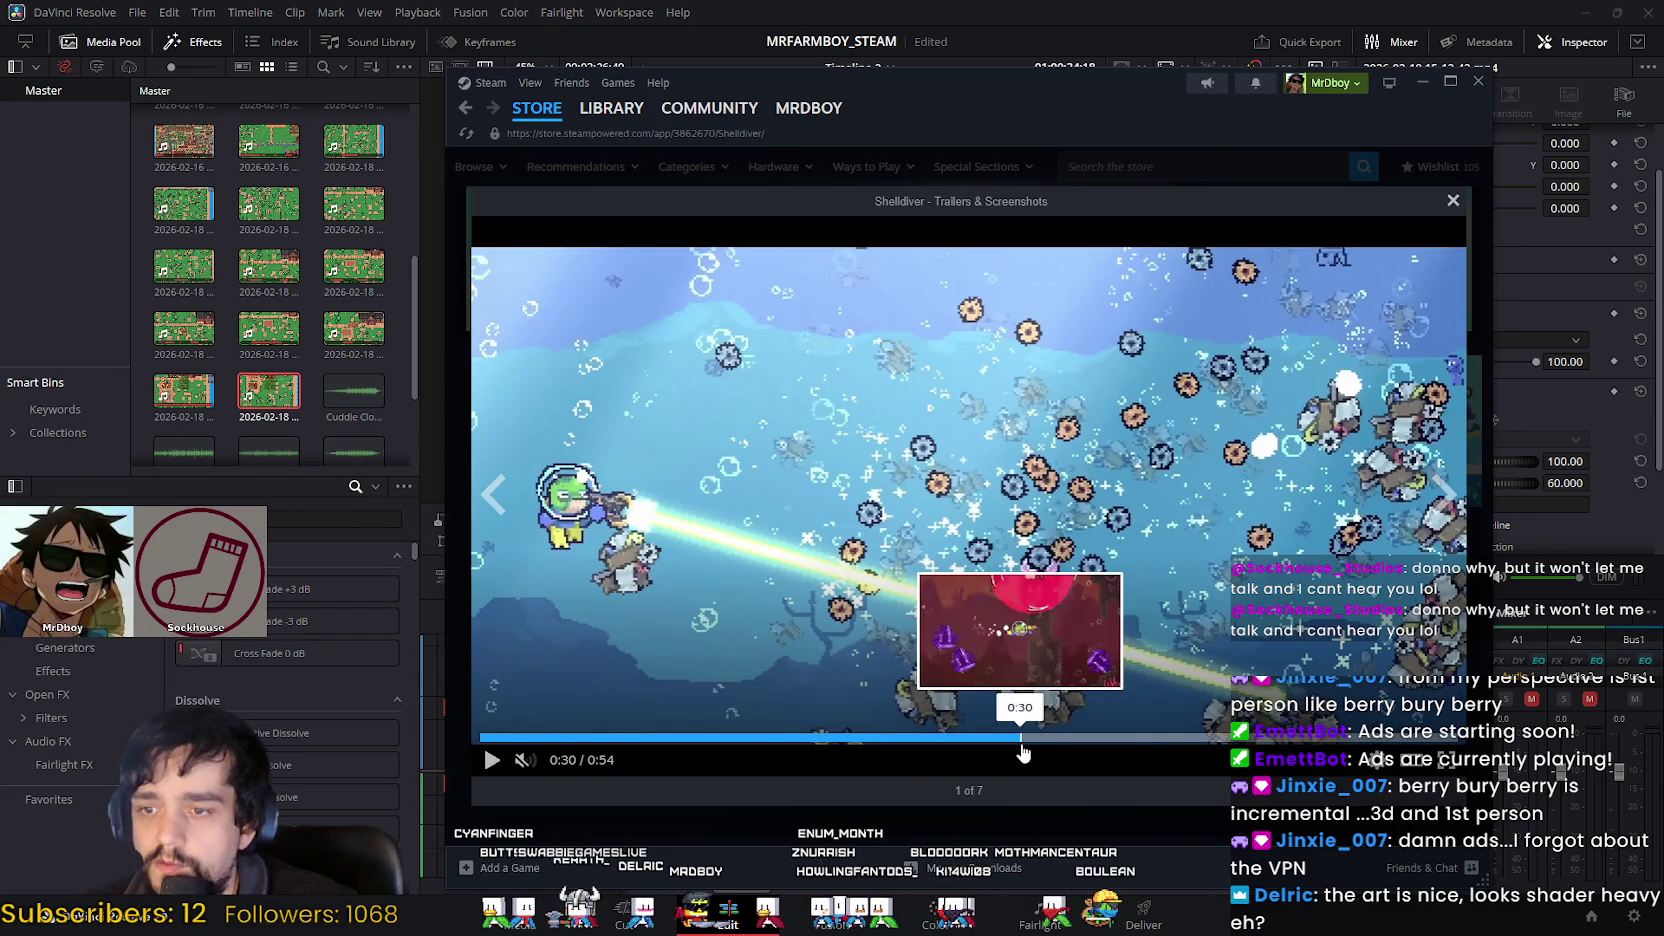
{"action": "left_click", "coordinate": [1089, 737]}
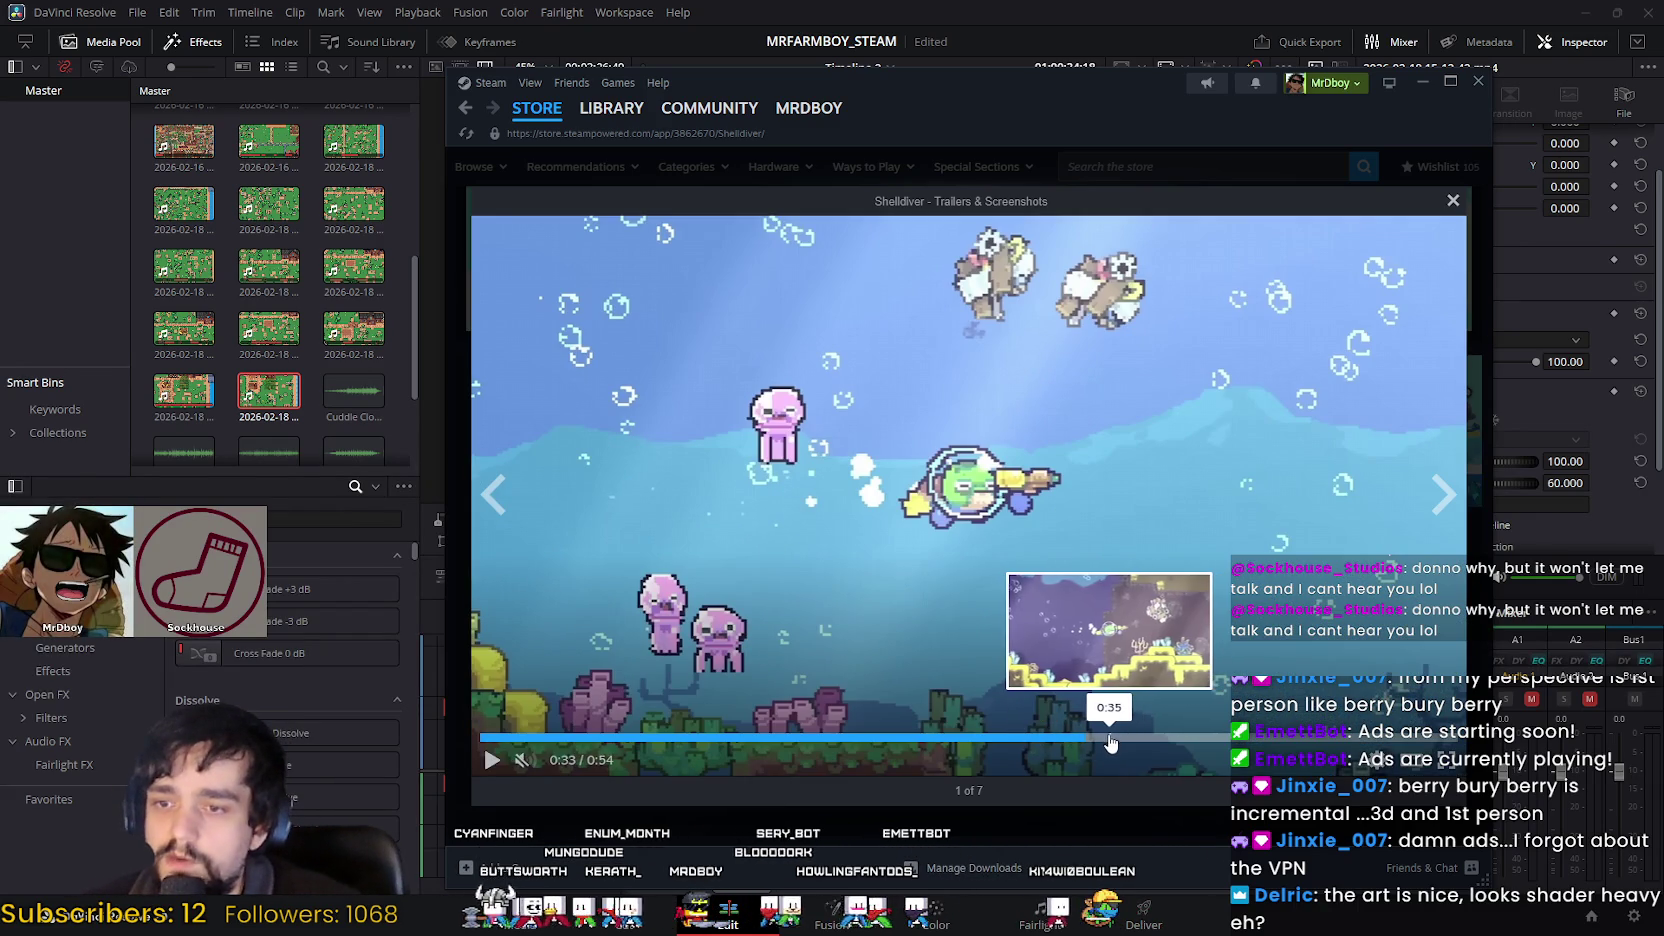
{"action": "left_click", "coordinate": [1115, 741]}
{"action": "left_click_drag", "start_coordinate": [1157, 740], "coordinate": [1231, 739]}
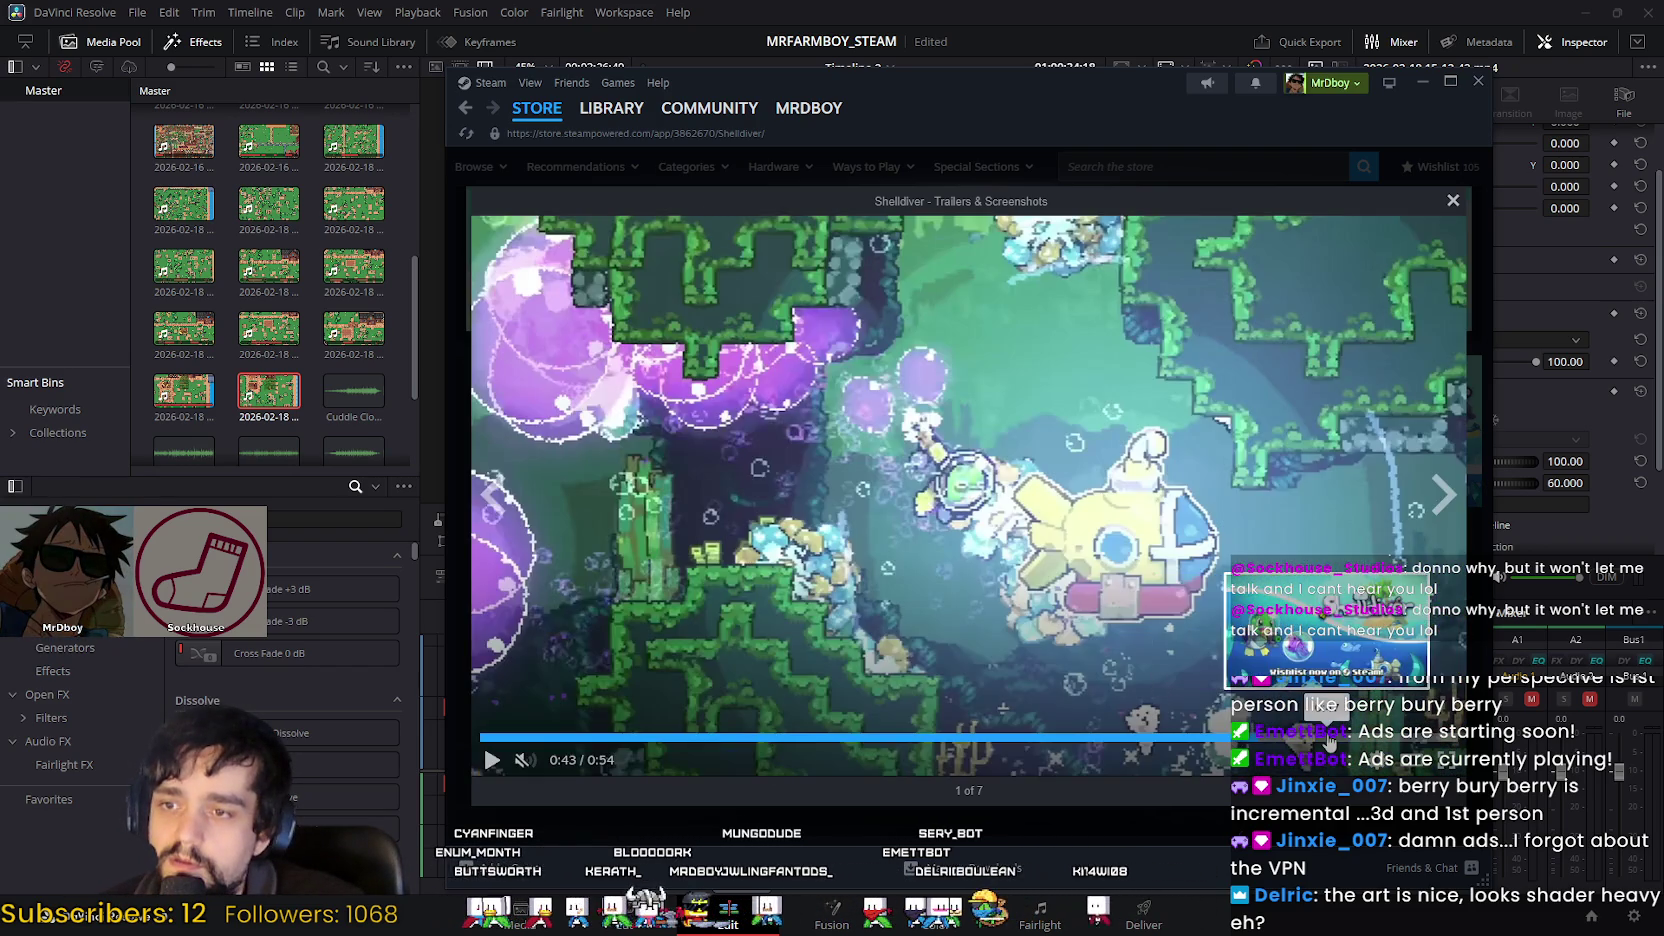
{"action": "mouse_move", "coordinate": [1231, 739]}
{"action": "left_mouse_down"}
{"action": "mouse_move", "coordinate": [1358, 740]}
{"action": "mouse_move", "coordinate": [581, 734]}
{"action": "mouse_move", "coordinate": [859, 736]}
{"action": "left_mouse_up"}
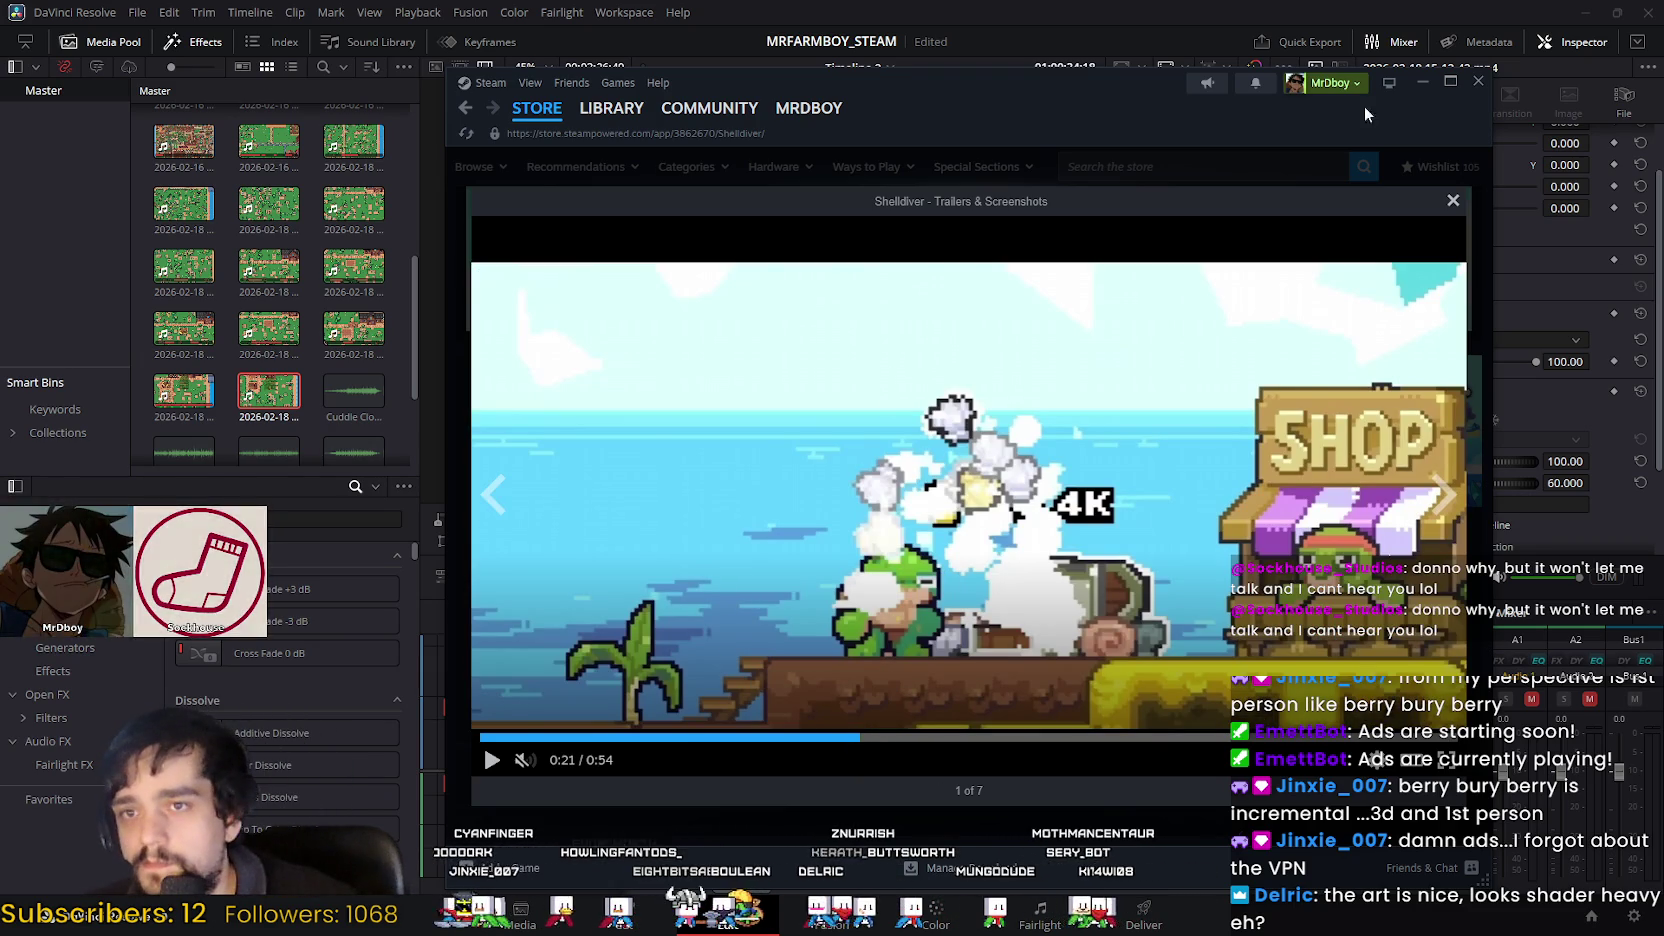
{"action": "left_click", "coordinate": [1423, 82]}
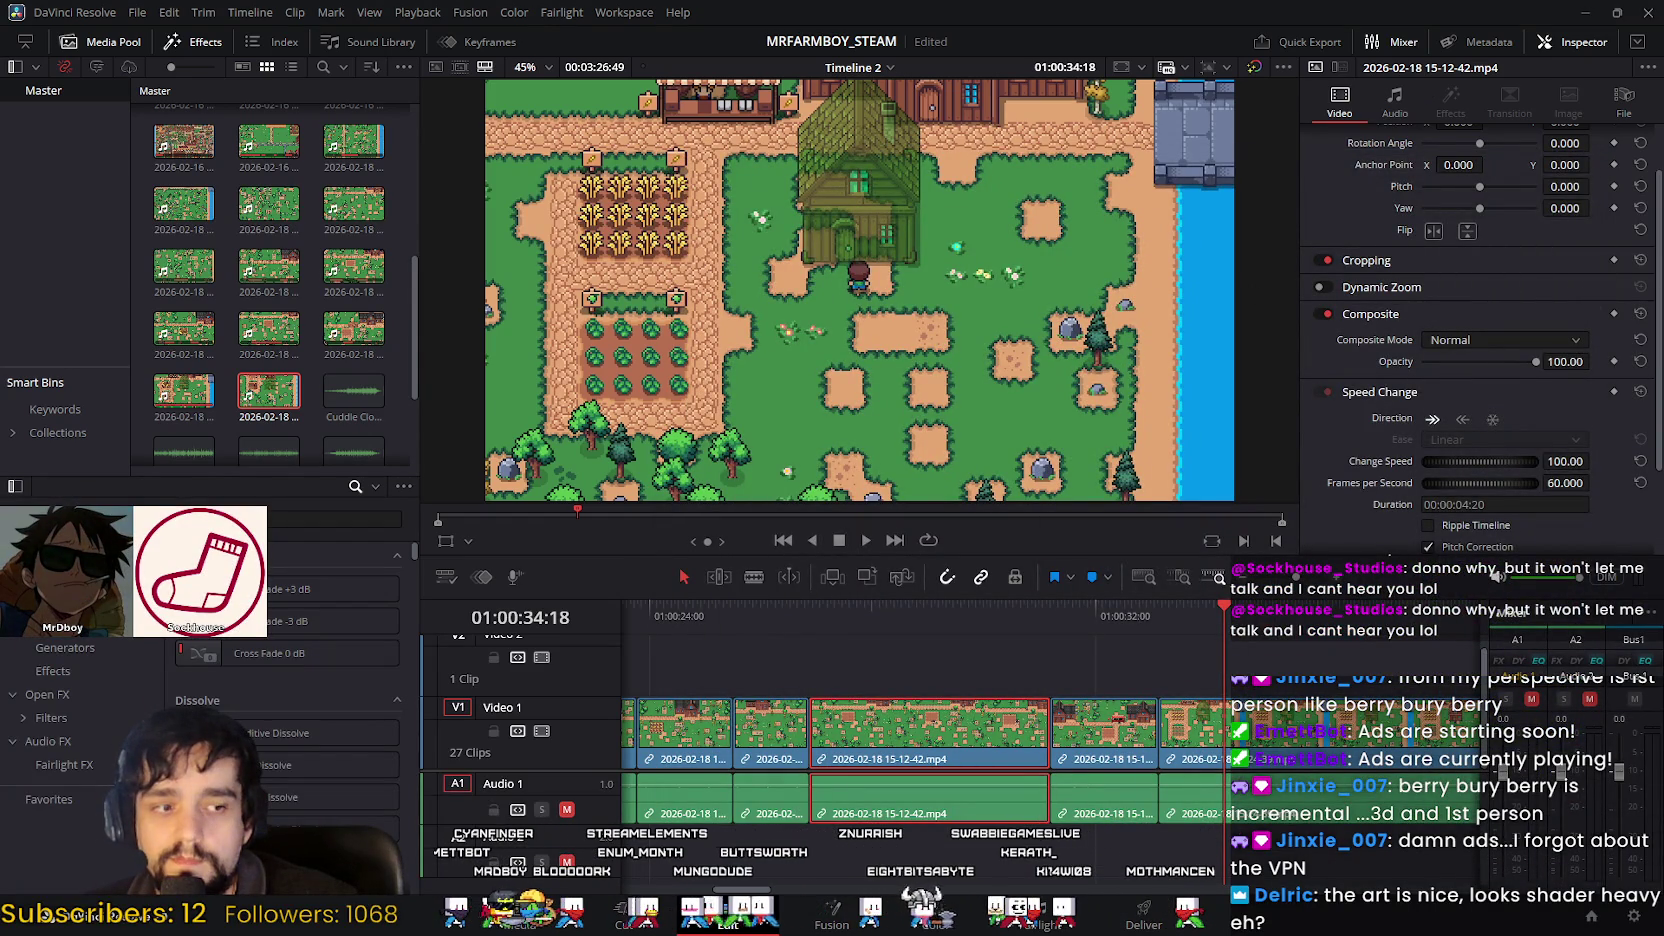
Step: Alt+Tab to the full-screen pixel-art farm village footage
{"action": "key", "text": "alt+Tab"}
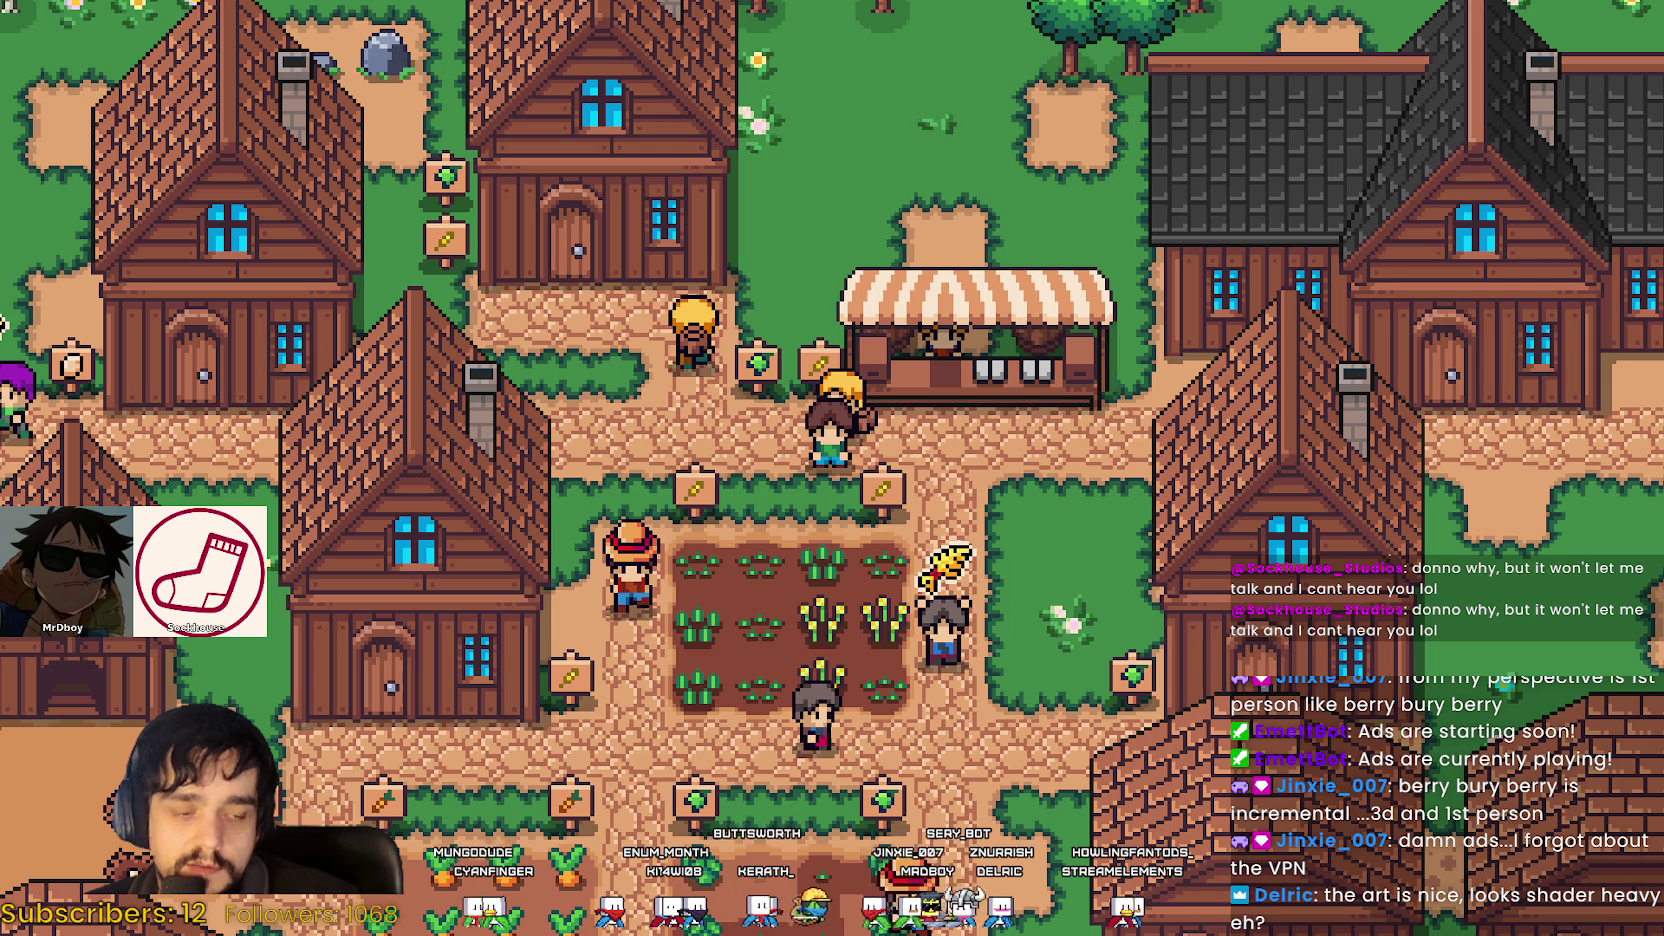
Step: Alt+Tab to bring the Steam window with the Shelldiver trailer back
{"action": "key", "text": "alt+Tab"}
{"action": "key", "text": "alt+Tab"}
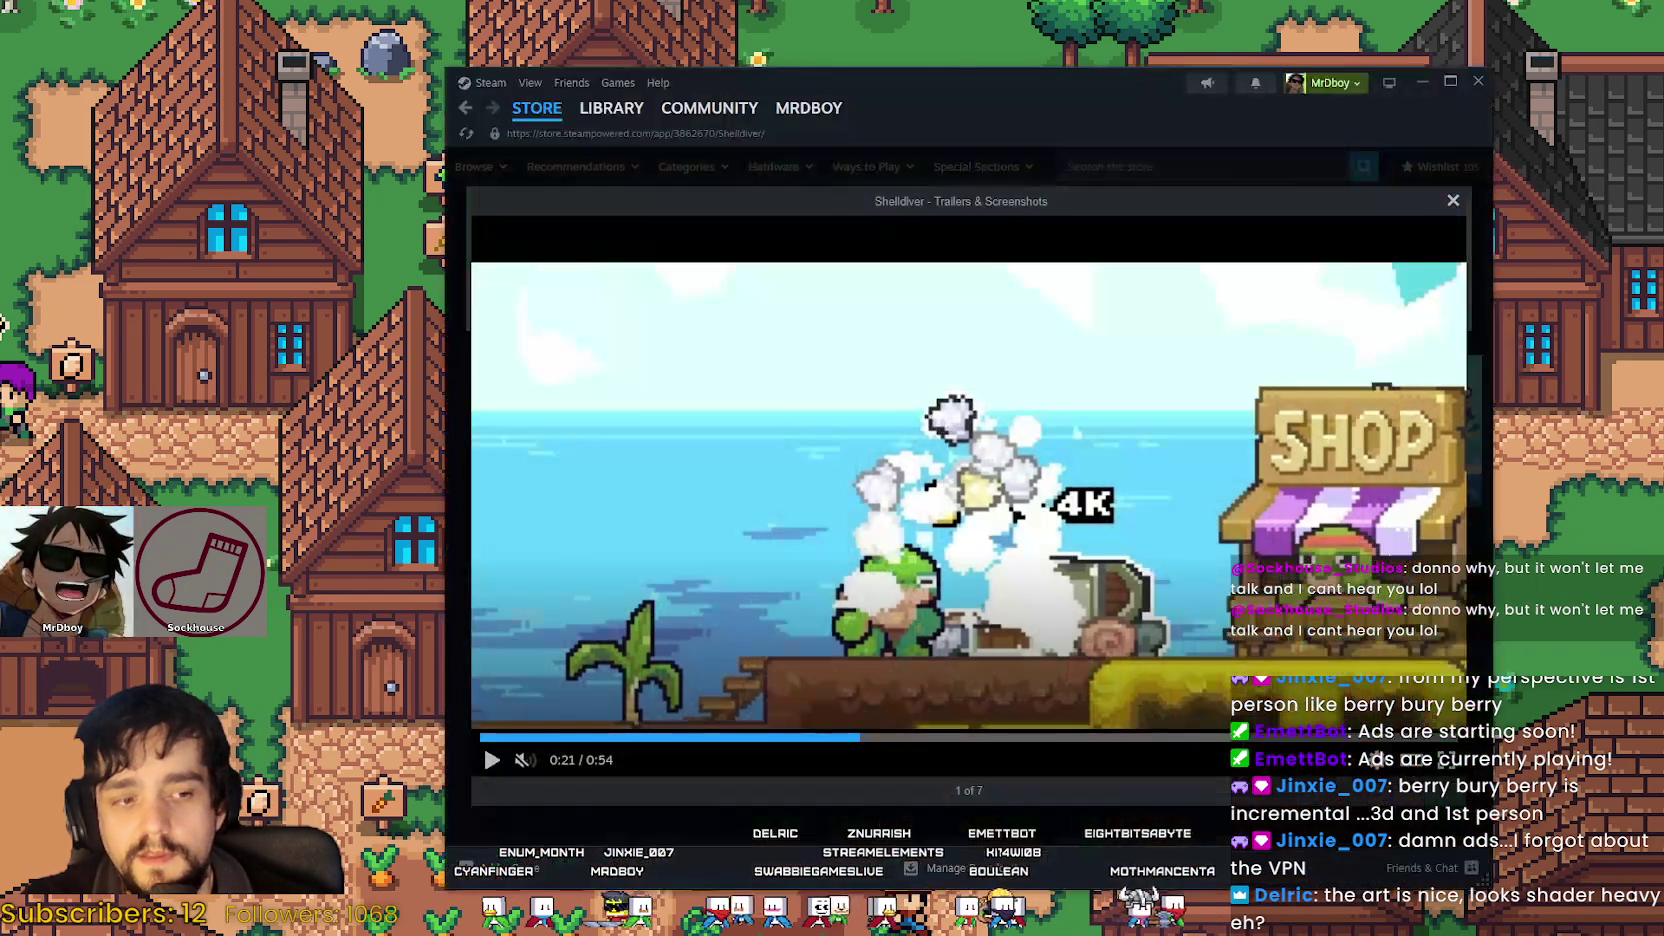
Step: Widen the Steam window, move to the skill-tree screenshot, and close the viewer
{"action": "left_click", "coordinate": [1440, 510]}
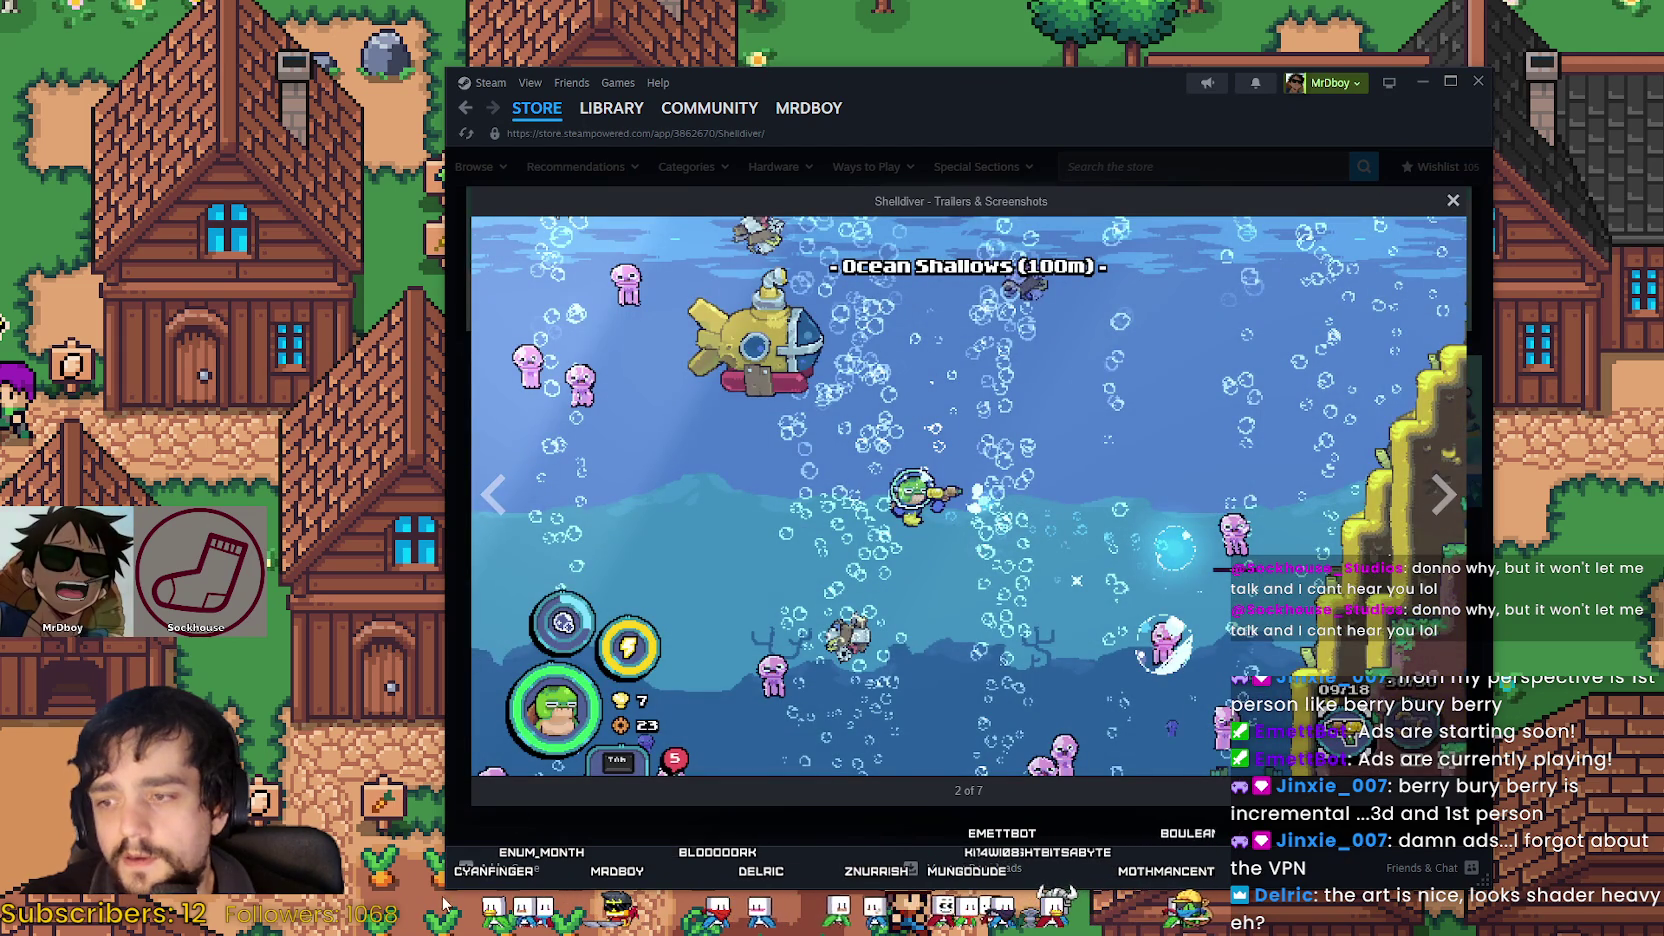
{"action": "left_click_drag", "start_coordinate": [445, 888], "coordinate": [233, 852]}
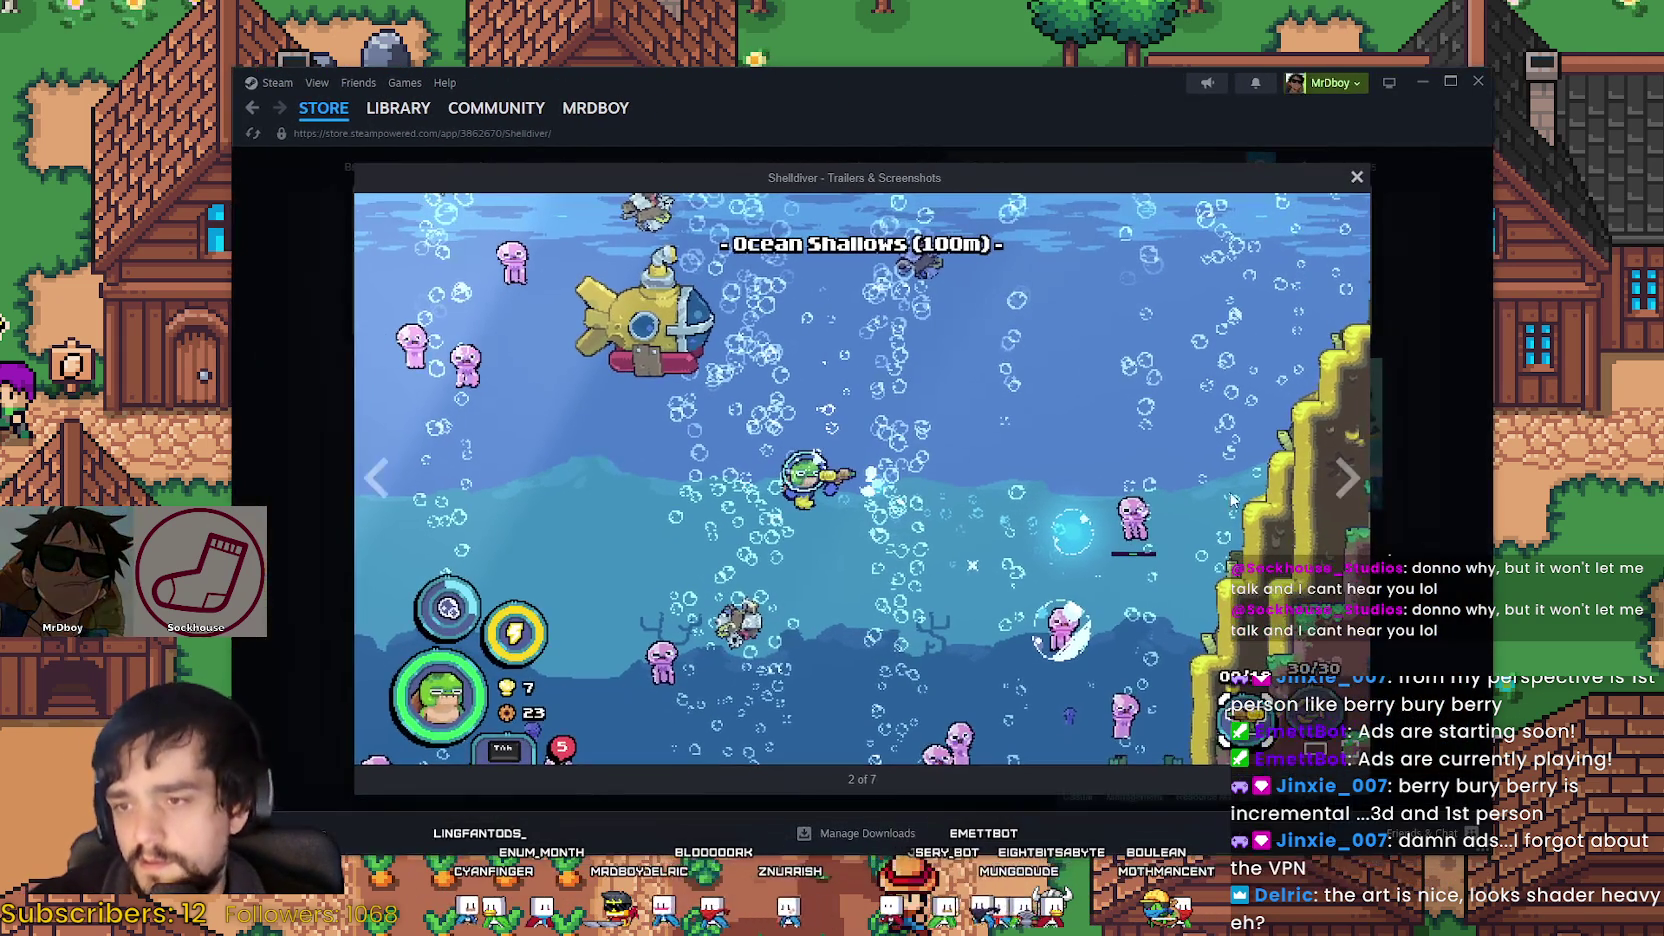
{"action": "left_click", "coordinate": [1345, 478]}
{"action": "left_click", "coordinate": [1399, 462]}
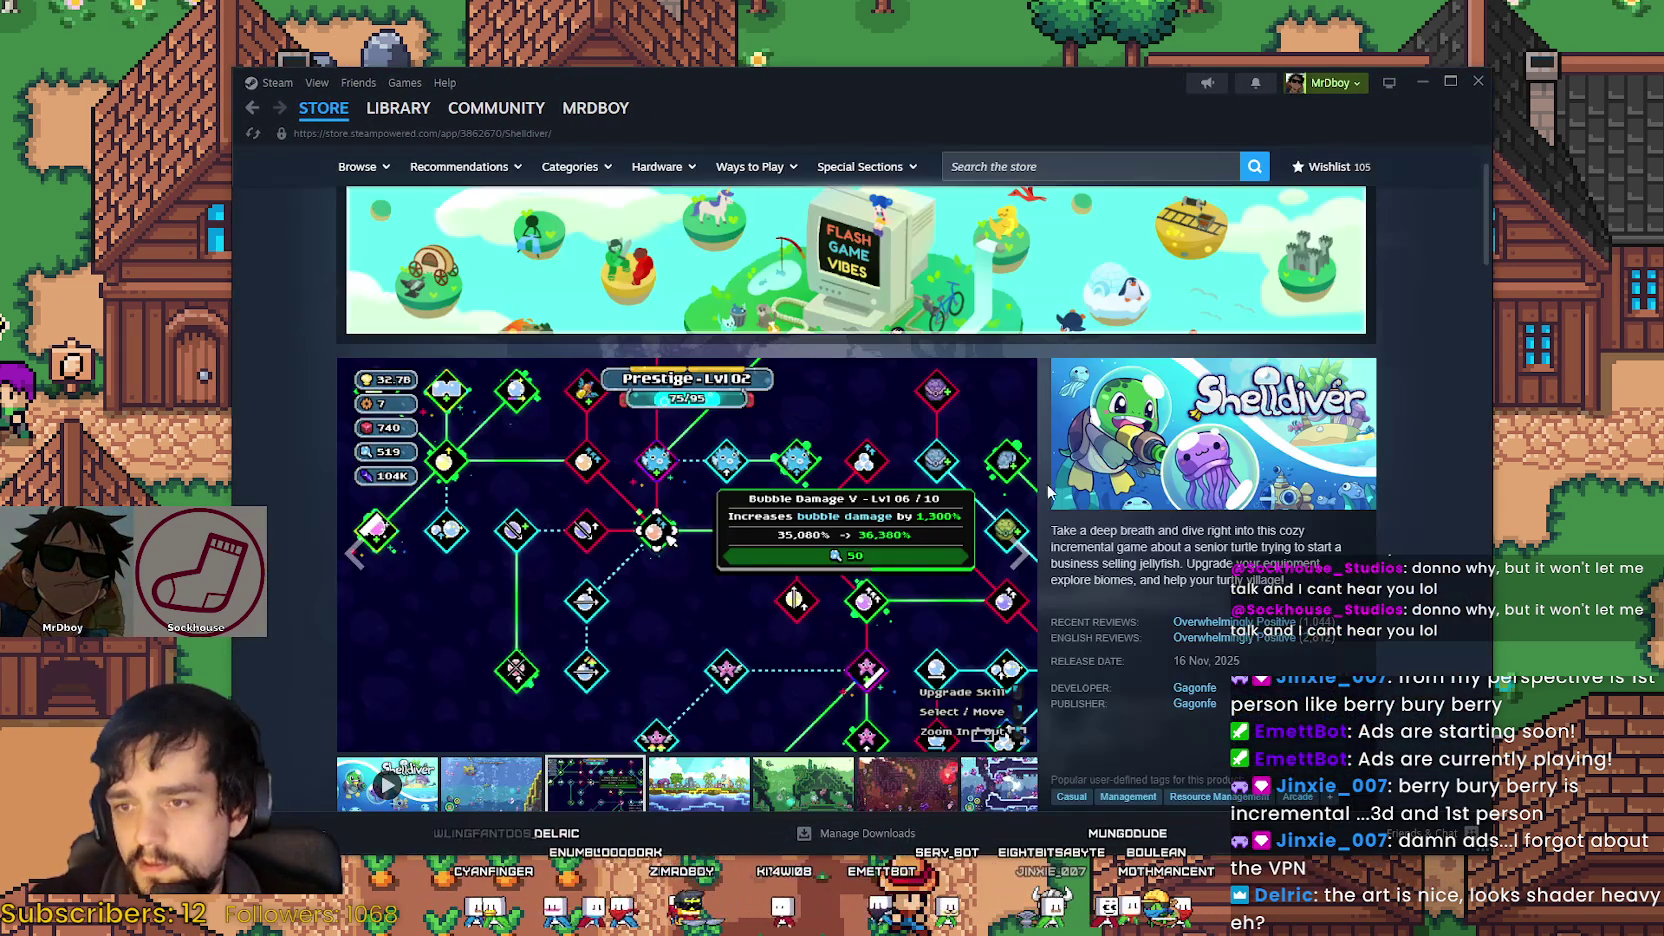
Step: Add Shelldiver to the wishlist and scroll down to About This Game
{"action": "scroll", "coordinate": [724, 620], "scroll_direction": "down", "scroll_amount": 3}
{"action": "left_click", "coordinate": [404, 353]}
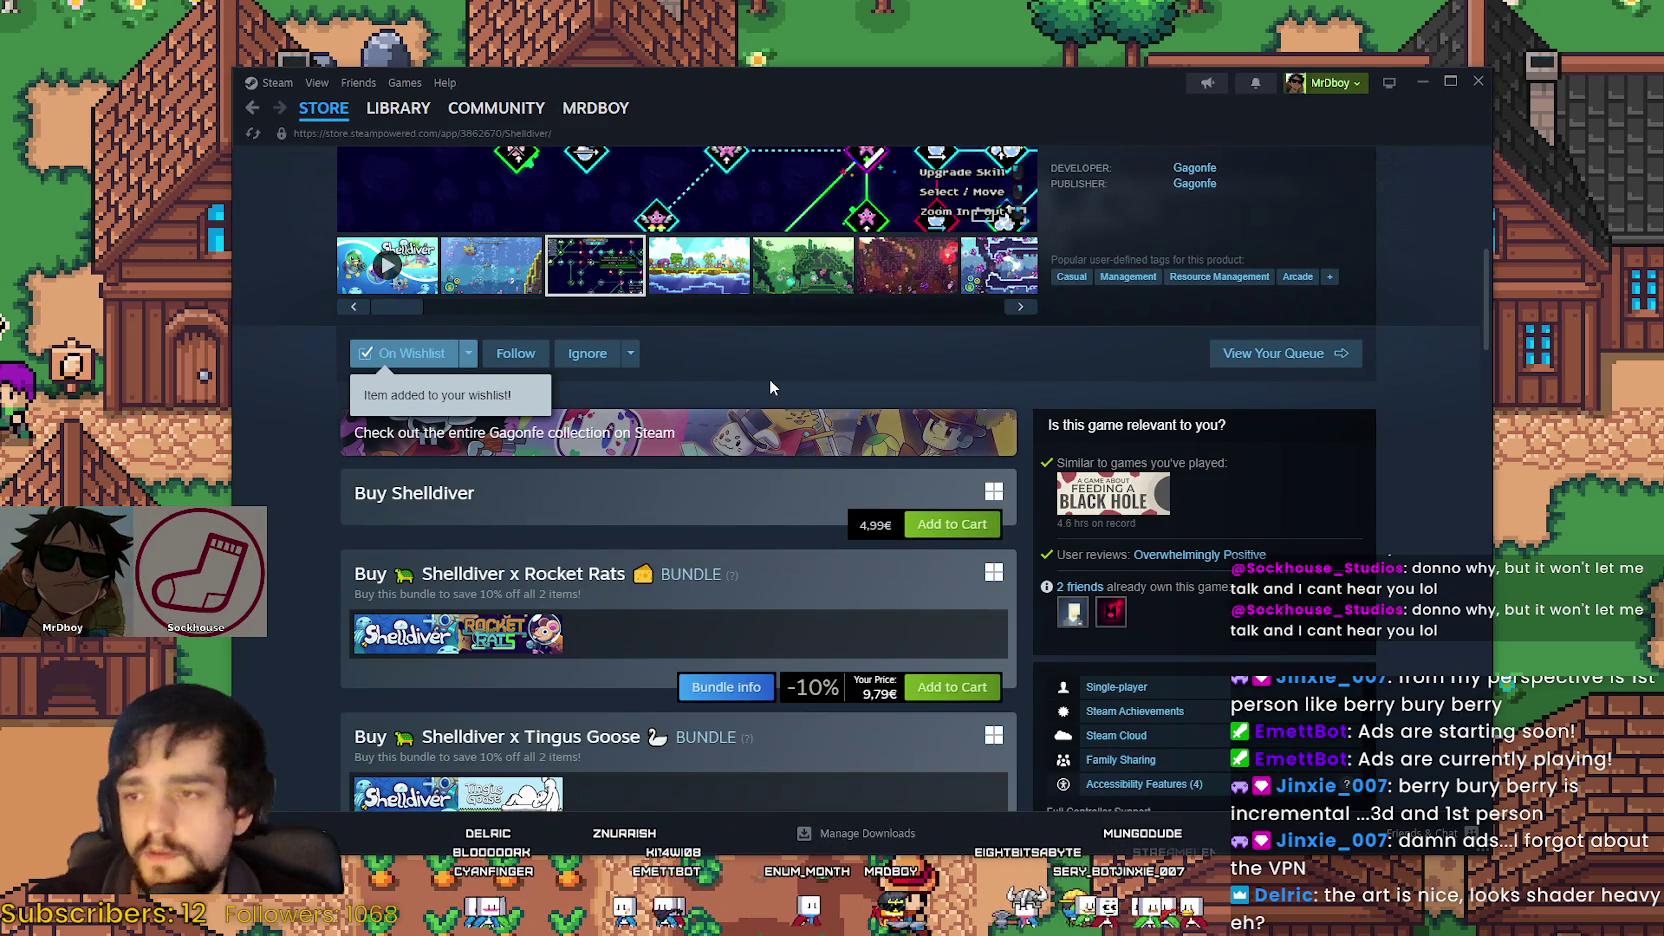
{"action": "scroll", "coordinate": [770, 378], "scroll_direction": "down", "scroll_amount": 1}
{"action": "scroll", "coordinate": [816, 529], "scroll_direction": "down", "scroll_amount": 1}
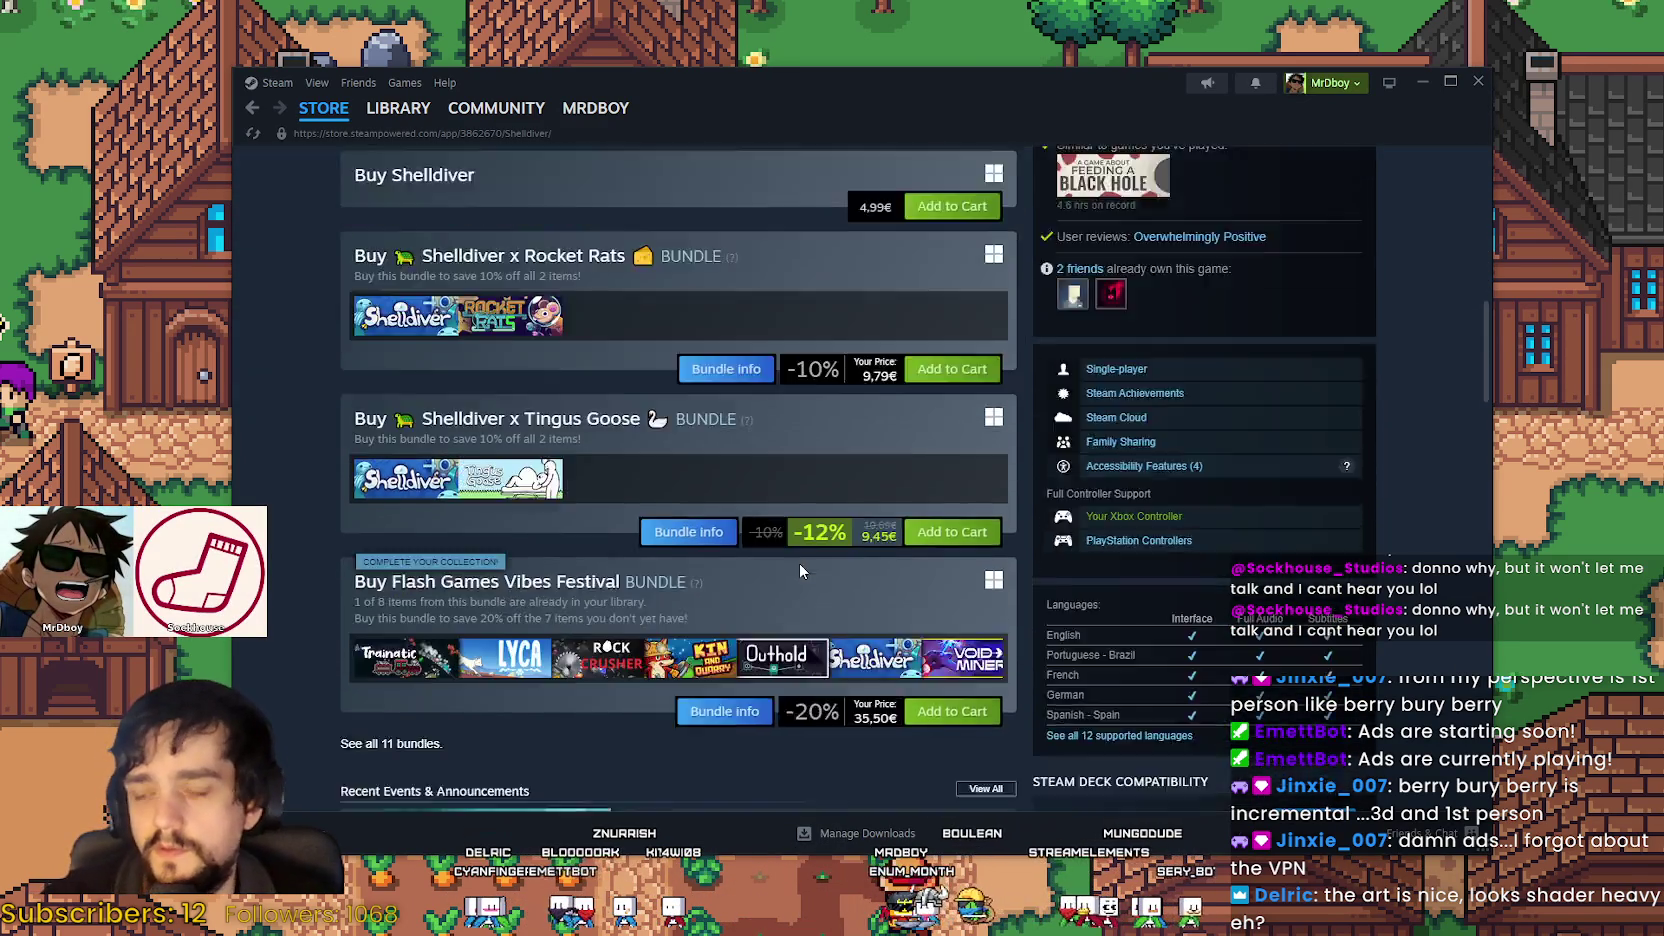
{"action": "scroll", "coordinate": [800, 563], "scroll_direction": "down", "scroll_amount": 2}
{"action": "scroll", "coordinate": [826, 573], "scroll_direction": "down", "scroll_amount": 1}
{"action": "scroll", "coordinate": [835, 610], "scroll_direction": "down", "scroll_amount": 3}
{"action": "scroll", "coordinate": [845, 656], "scroll_direction": "down", "scroll_amount": 2}
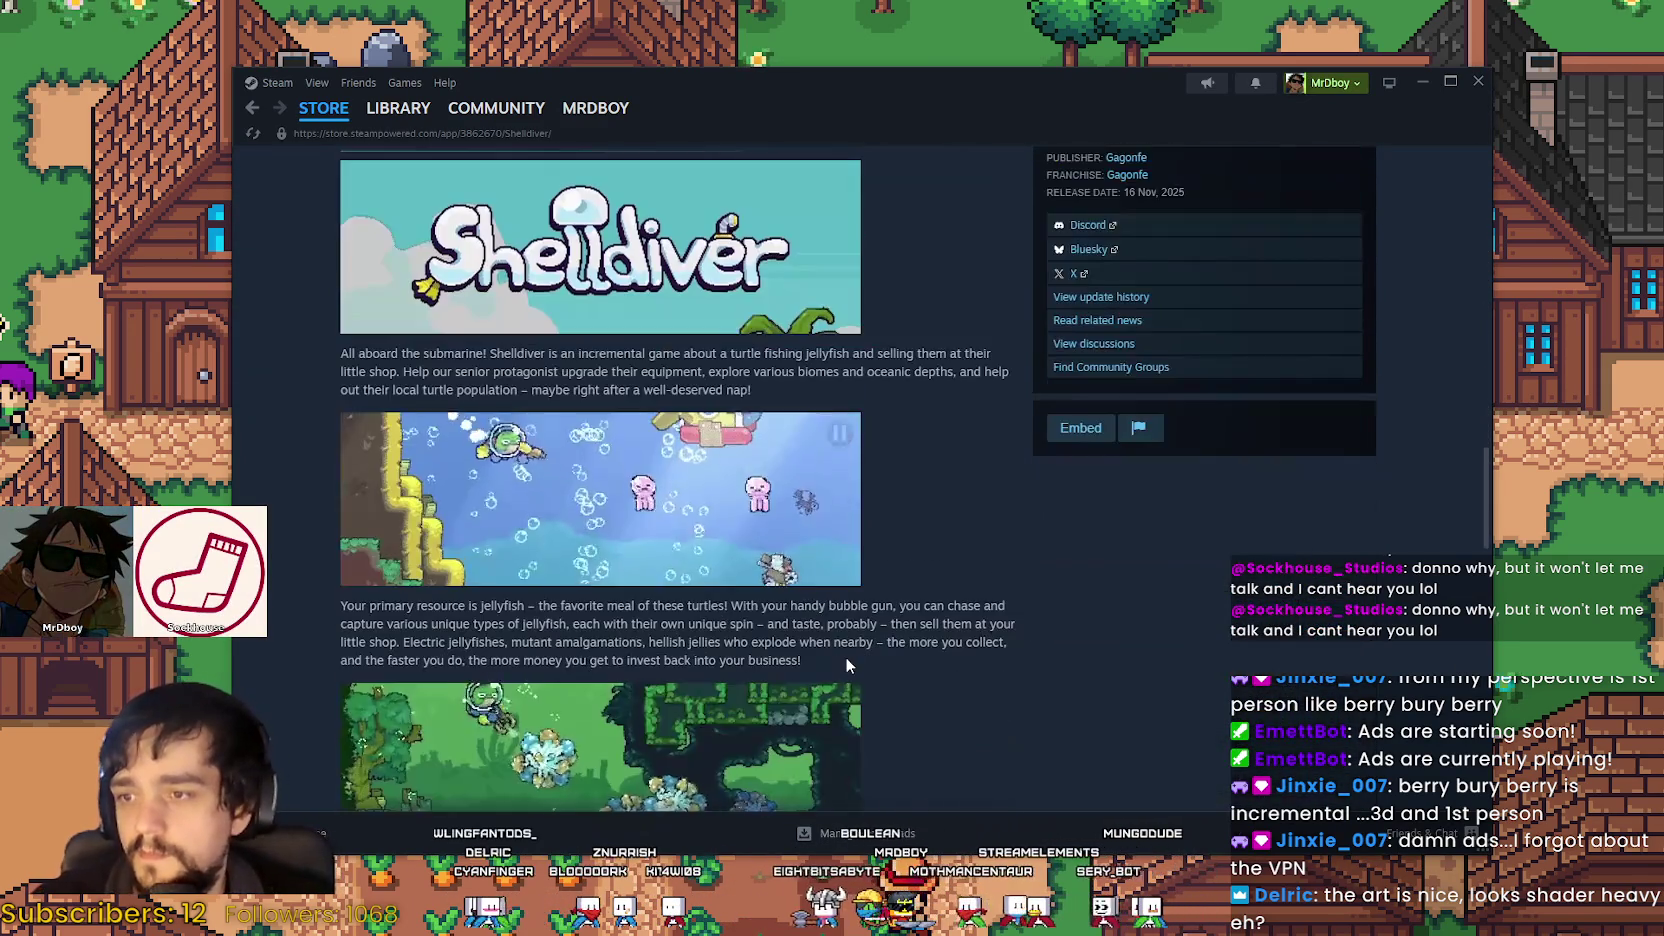
{"action": "scroll", "coordinate": [848, 662], "scroll_direction": "down", "scroll_amount": 2}
Step: Expand the full Shelldiver description with Read More and scroll through it
{"action": "left_click", "coordinate": [679, 587]}
{"action": "scroll", "coordinate": [1168, 655], "scroll_direction": "down", "scroll_amount": 4}
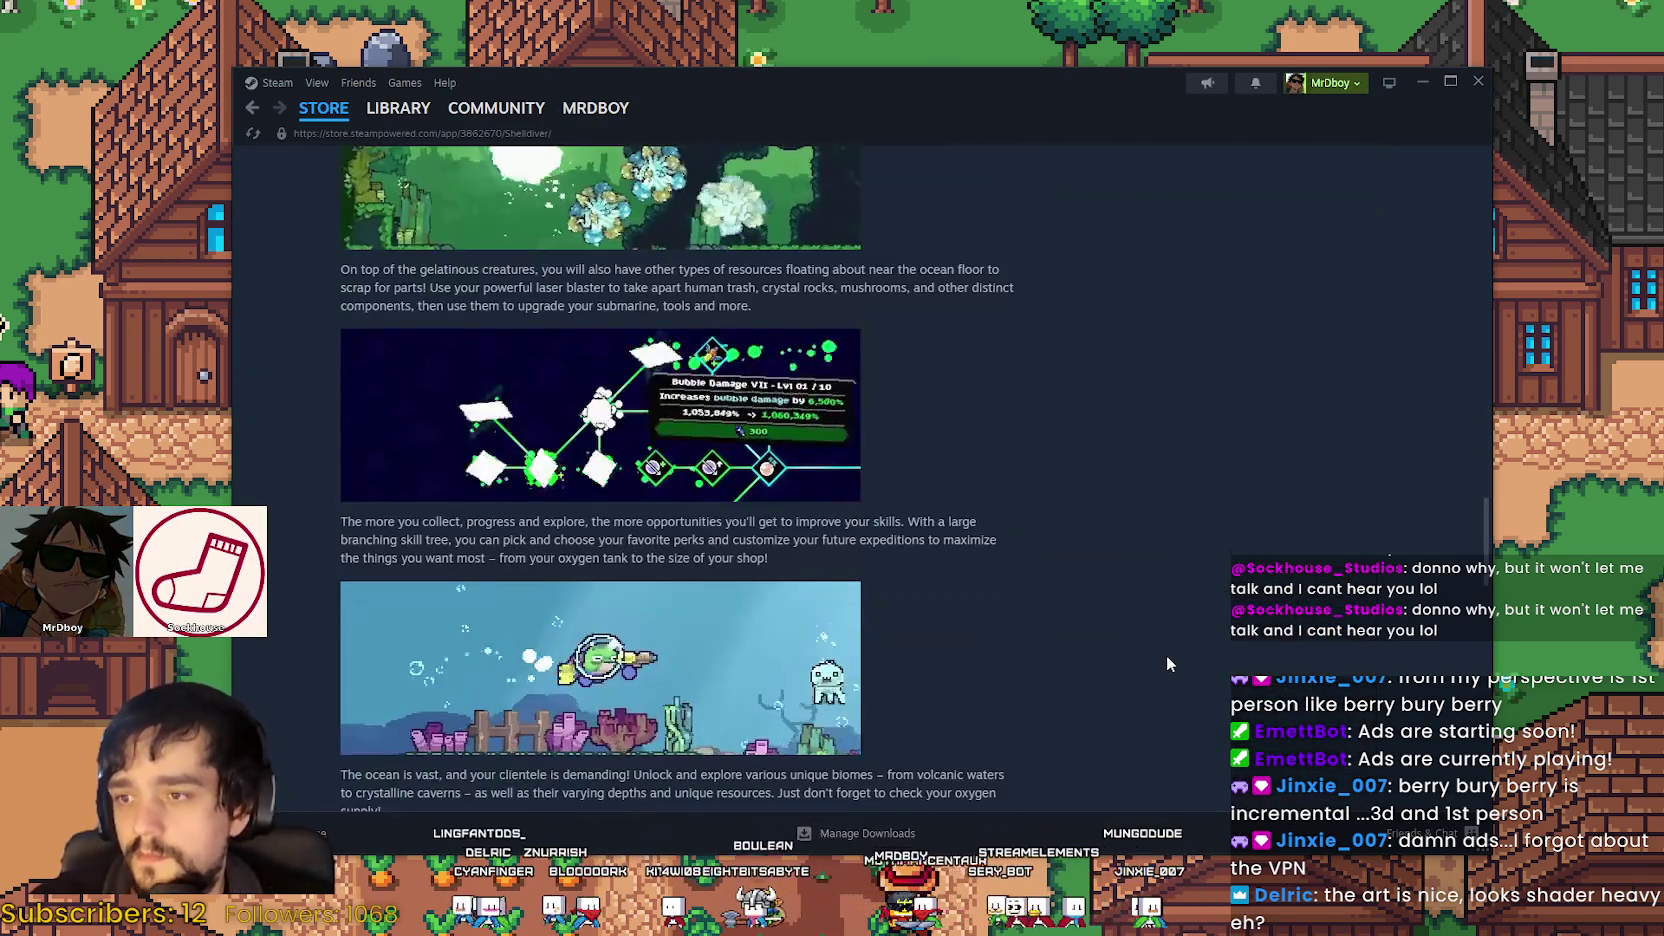
{"action": "scroll", "coordinate": [1165, 655], "scroll_direction": "down", "scroll_amount": 1}
{"action": "scroll", "coordinate": [1163, 657], "scroll_direction": "down", "scroll_amount": 2}
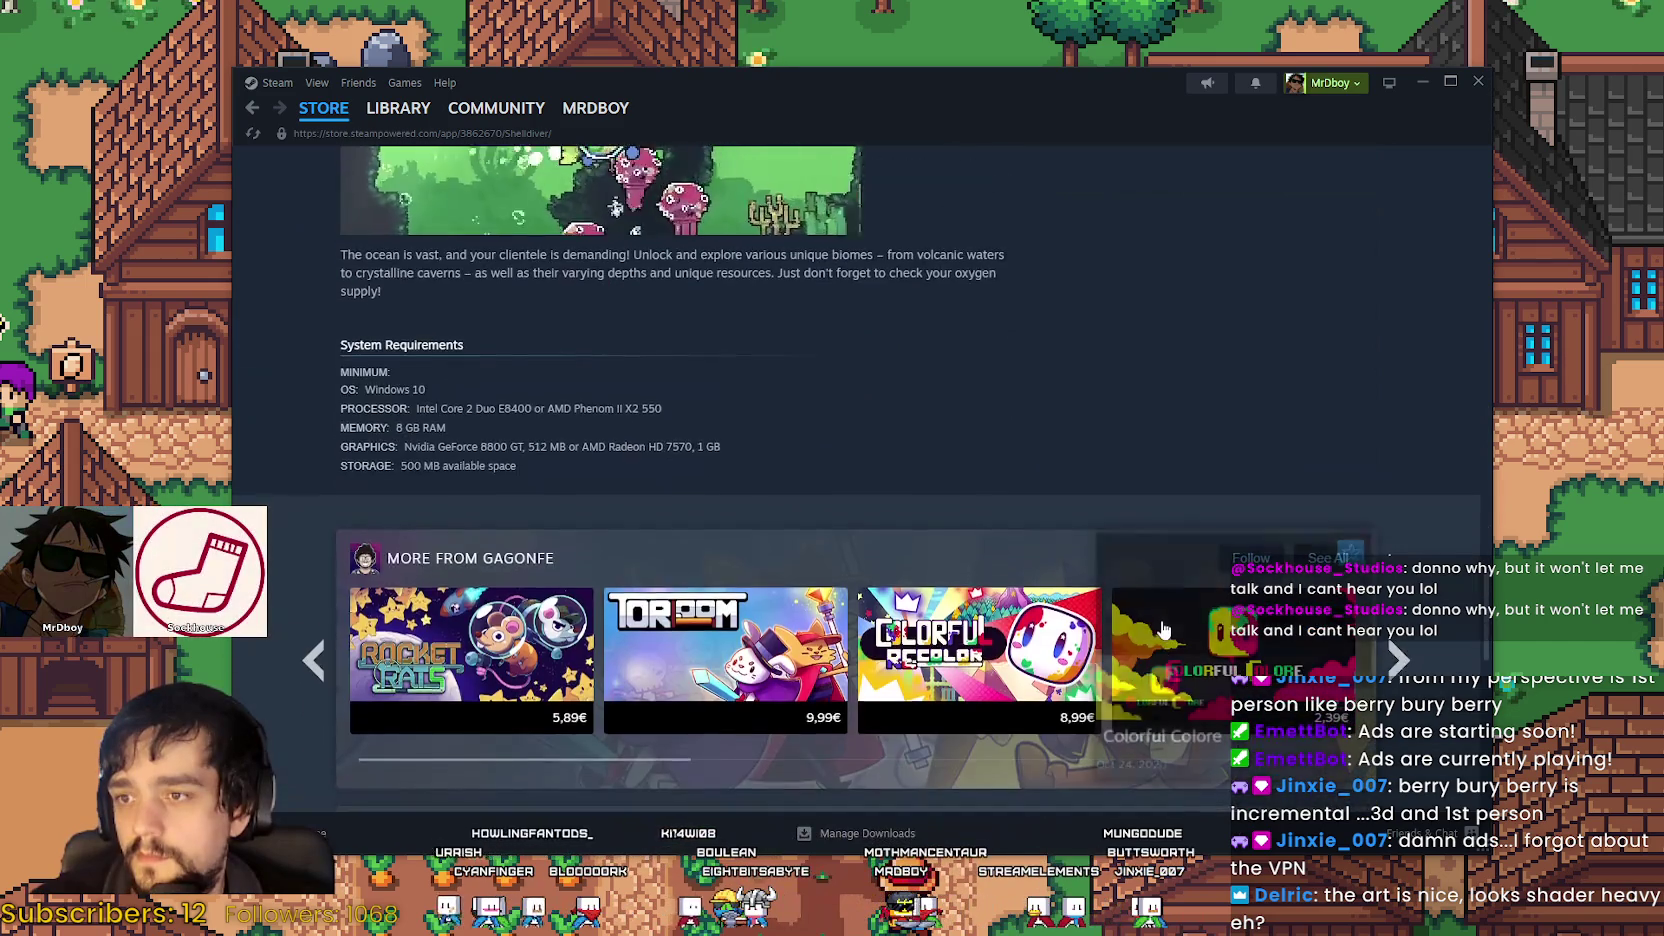
{"action": "scroll", "coordinate": [1158, 623], "scroll_direction": "up", "scroll_amount": 3}
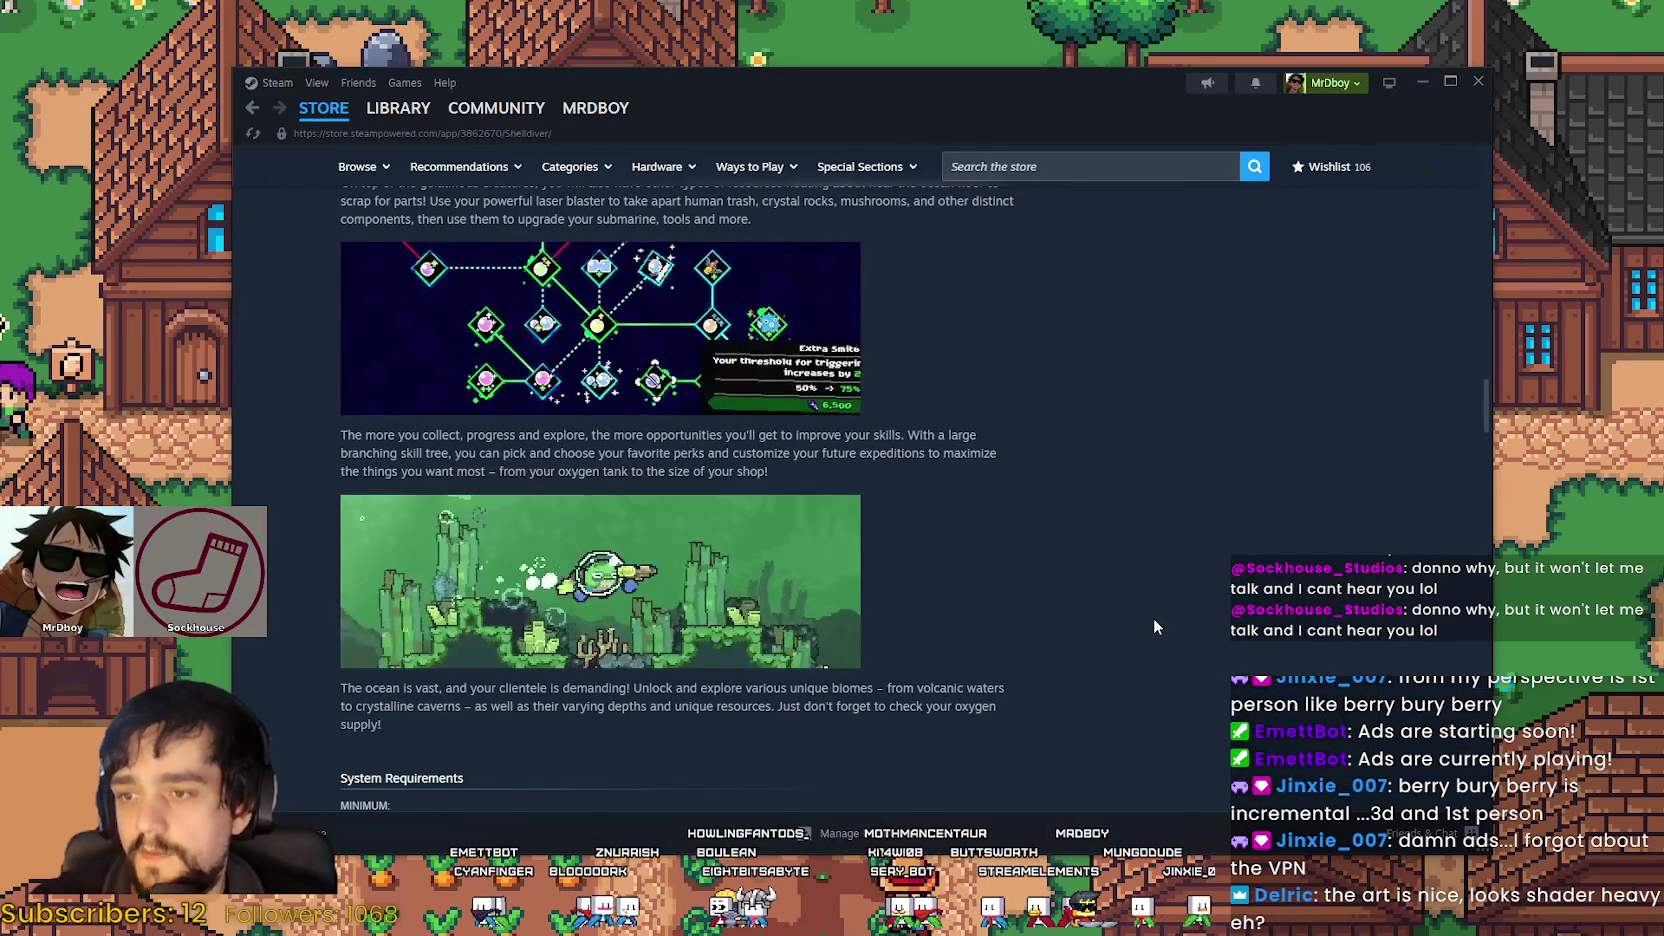
{"action": "scroll", "coordinate": [1150, 610], "scroll_direction": "down", "scroll_amount": 3}
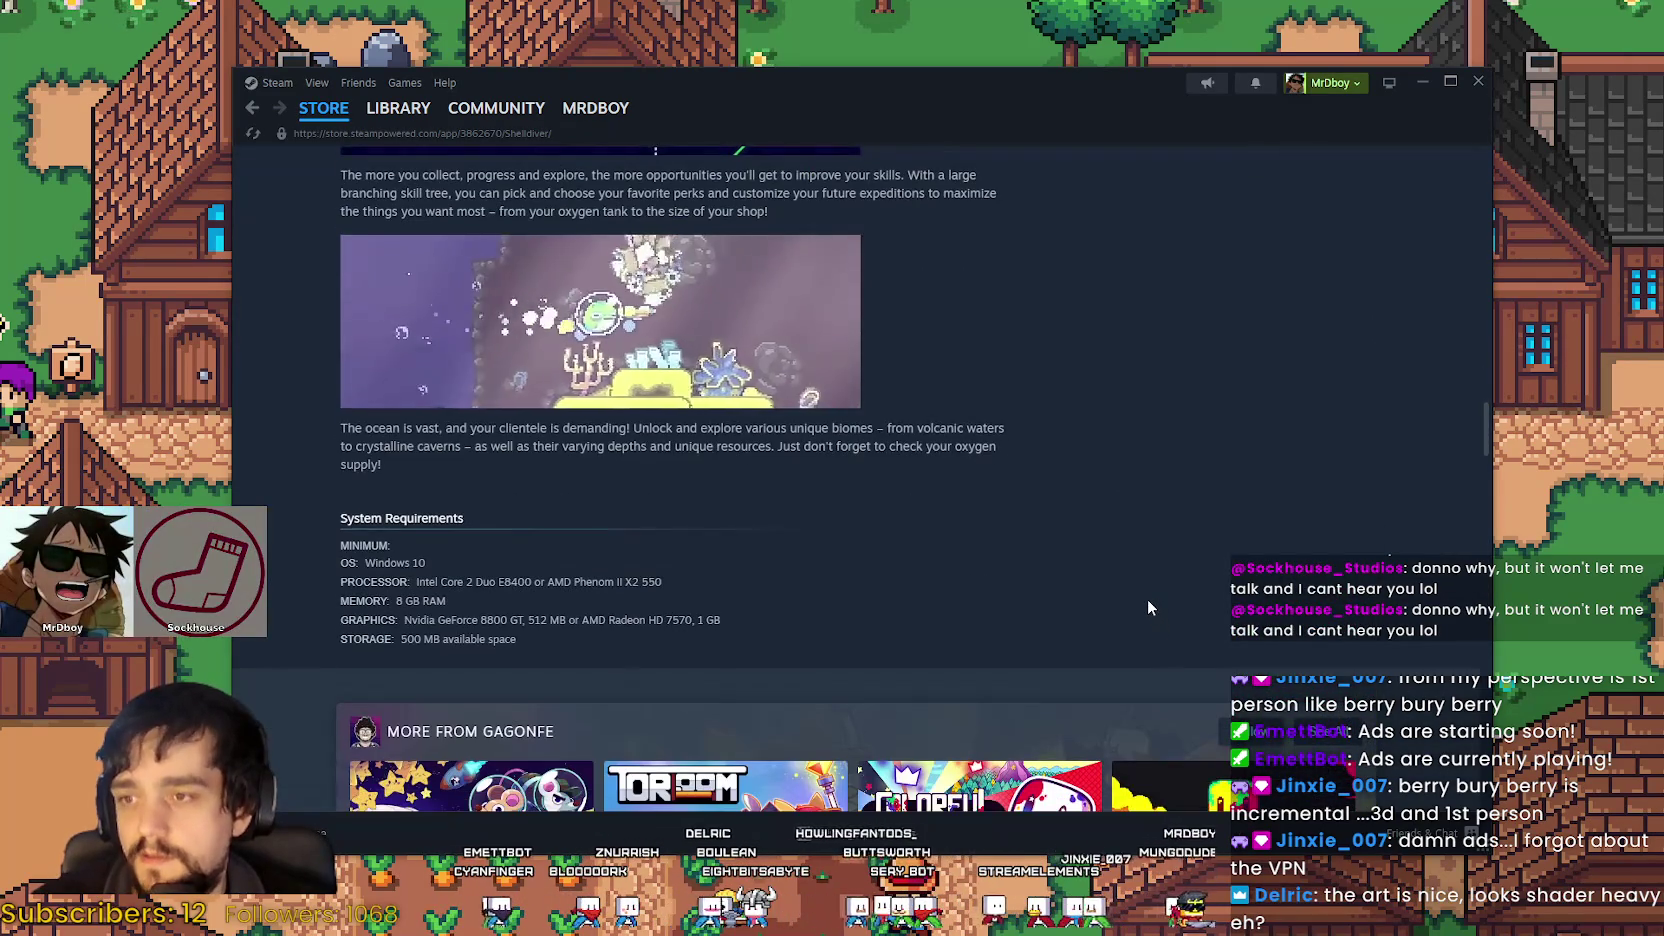
{"action": "scroll", "coordinate": [1149, 607], "scroll_direction": "up", "scroll_amount": 3}
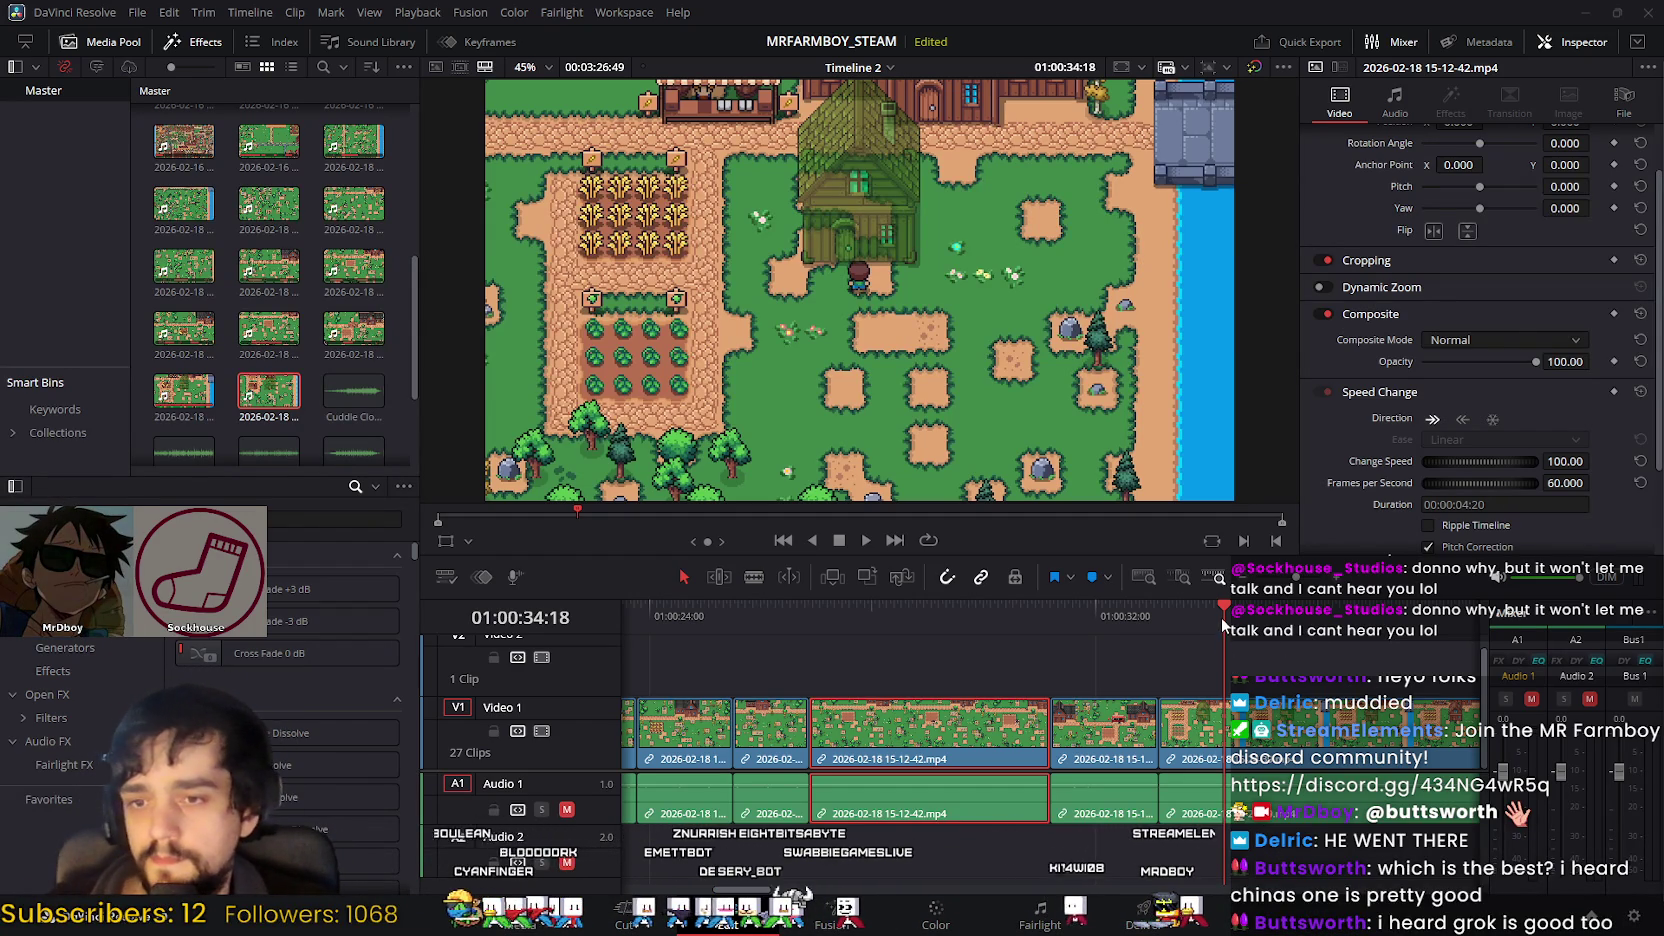
{"action": "left_click_drag", "start_coordinate": [1223, 604], "coordinate": [911, 606]}
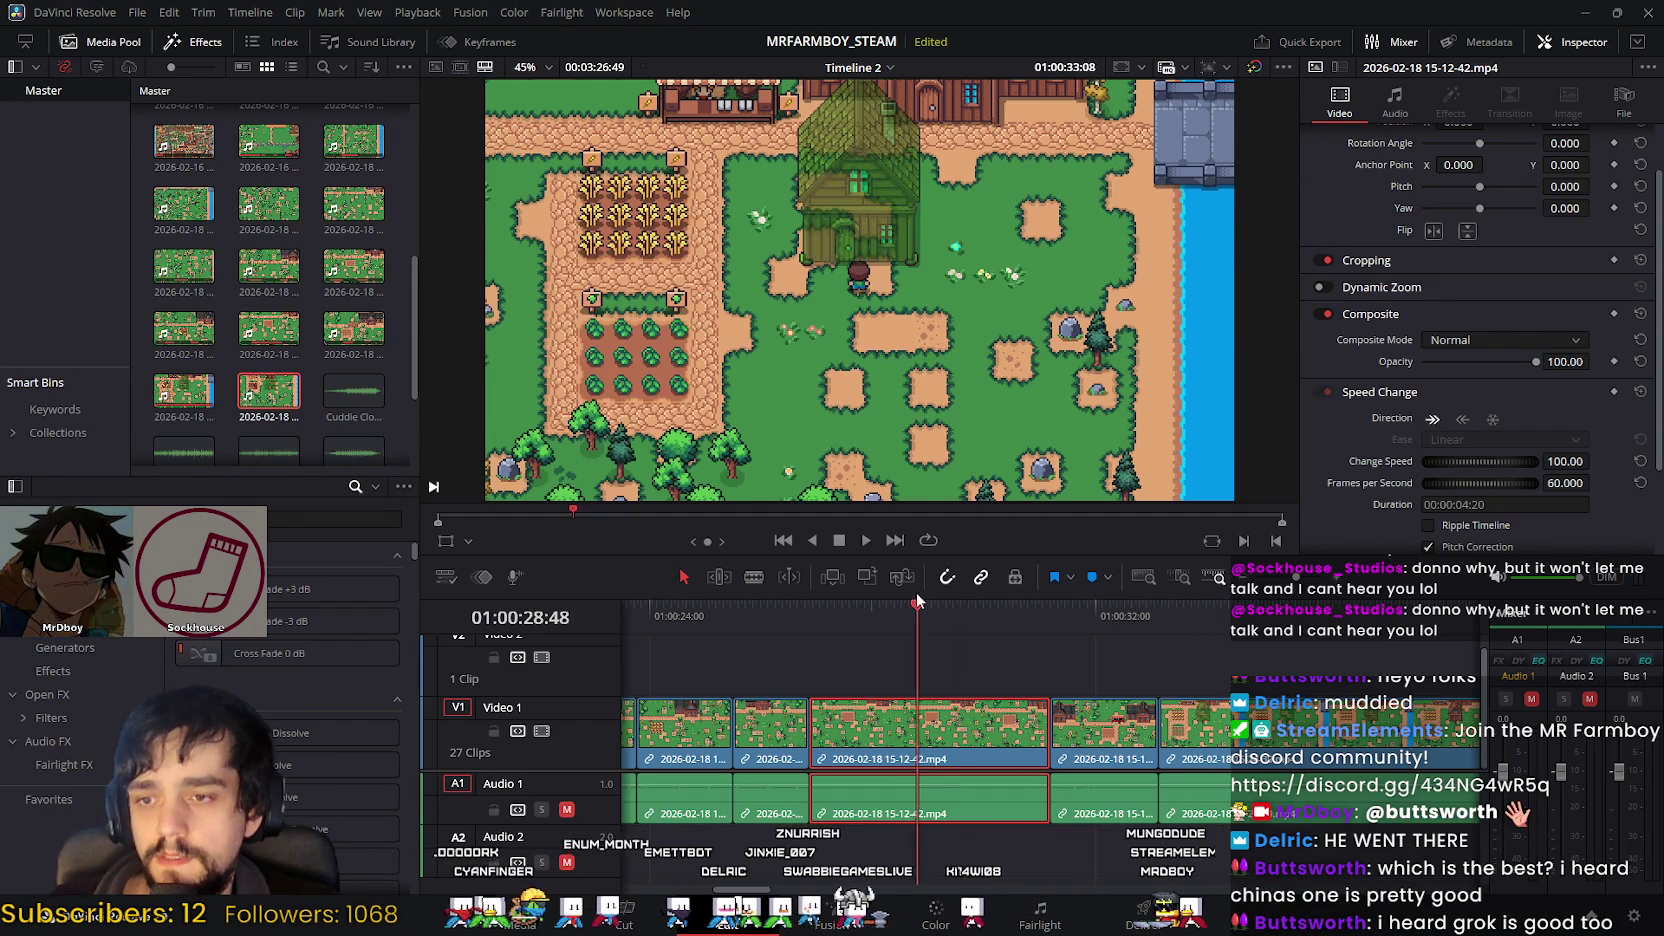
{"action": "left_click", "coordinate": [865, 540]}
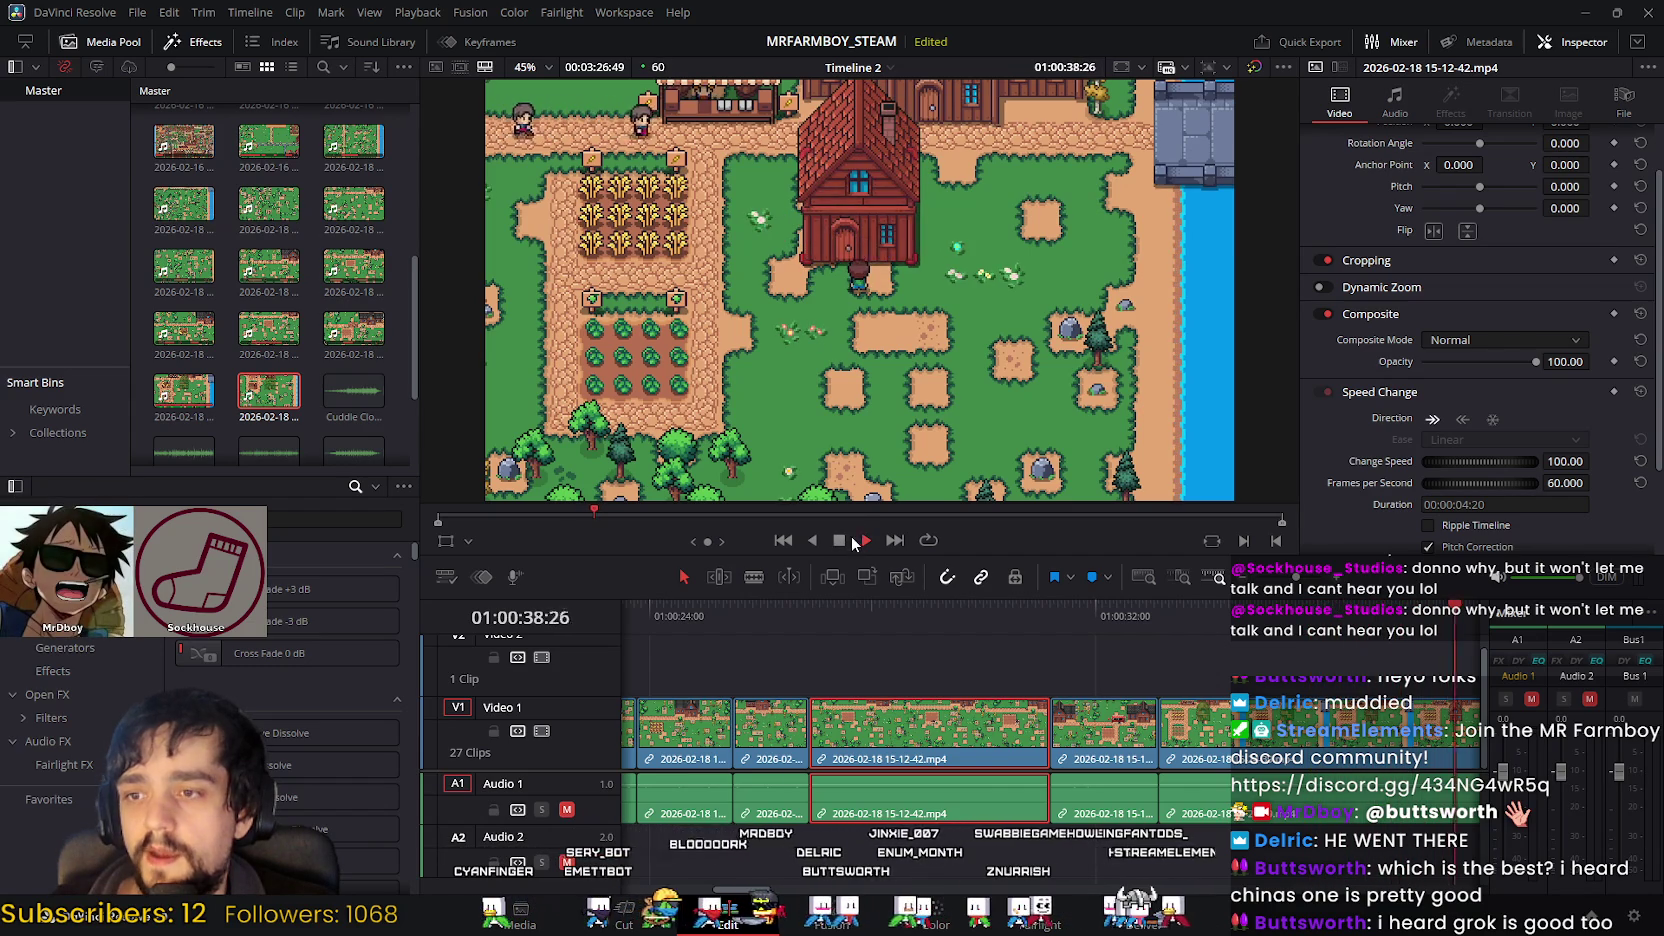
{"action": "left_click", "coordinate": [840, 541]}
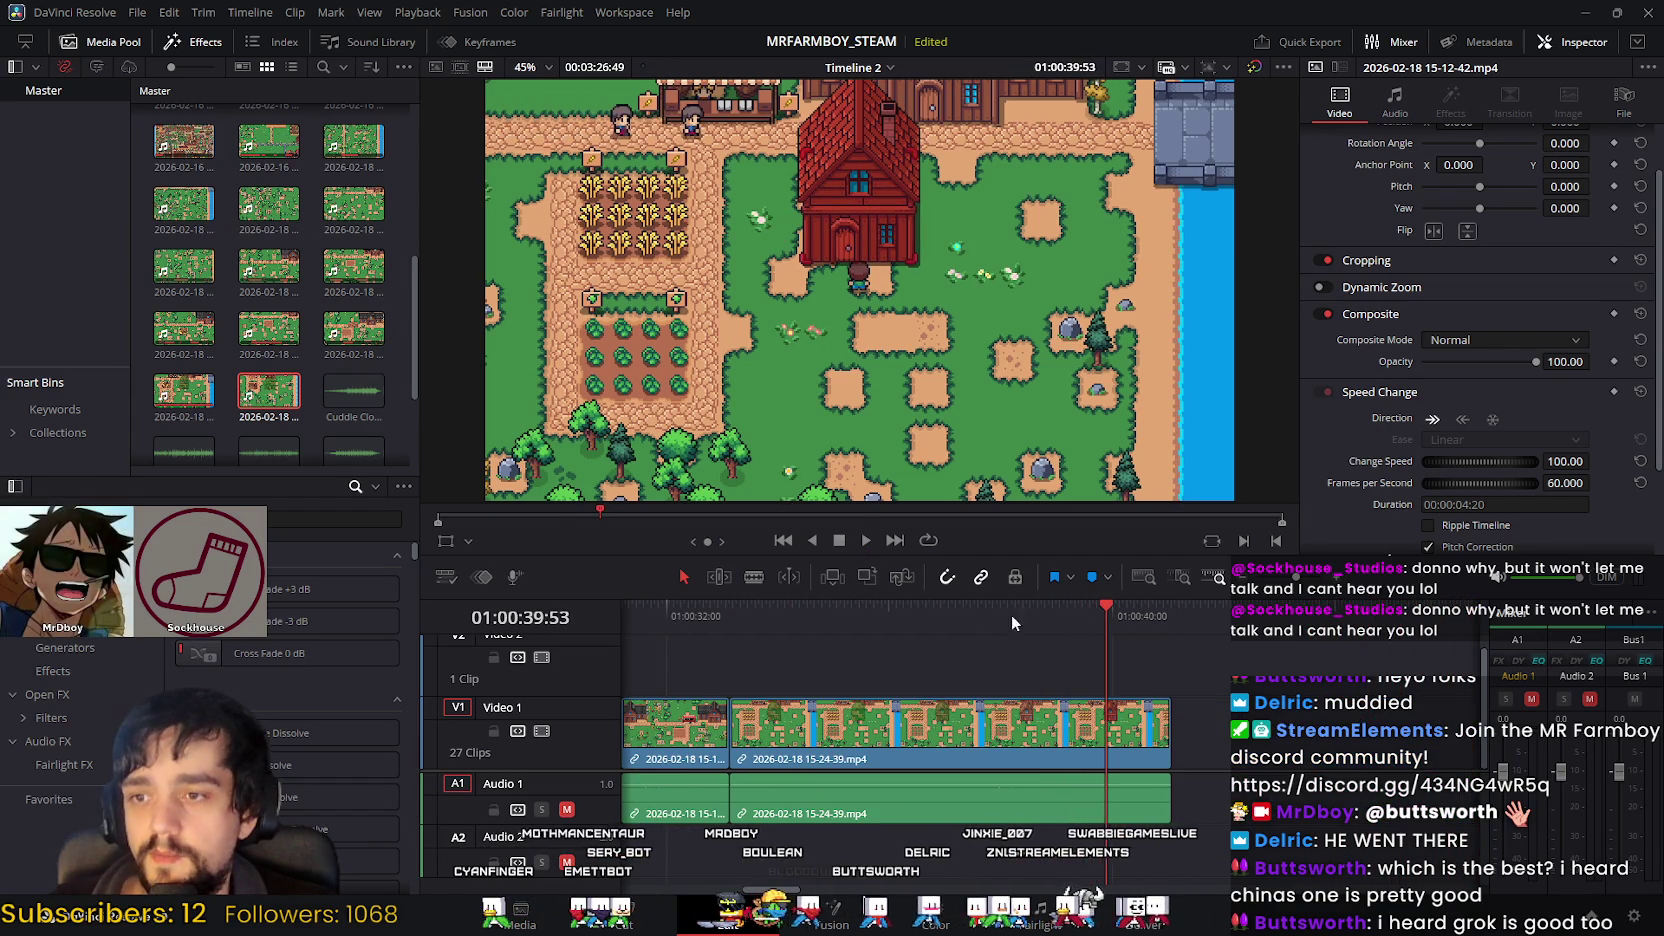
{"action": "key", "text": "space"}
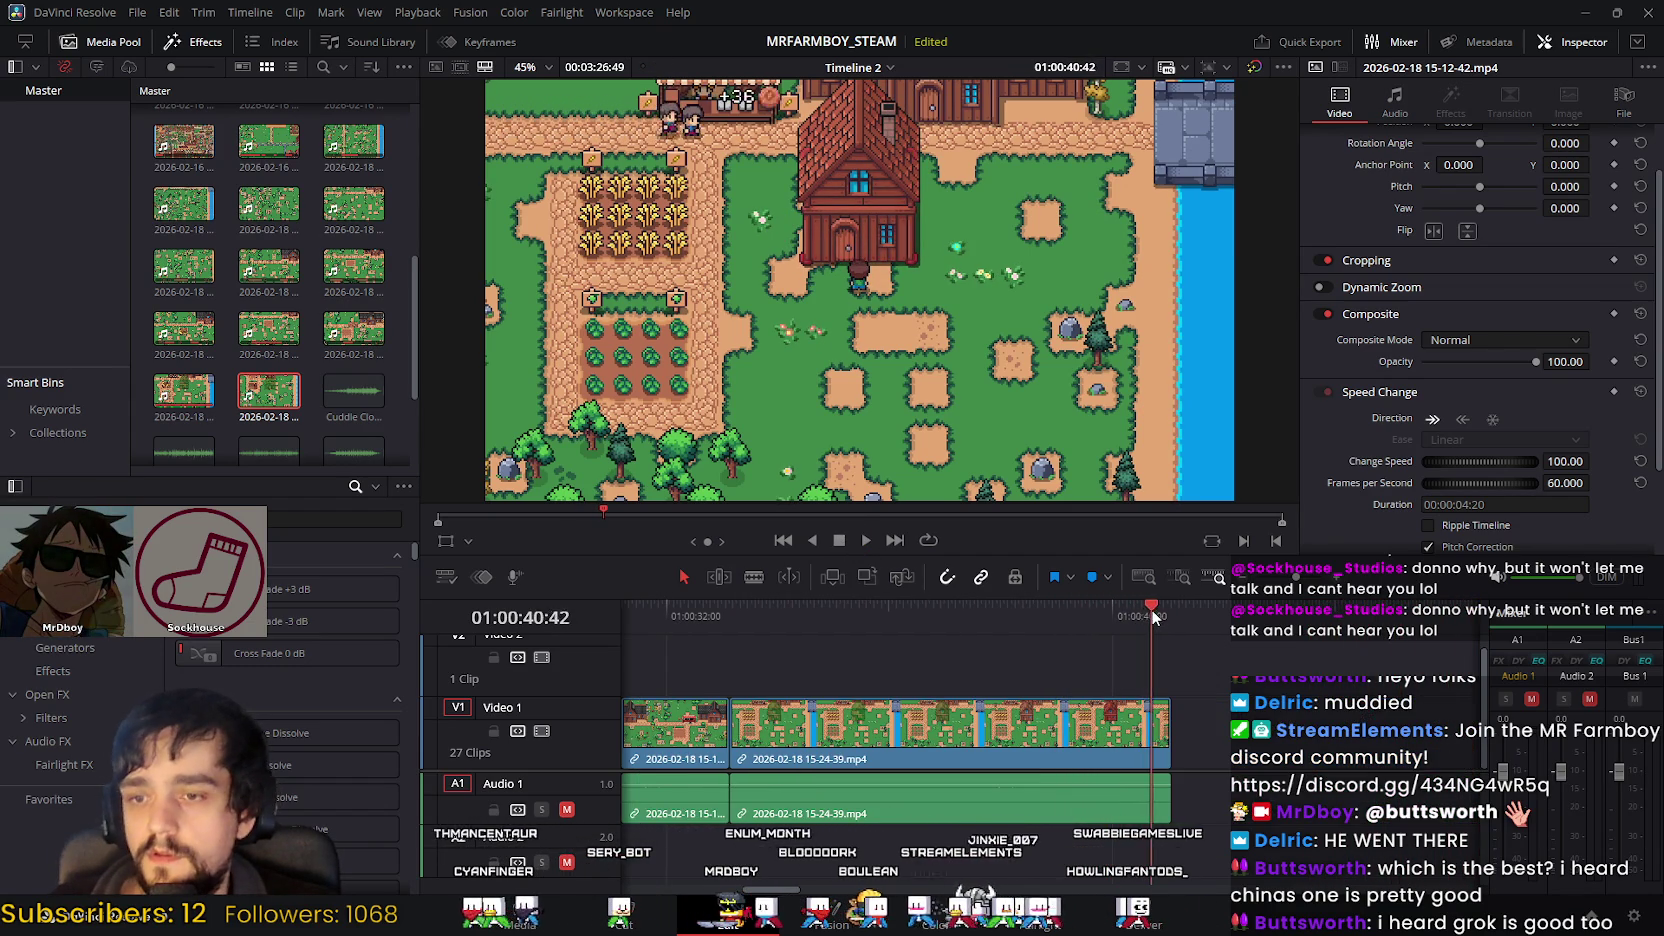
{"action": "left_click", "coordinate": [895, 606]}
{"action": "mouse_move", "coordinate": [871, 635]}
{"action": "left_mouse_down"}
{"action": "mouse_move", "coordinate": [665, 605]}
{"action": "mouse_move", "coordinate": [1215, 610]}
{"action": "mouse_move", "coordinate": [1403, 636]}
{"action": "left_mouse_up"}
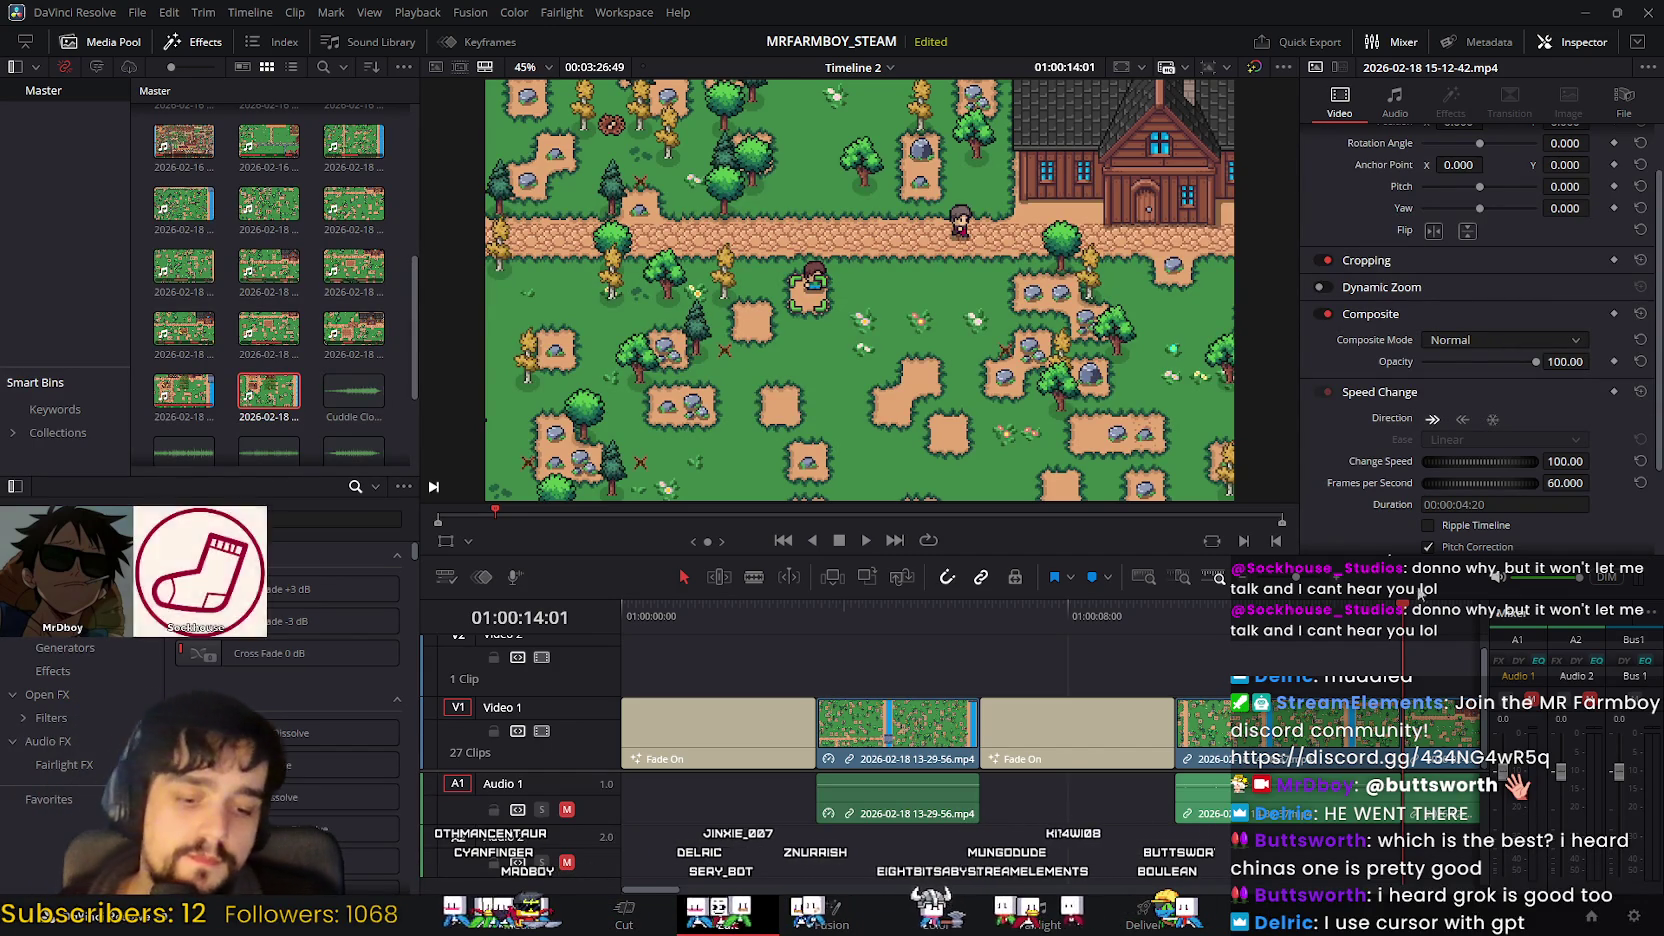
{"action": "left_click_drag", "start_coordinate": [1352, 628], "coordinate": [1378, 625]}
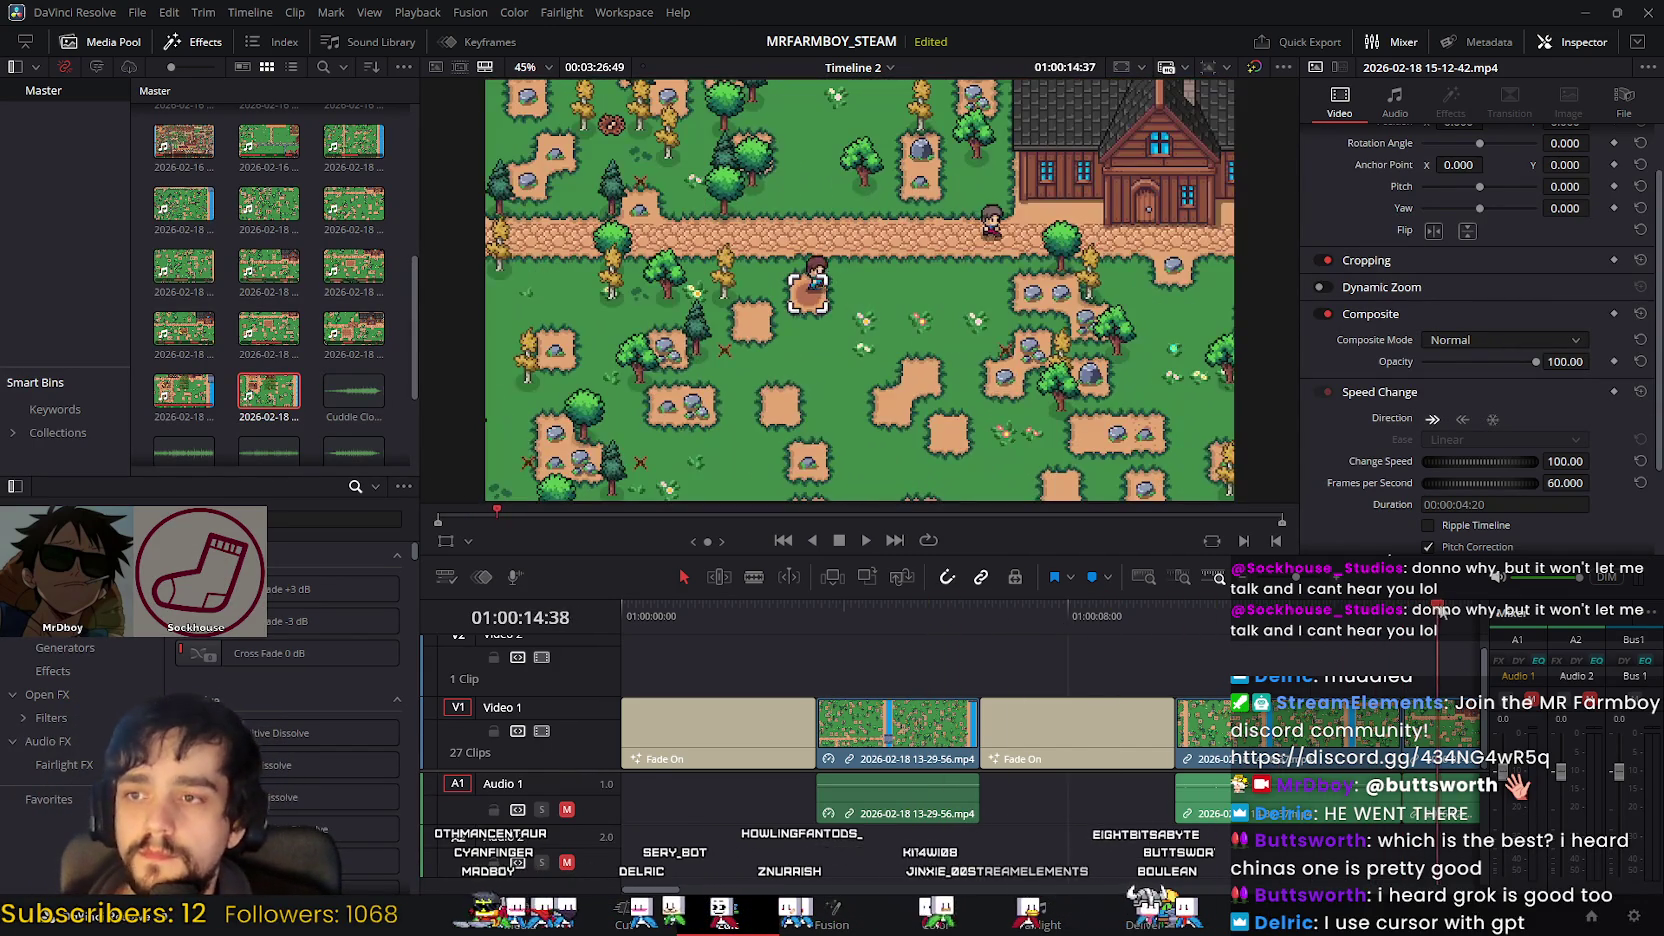
{"action": "mouse_move", "coordinate": [1378, 625]}
{"action": "left_mouse_down"}
{"action": "mouse_move", "coordinate": [1455, 615]}
{"action": "mouse_move", "coordinate": [1435, 609]}
{"action": "left_mouse_up"}
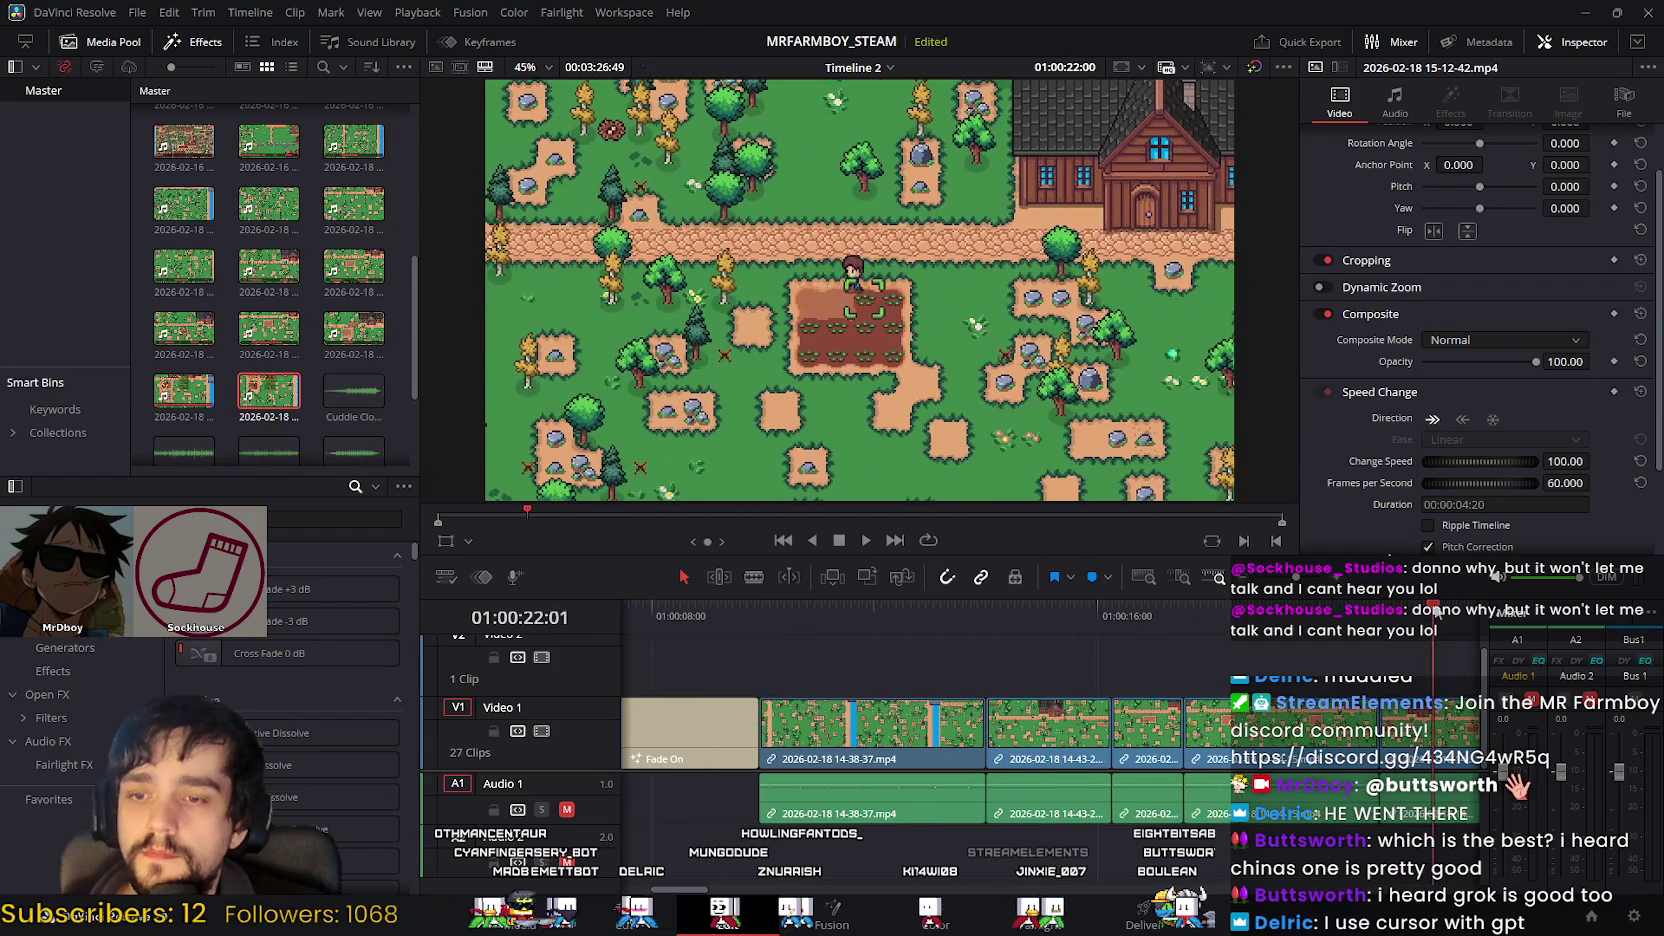
{"action": "left_click_drag", "start_coordinate": [1458, 612], "coordinate": [1360, 605]}
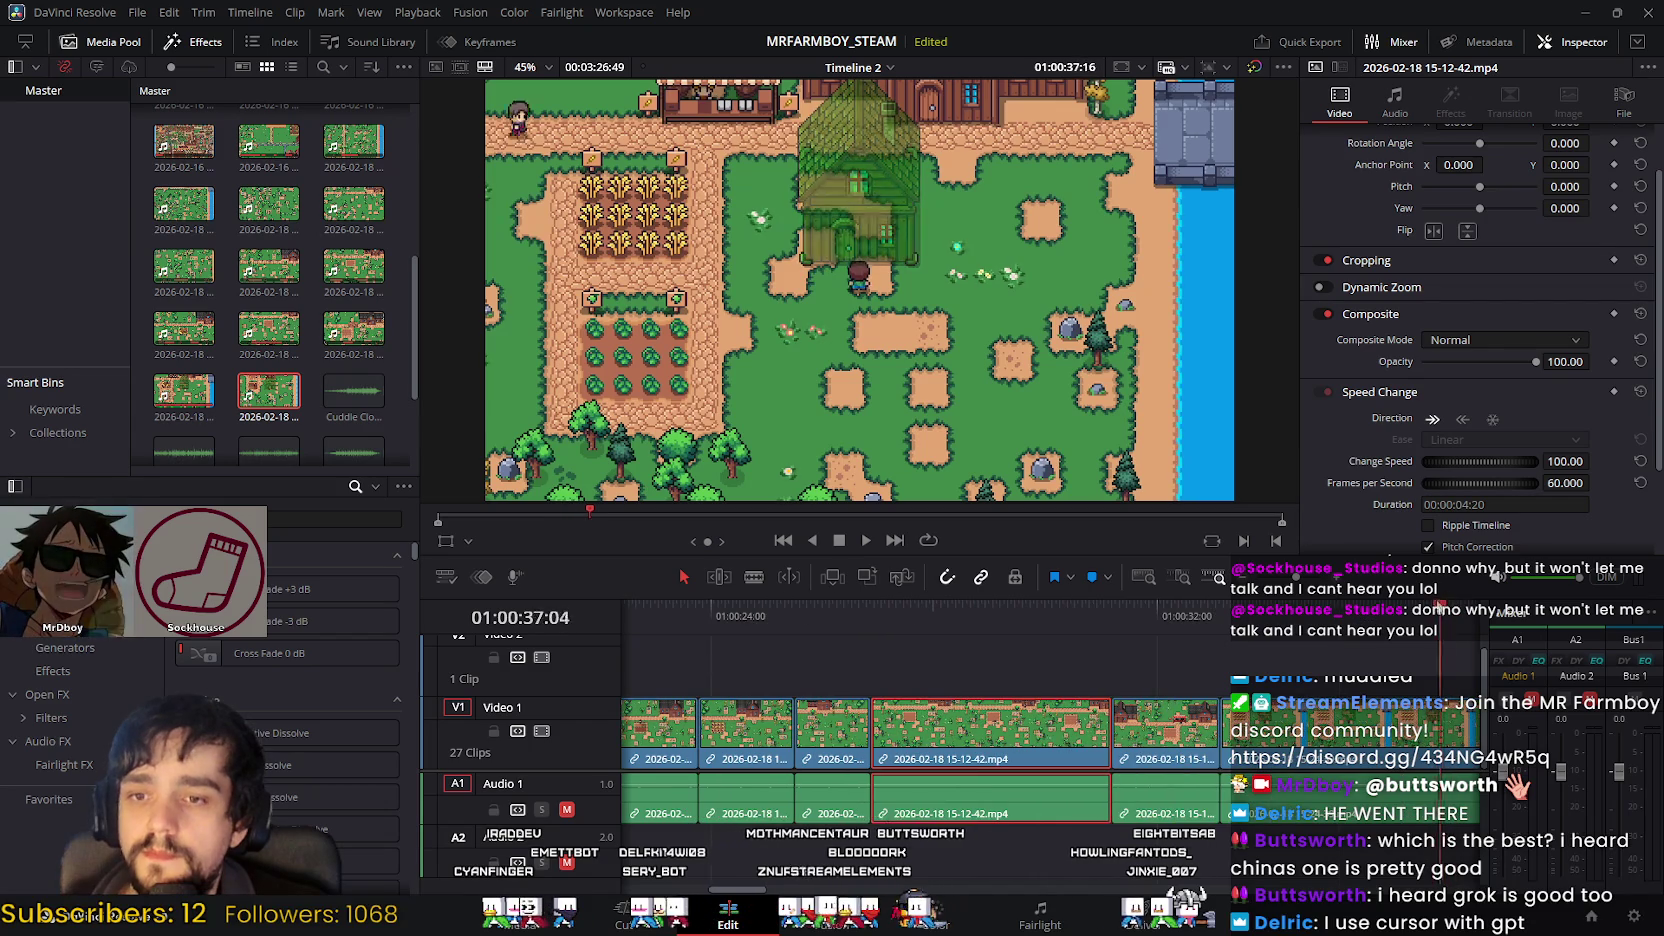
{"action": "mouse_move", "coordinate": [1207, 601]}
{"action": "left_mouse_down"}
{"action": "mouse_move", "coordinate": [1181, 601]}
{"action": "mouse_move", "coordinate": [1262, 616]}
{"action": "mouse_move", "coordinate": [1096, 614]}
{"action": "left_mouse_up"}
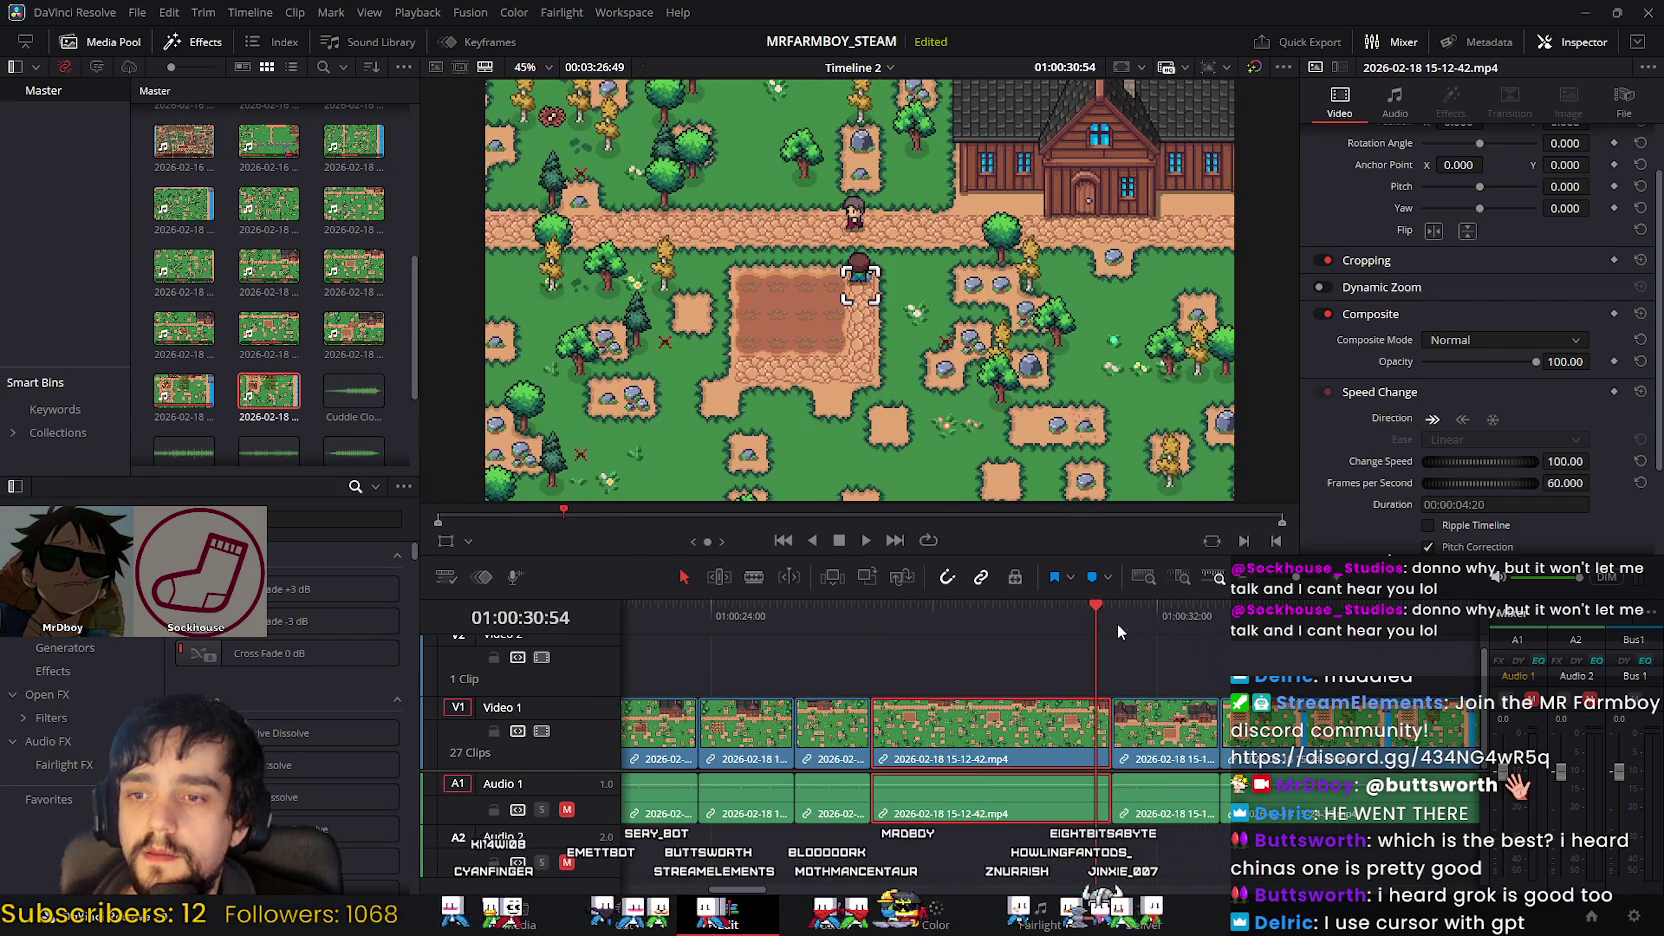
{"action": "left_click", "coordinate": [865, 540]}
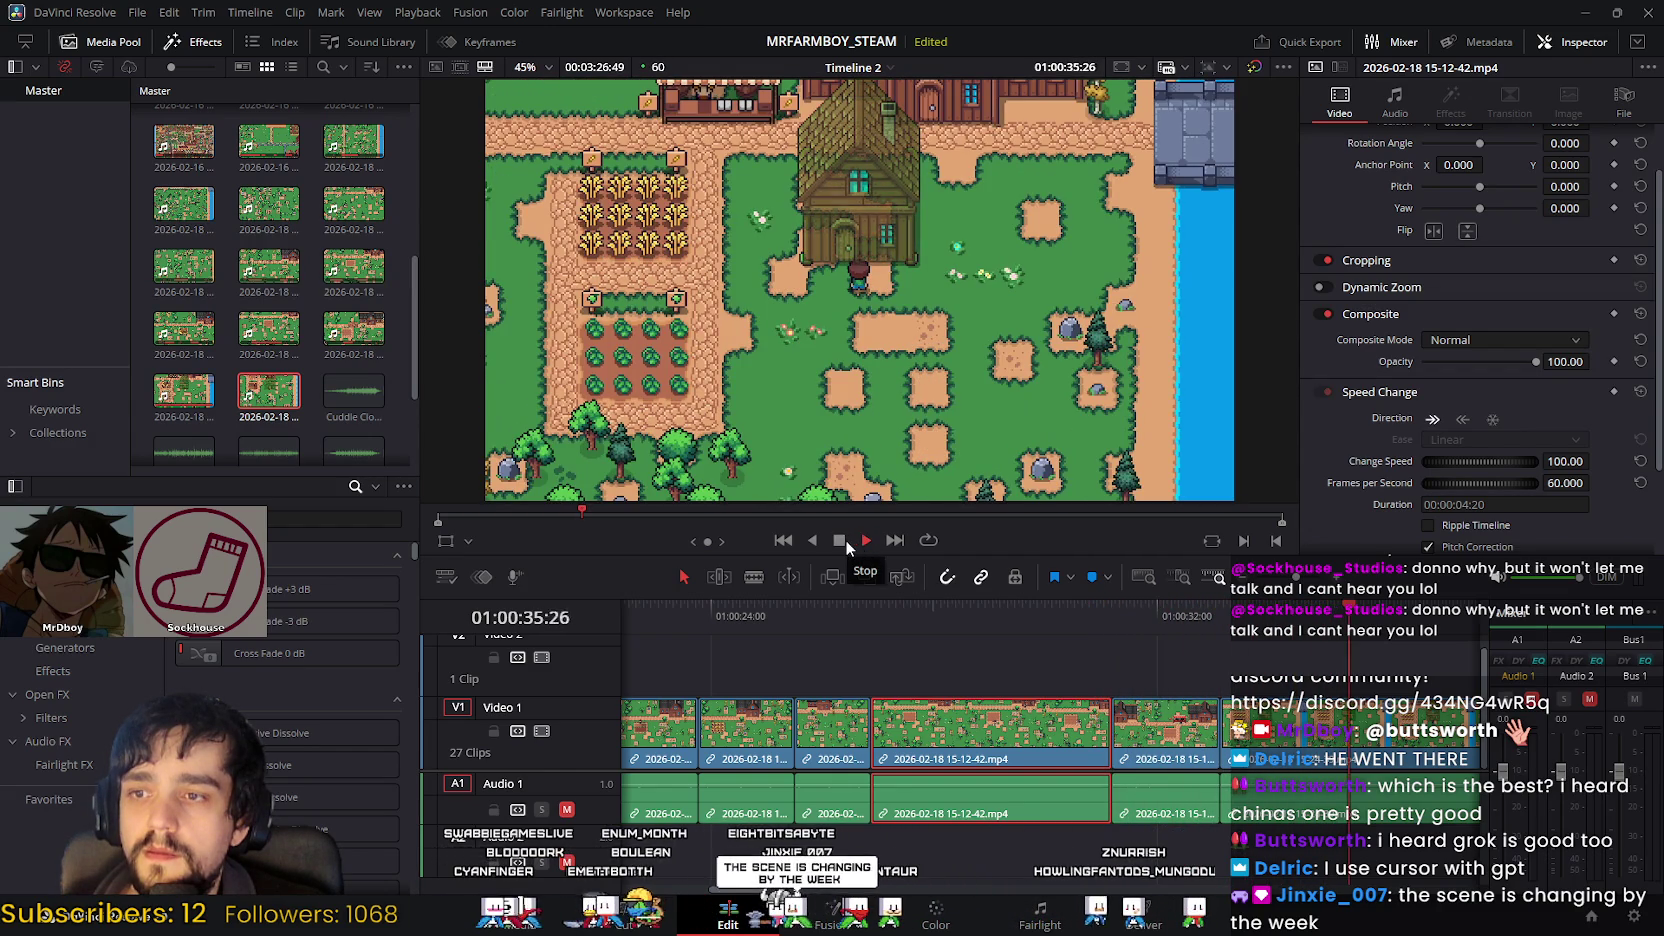
{"action": "left_click", "coordinate": [1282, 610]}
{"action": "left_click_drag", "start_coordinate": [1282, 631], "coordinate": [1482, 656]}
{"action": "mouse_move", "coordinate": [711, 609]}
{"action": "left_mouse_down"}
{"action": "mouse_move", "coordinate": [630, 601]}
{"action": "mouse_move", "coordinate": [884, 615]}
{"action": "mouse_move", "coordinate": [758, 627]}
{"action": "mouse_move", "coordinate": [866, 621]}
{"action": "mouse_move", "coordinate": [766, 612]}
{"action": "mouse_move", "coordinate": [852, 608]}
{"action": "mouse_move", "coordinate": [800, 612]}
{"action": "left_mouse_up"}
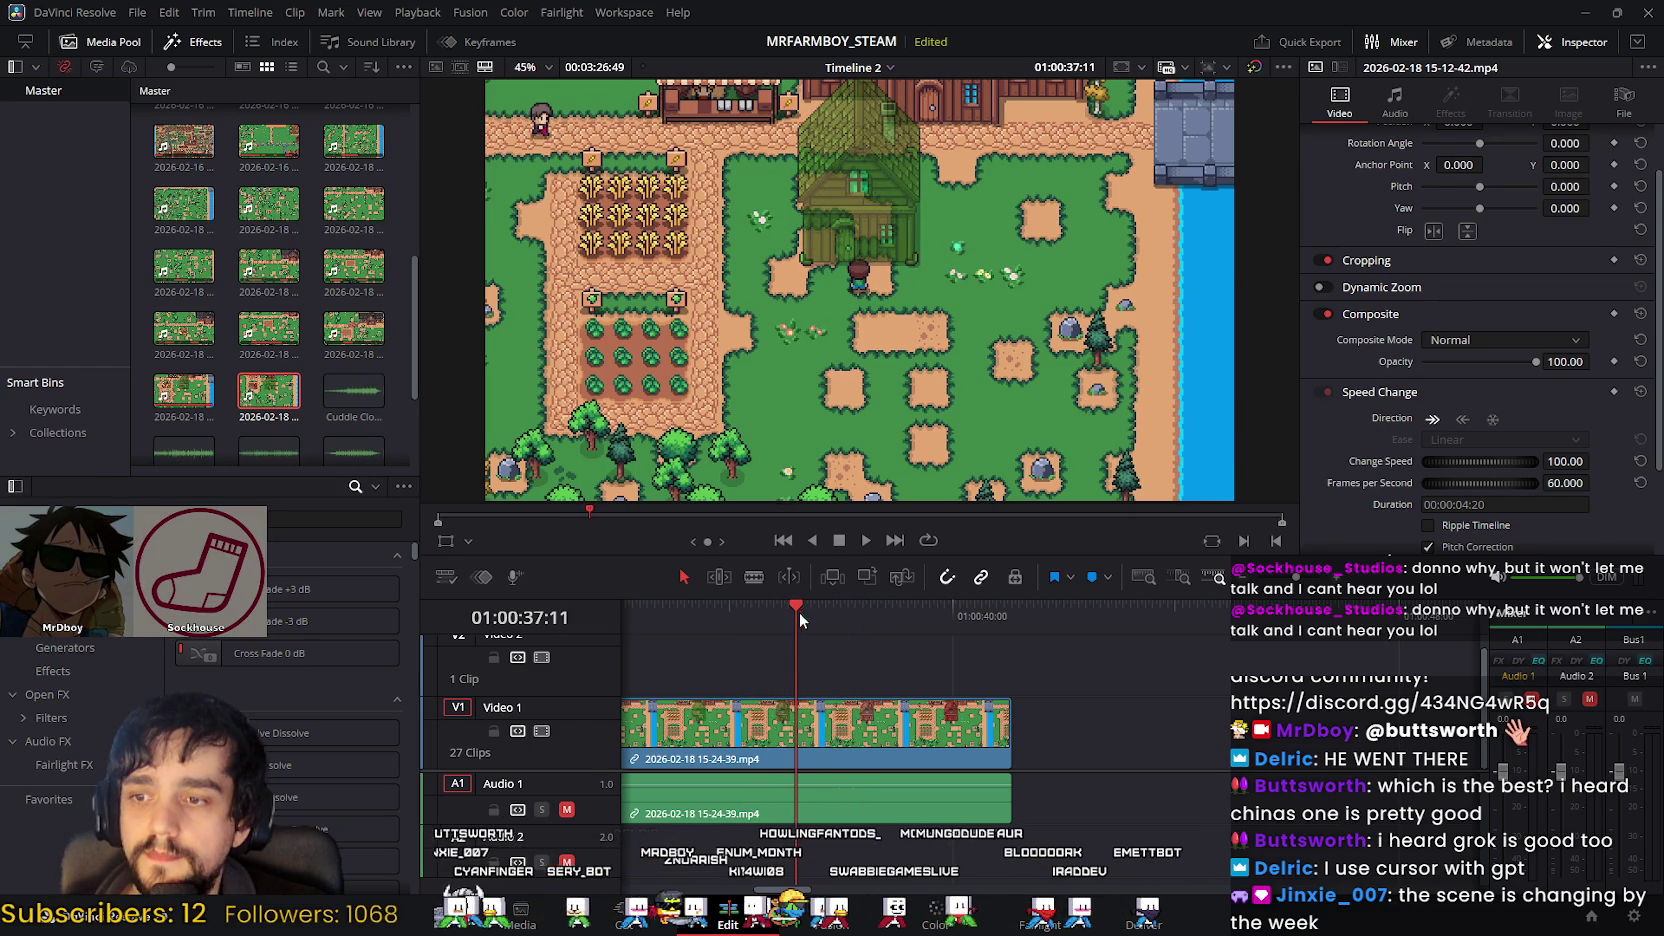
{"action": "scroll", "coordinate": [850, 730], "scroll_direction": "left", "scroll_amount": 1}
{"action": "scroll", "coordinate": [850, 730], "scroll_direction": "left", "scroll_amount": 5}
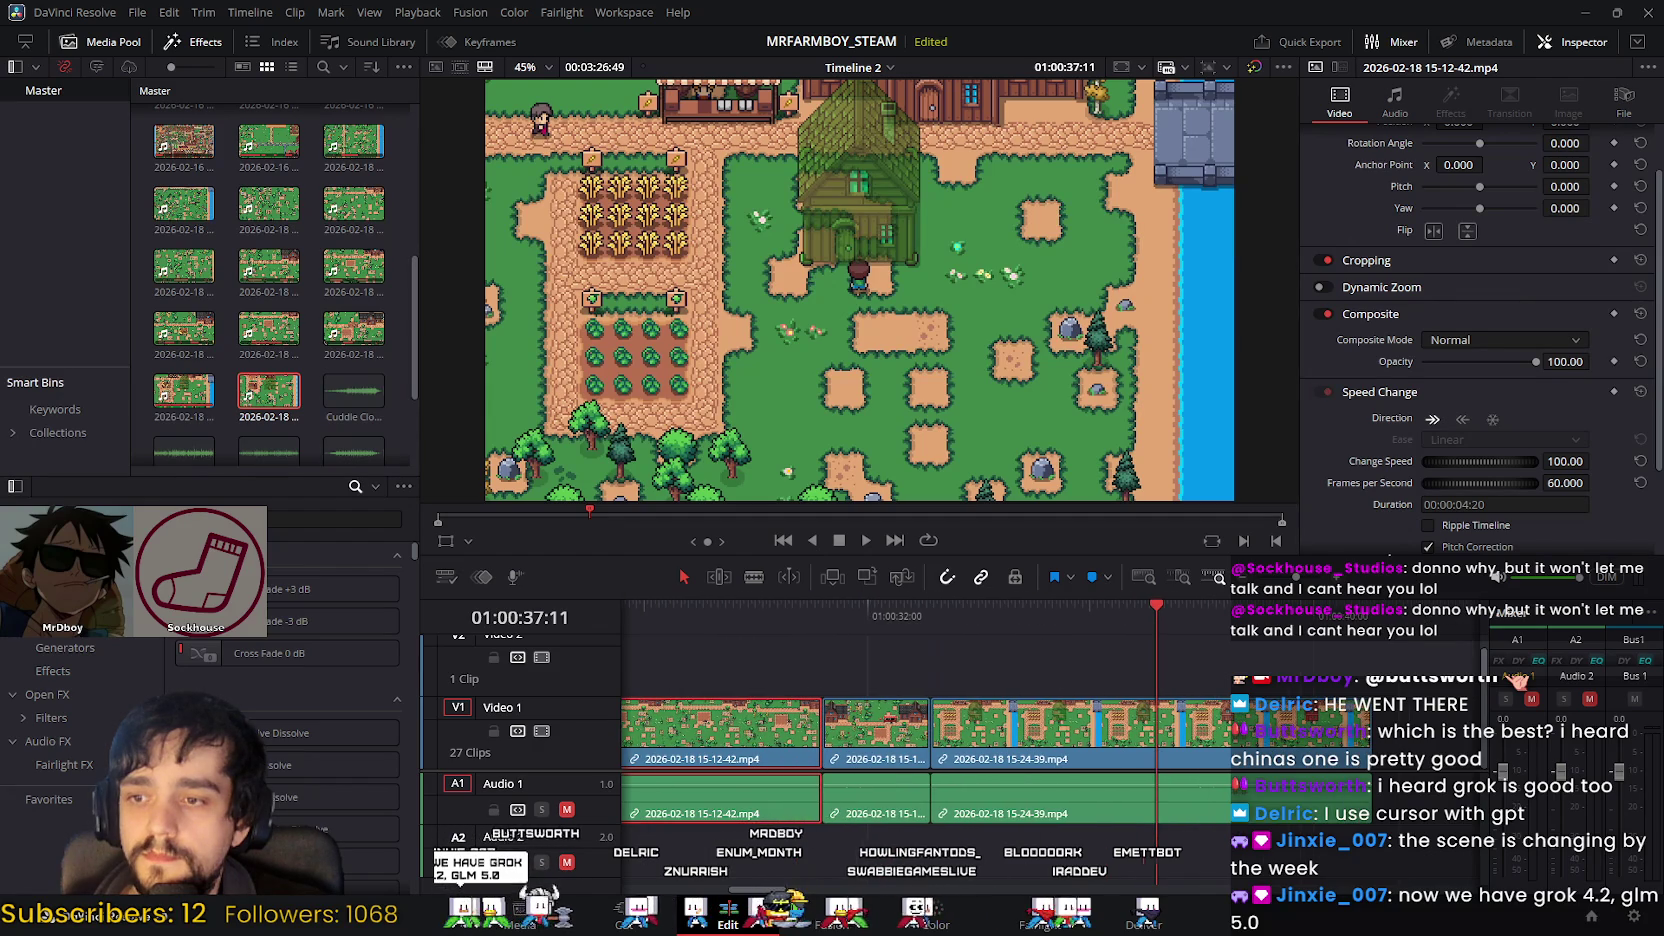
{"action": "left_click", "coordinate": [624, 910]}
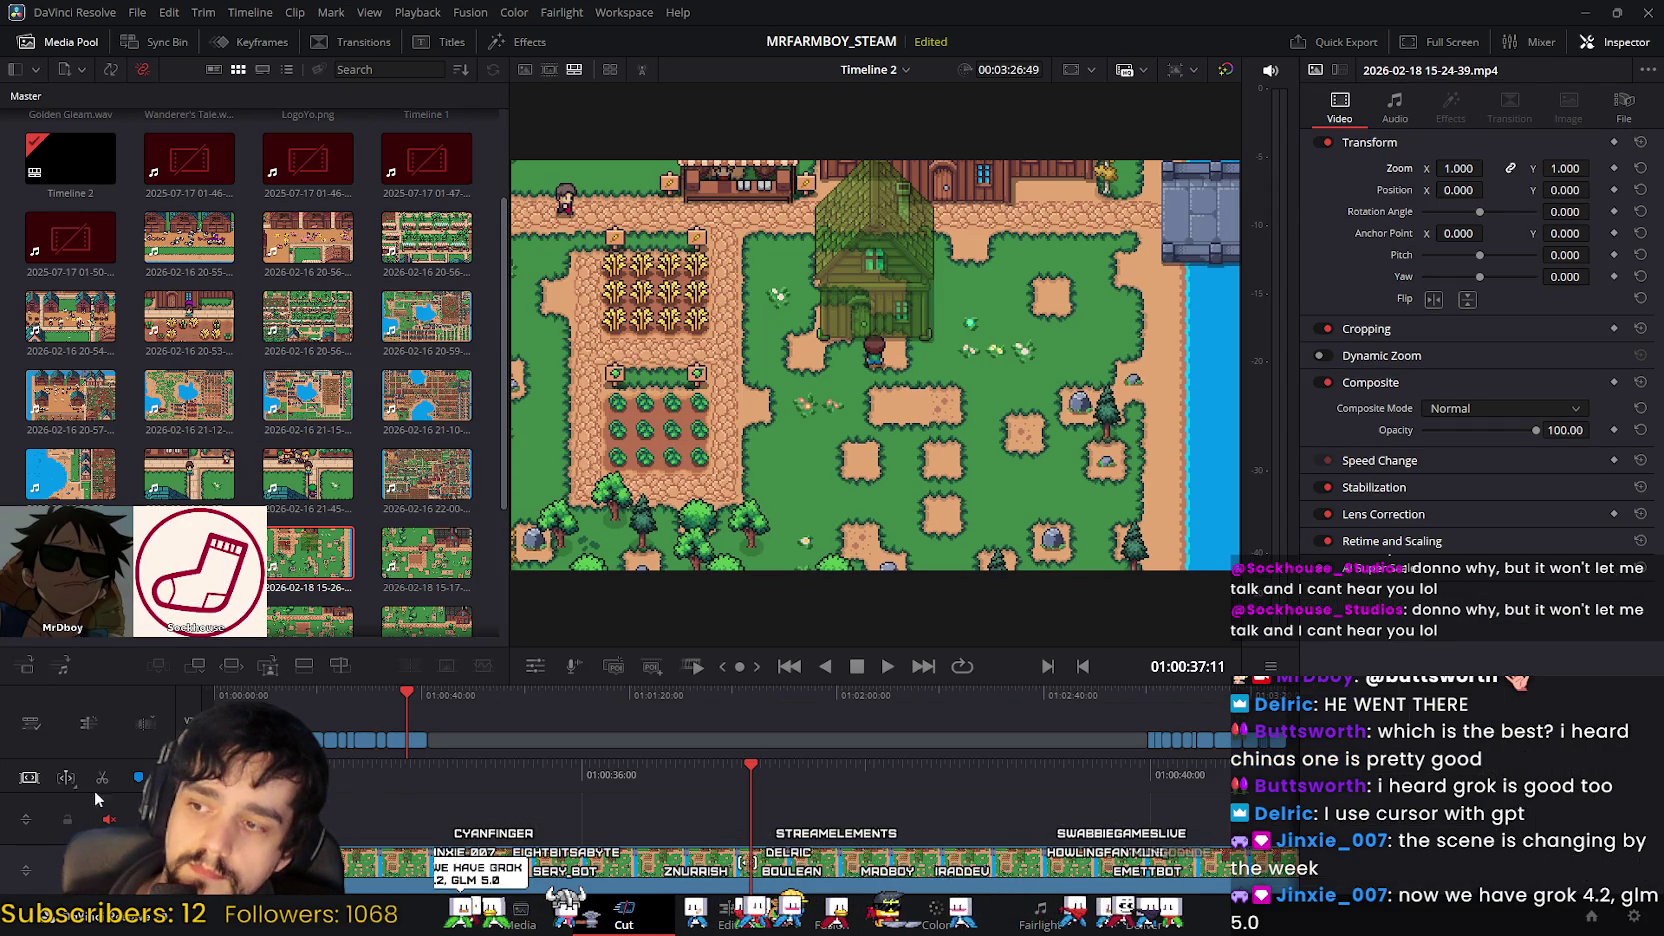
{"action": "left_click", "coordinate": [705, 921]}
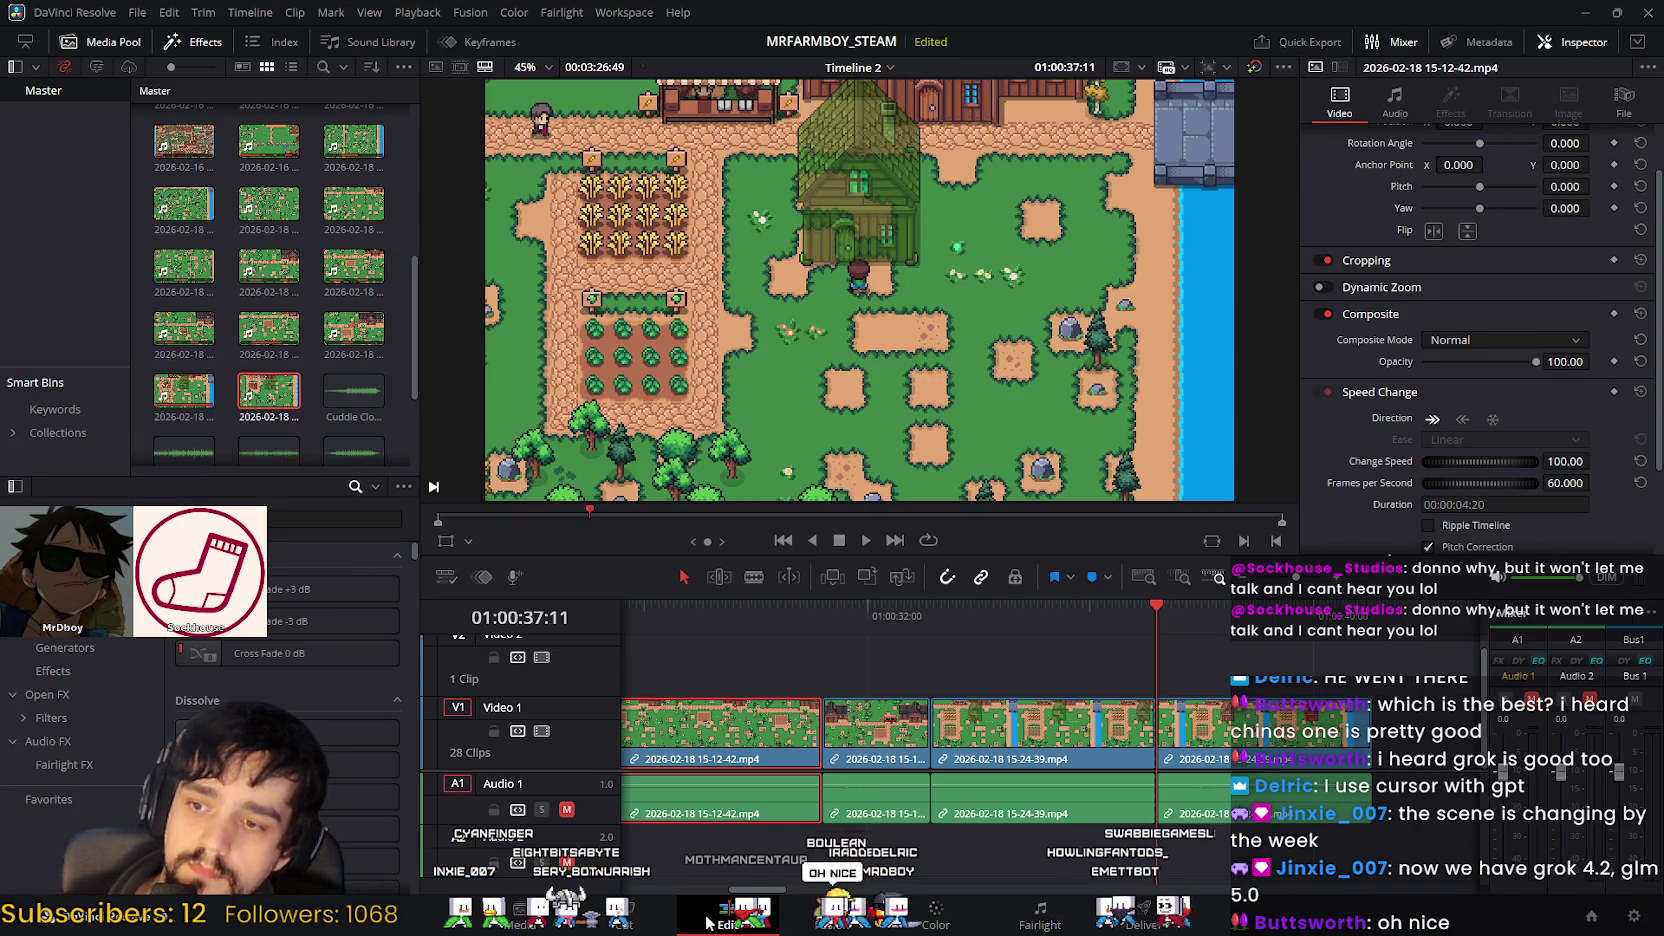
{"action": "left_click", "coordinate": [1081, 722]}
{"action": "mouse_move", "coordinate": [1157, 604]}
{"action": "left_mouse_down"}
{"action": "mouse_move", "coordinate": [946, 621]}
{"action": "mouse_move", "coordinate": [1011, 627]}
{"action": "left_mouse_up"}
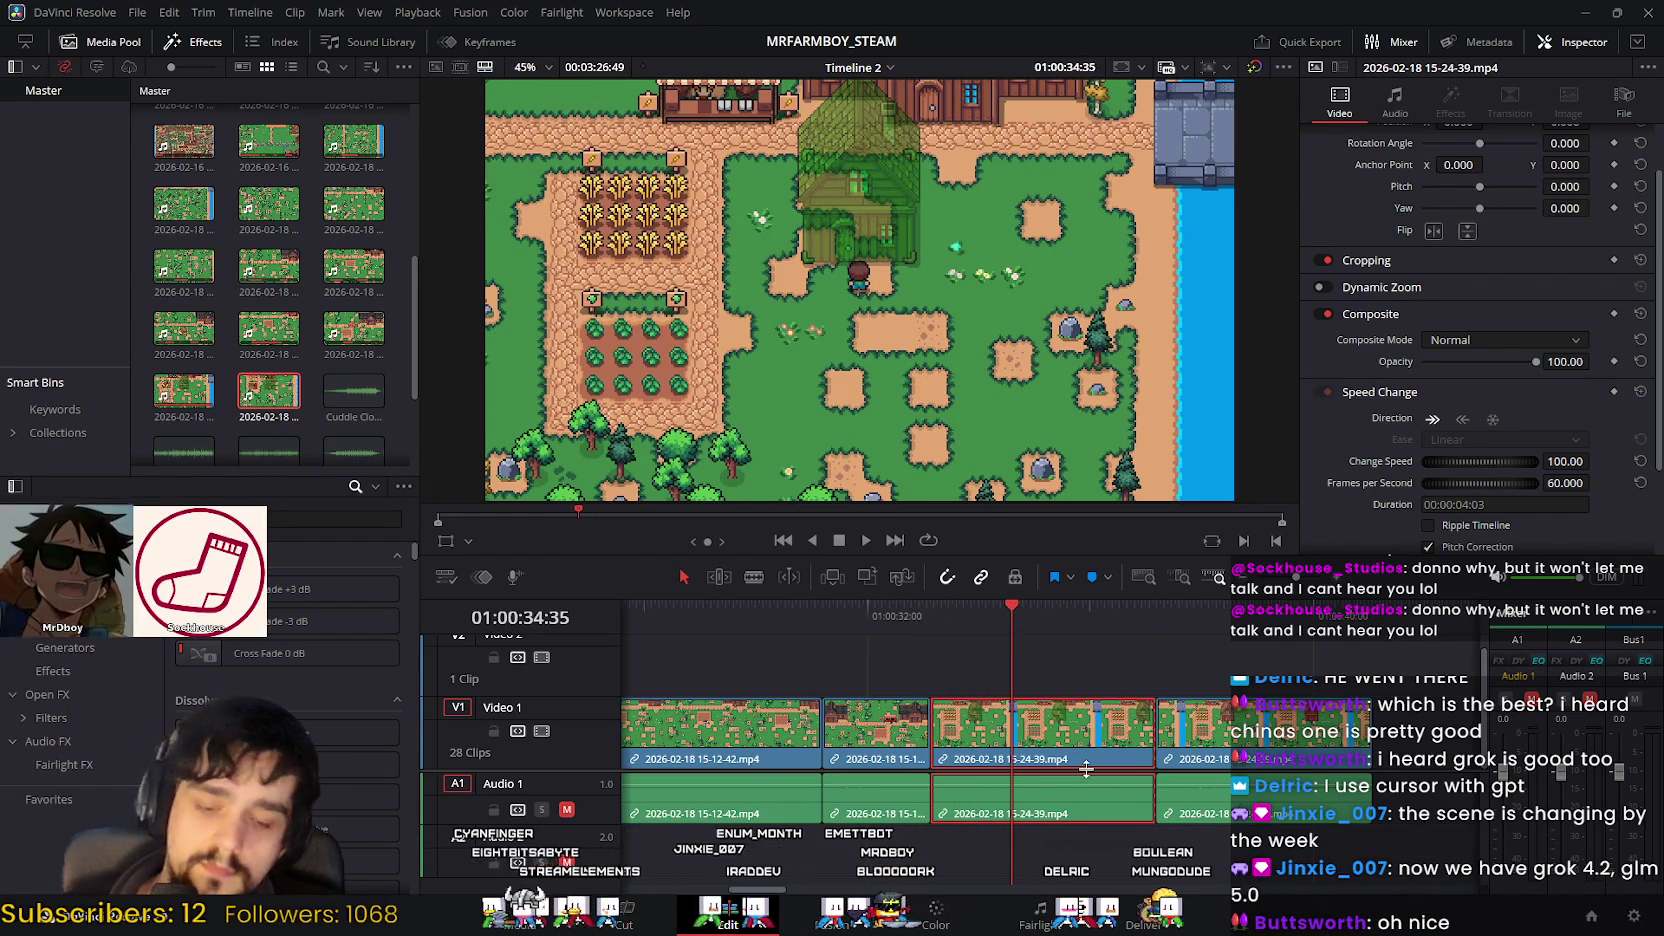
{"action": "key", "text": "Delete"}
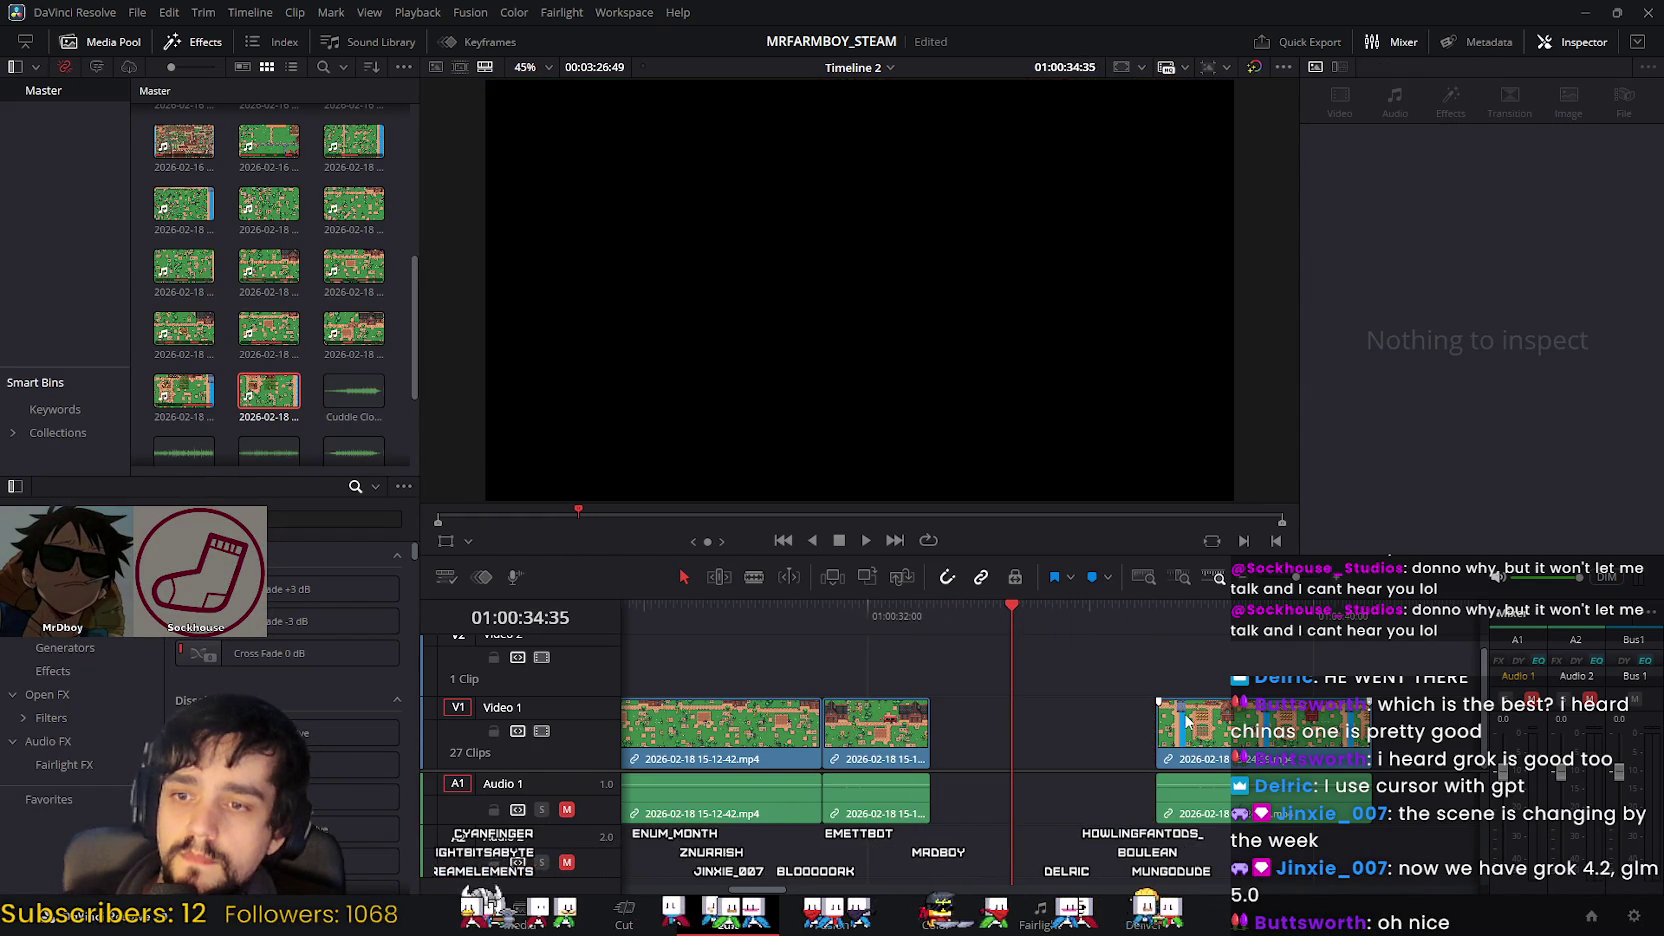
Step: Slide the remaining 15-24-39 clip left into the gap and save the project
{"action": "left_click_drag", "start_coordinate": [1221, 752], "coordinate": [1015, 752]}
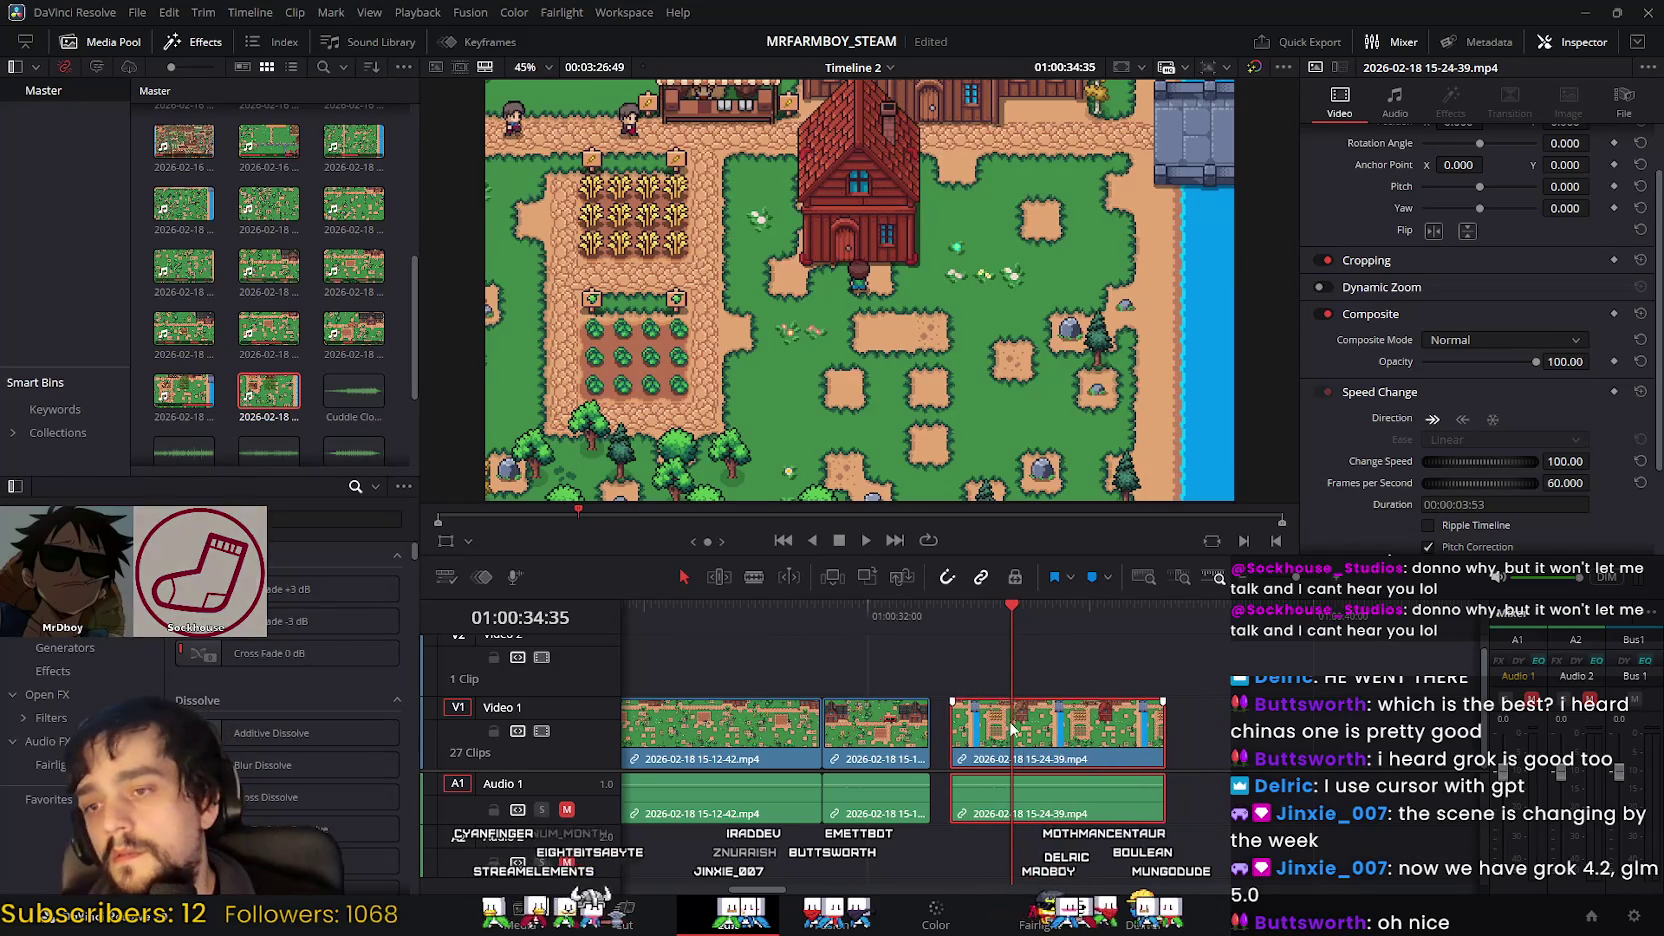
{"action": "key", "text": "ctrl+s"}
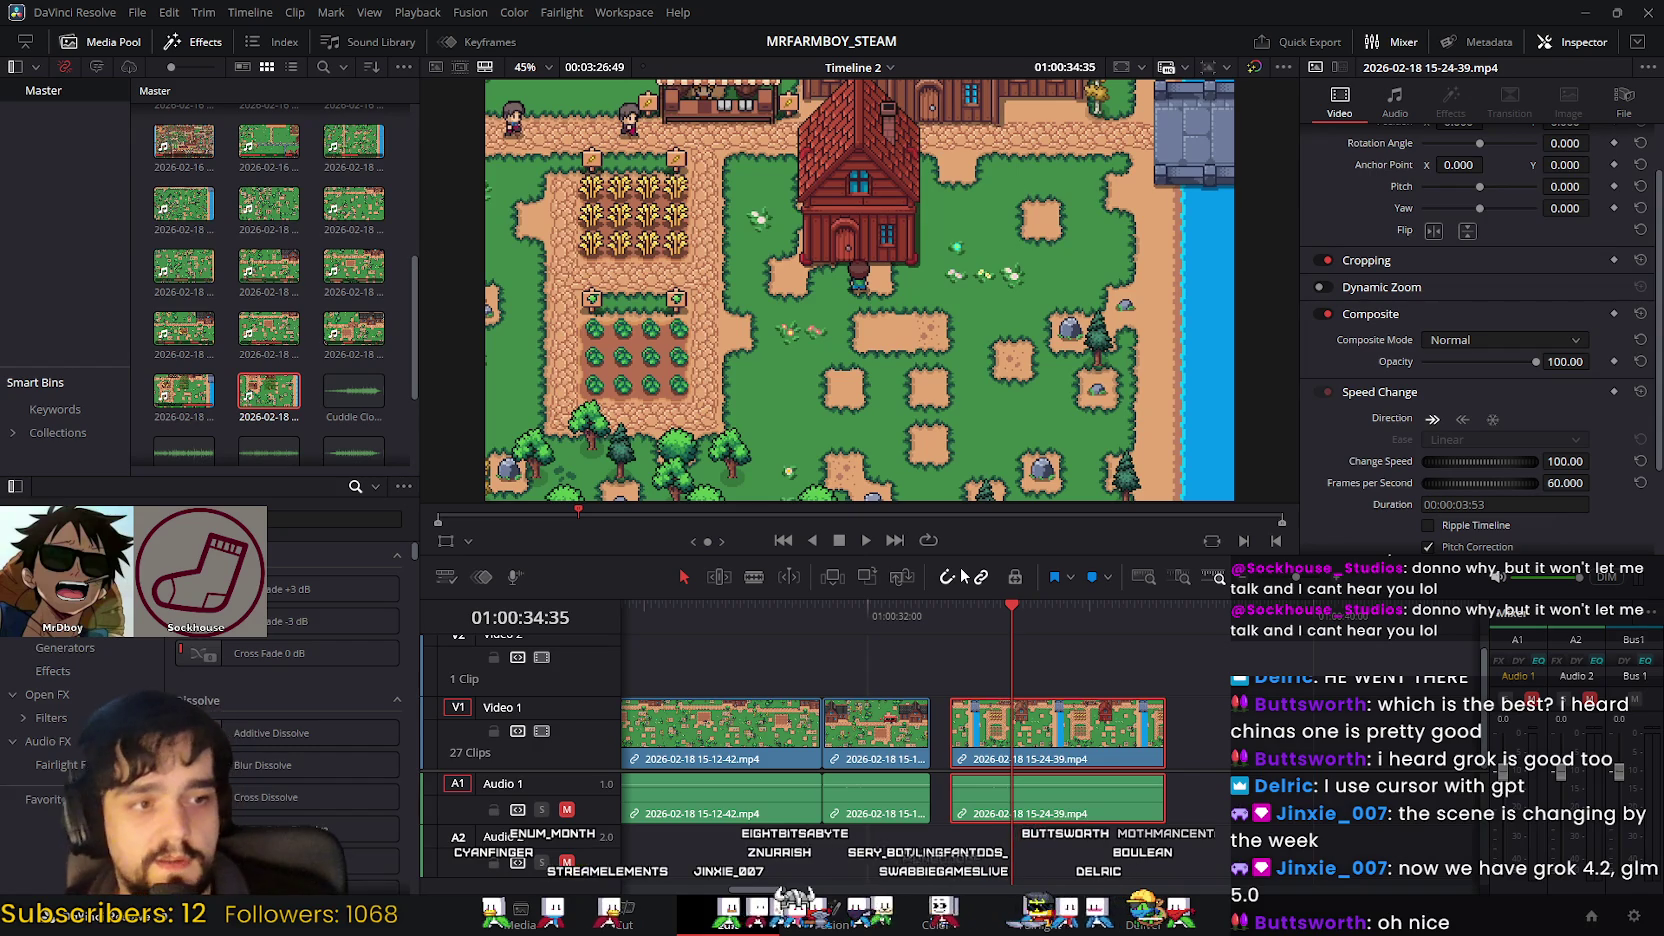
{"action": "mouse_move", "coordinate": [1044, 725]}
{"action": "left_mouse_down"}
{"action": "mouse_move", "coordinate": [1026, 725]}
{"action": "mouse_move", "coordinate": [1077, 722]}
{"action": "mouse_move", "coordinate": [970, 727]}
{"action": "left_mouse_up"}
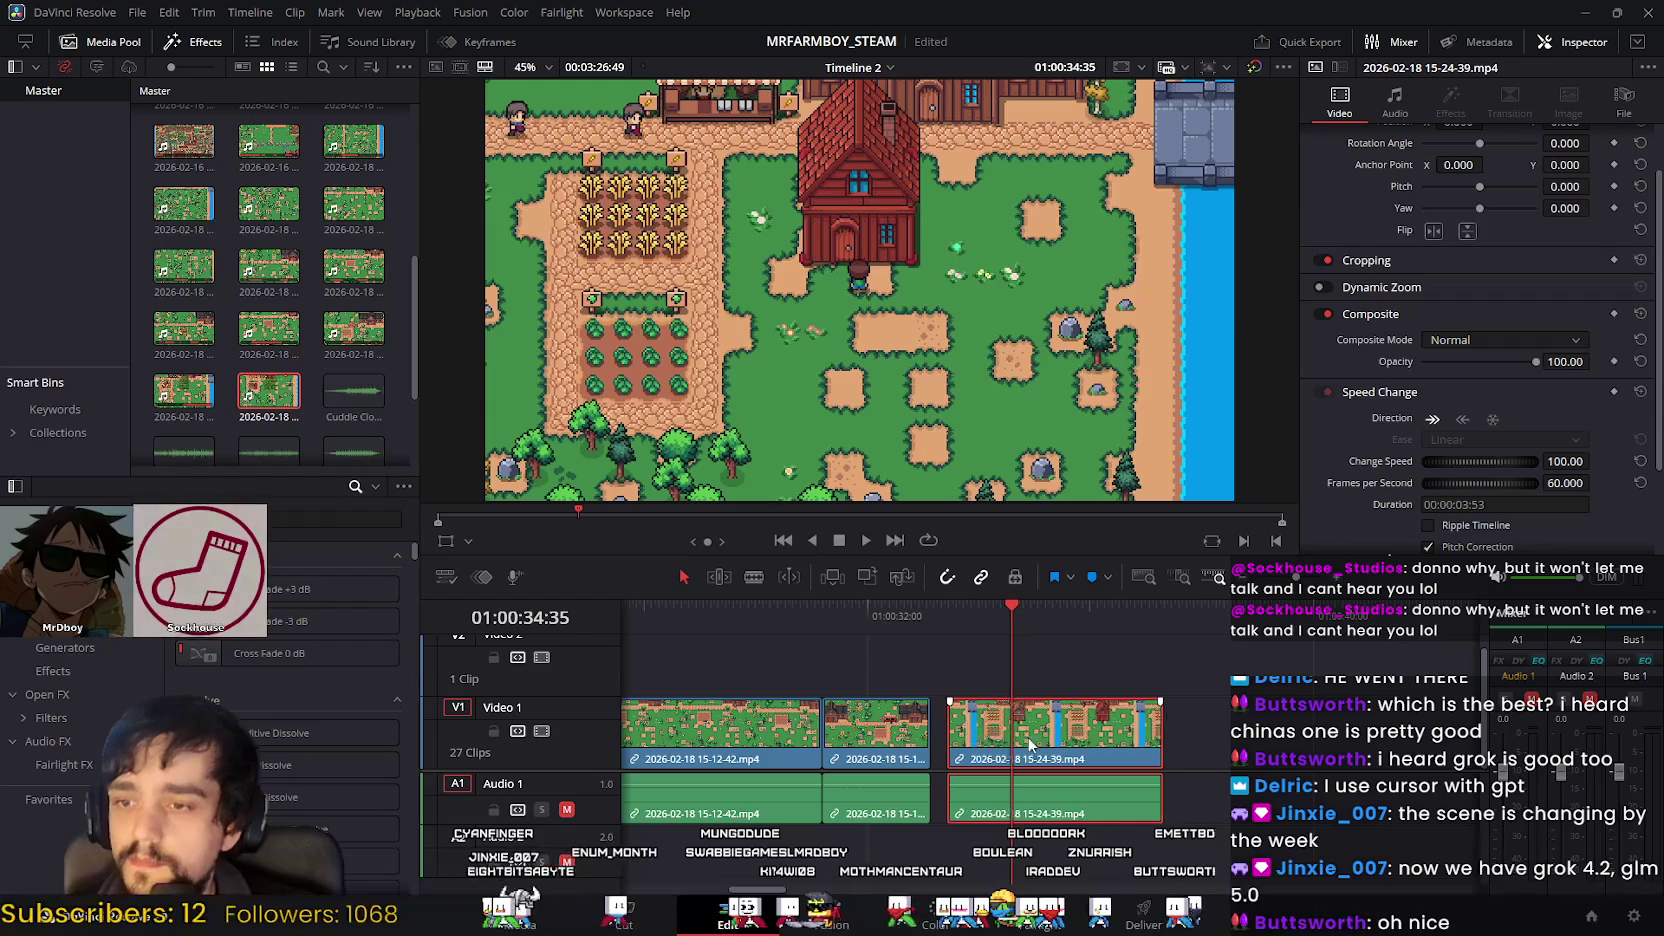
Step: Slide the third clip, 15-24-39, left until it sits flush against the second clip
{"action": "mouse_move", "coordinate": [968, 618]}
{"action": "left_mouse_down"}
{"action": "mouse_move", "coordinate": [898, 618]}
{"action": "mouse_move", "coordinate": [979, 627]}
{"action": "mouse_move", "coordinate": [976, 843]}
{"action": "left_mouse_up"}
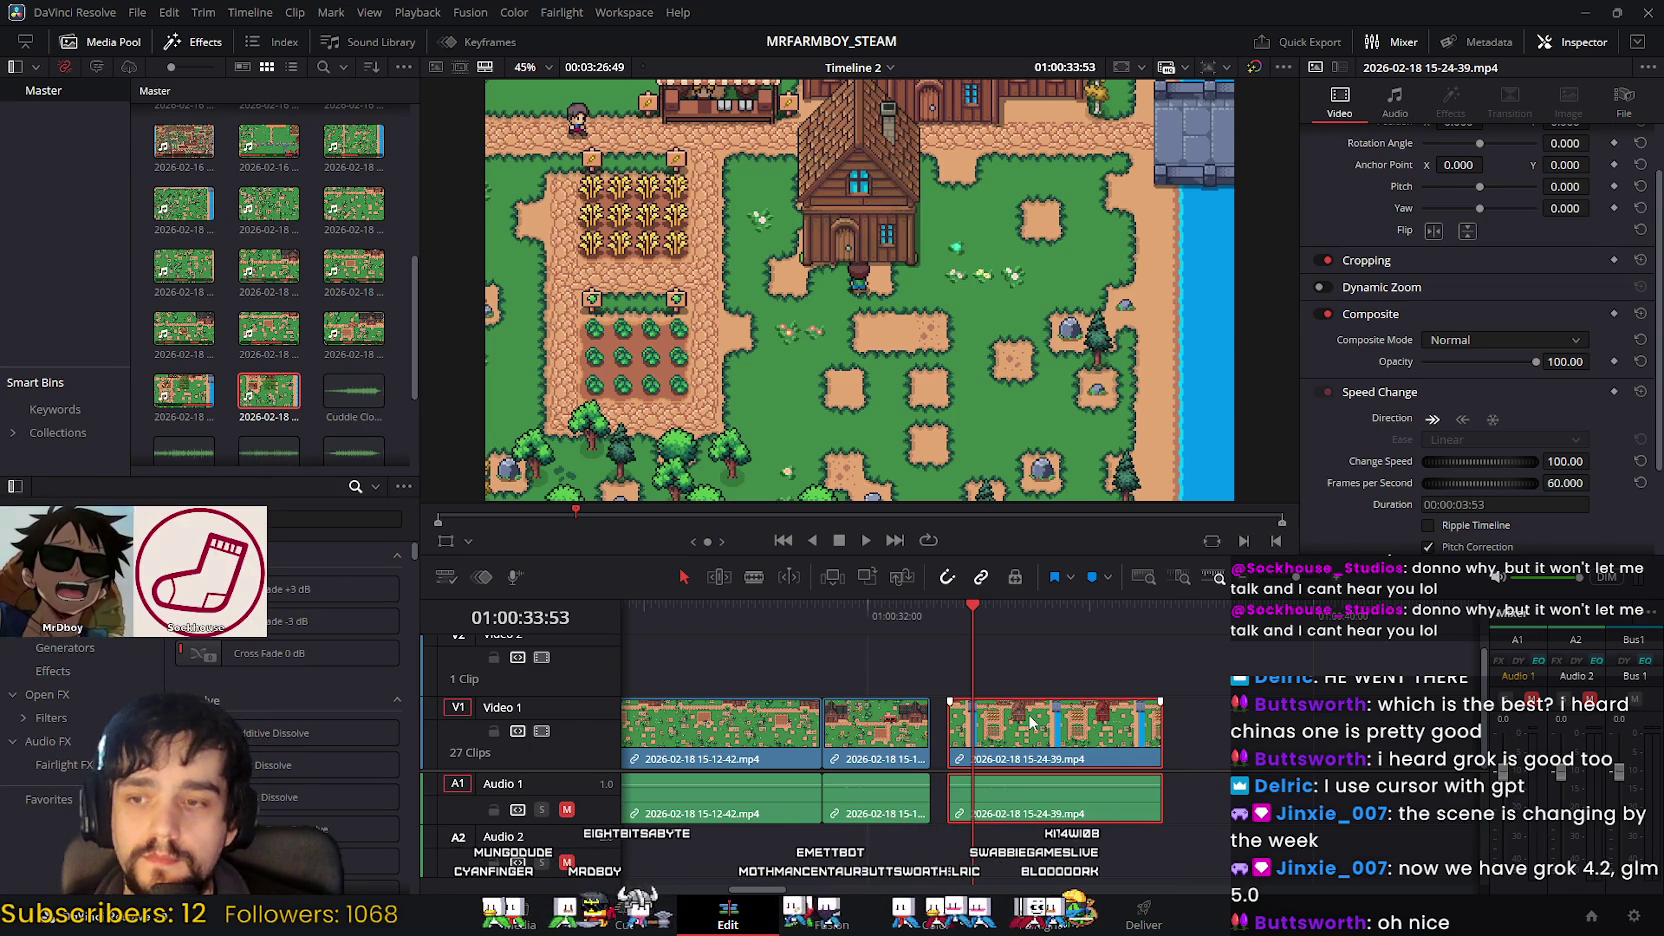
{"action": "left_click_drag", "start_coordinate": [1048, 731], "coordinate": [1045, 722]}
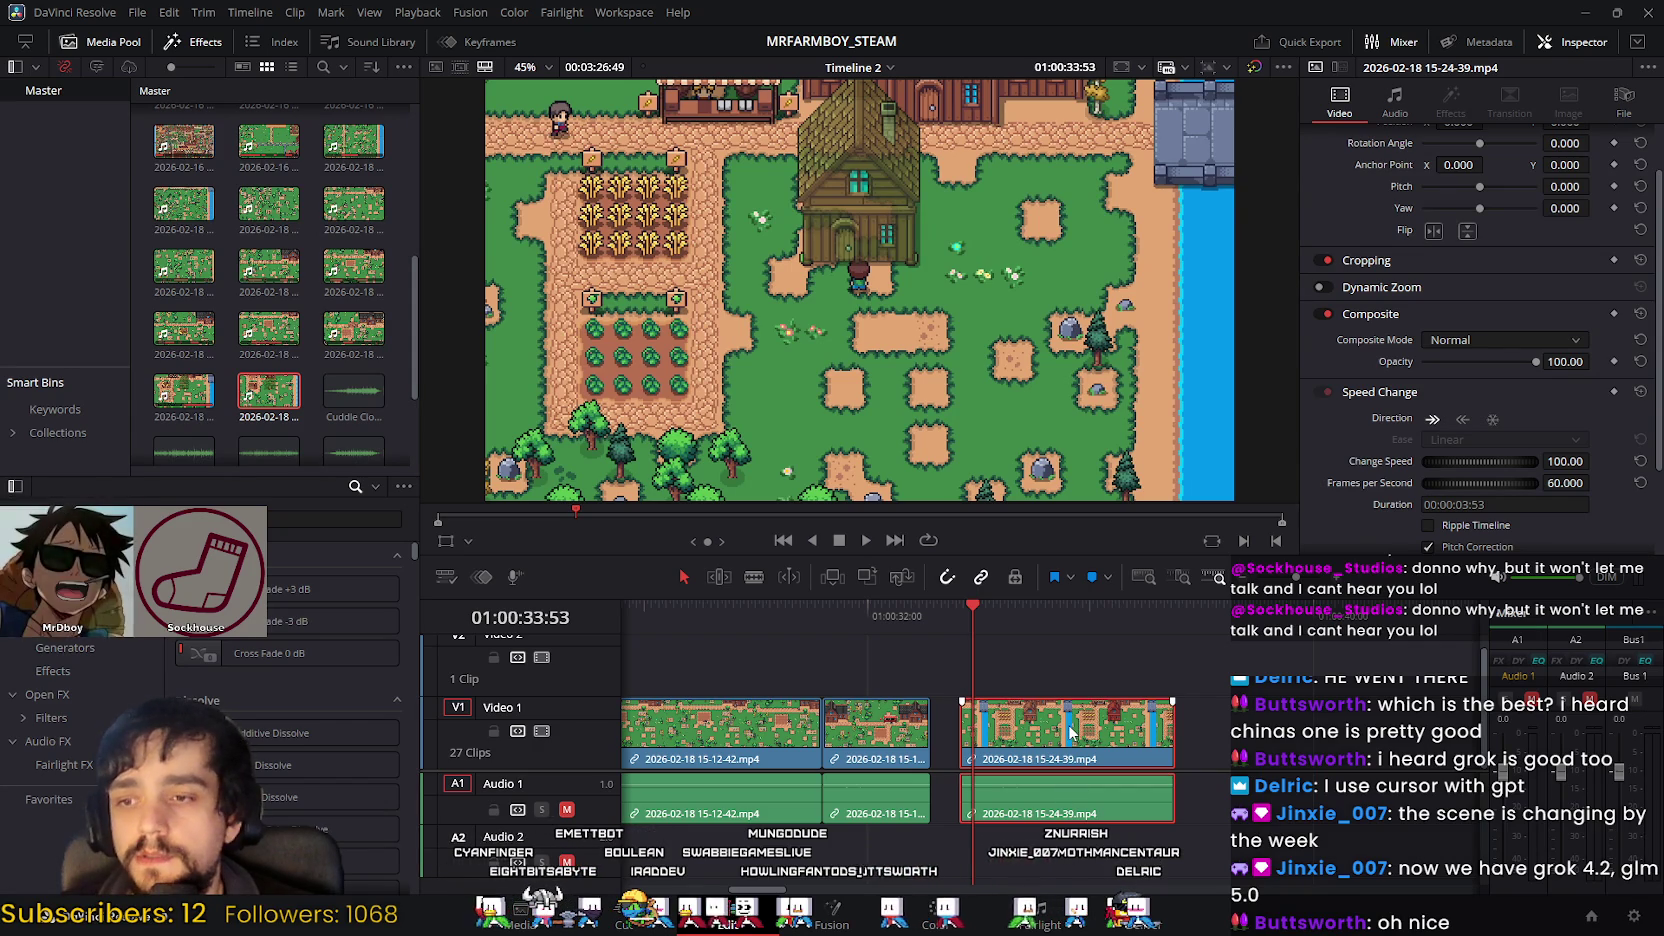
{"action": "left_click_drag", "start_coordinate": [1052, 722], "coordinate": [986, 684]}
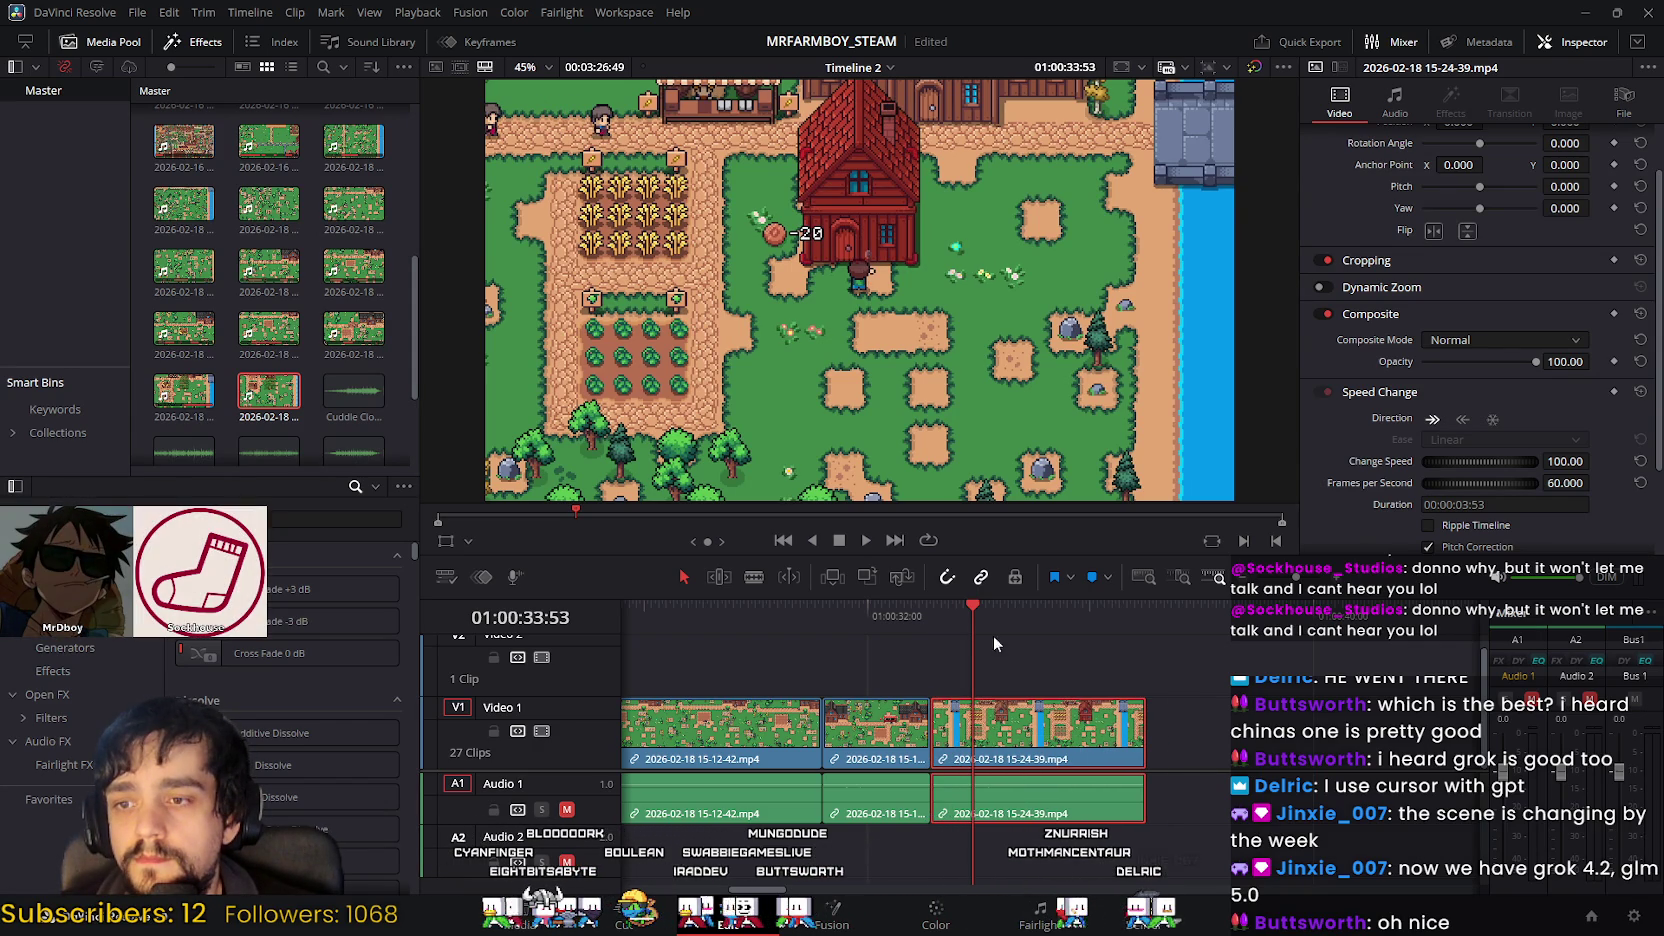
{"action": "left_click_drag", "start_coordinate": [972, 611], "coordinate": [804, 611]}
Step: Play back the new join, then scrub back to about 33 seconds
{"action": "left_click", "coordinate": [866, 541]}
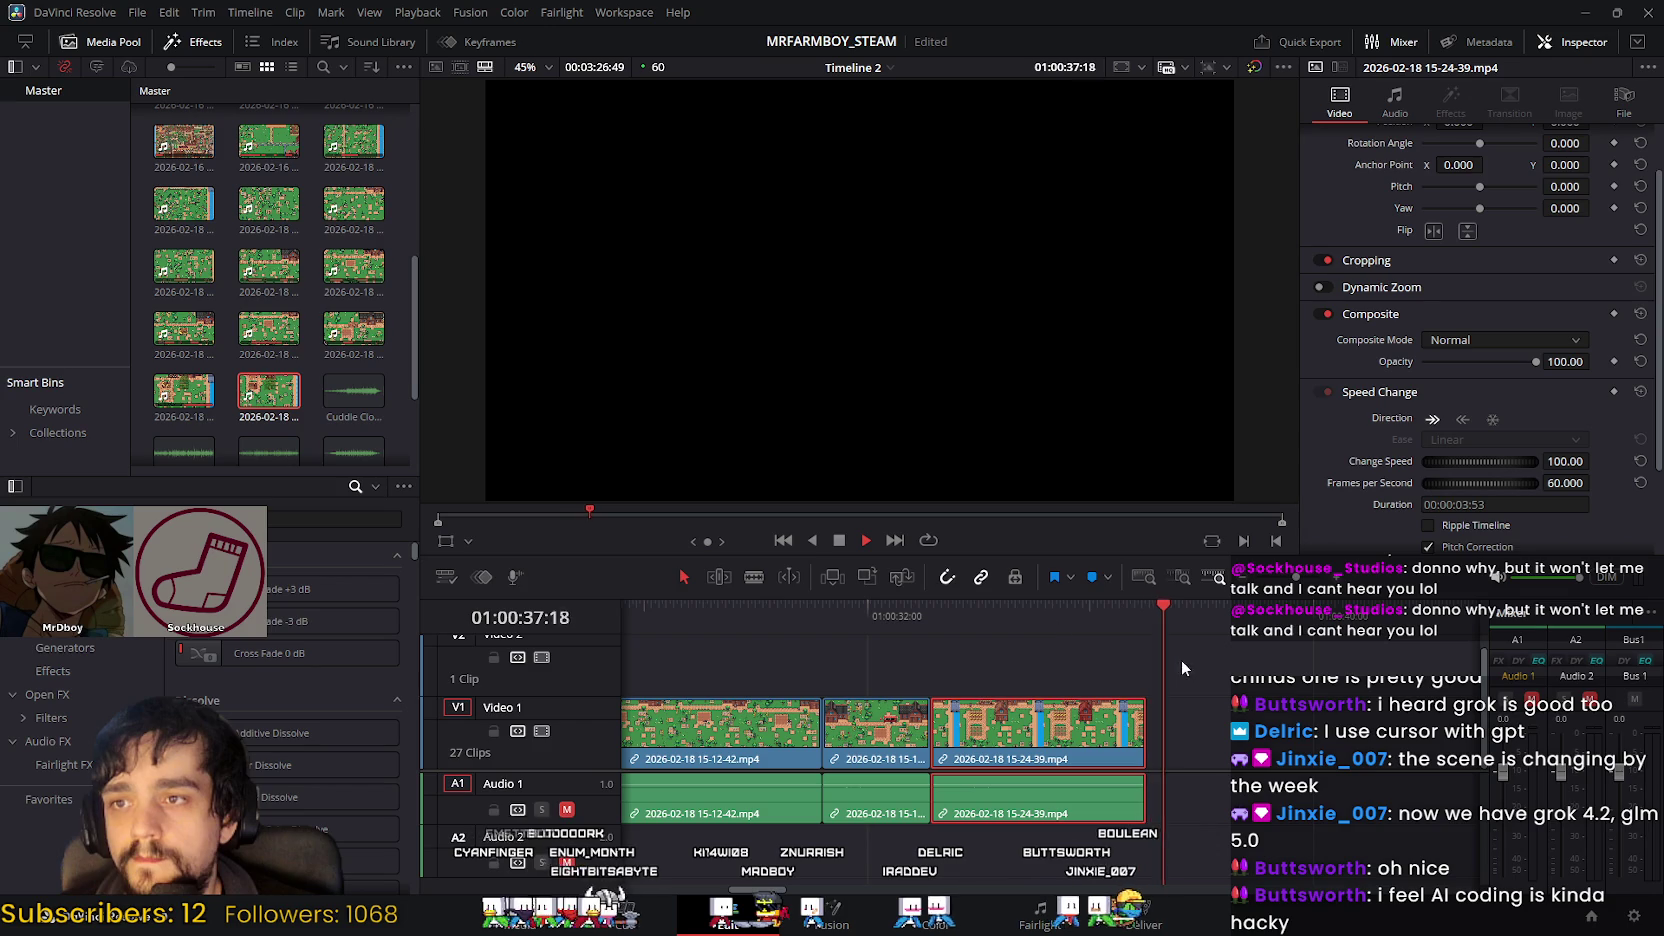
{"action": "left_click", "coordinate": [838, 541]}
{"action": "left_click_drag", "start_coordinate": [1235, 638], "coordinate": [1193, 620]}
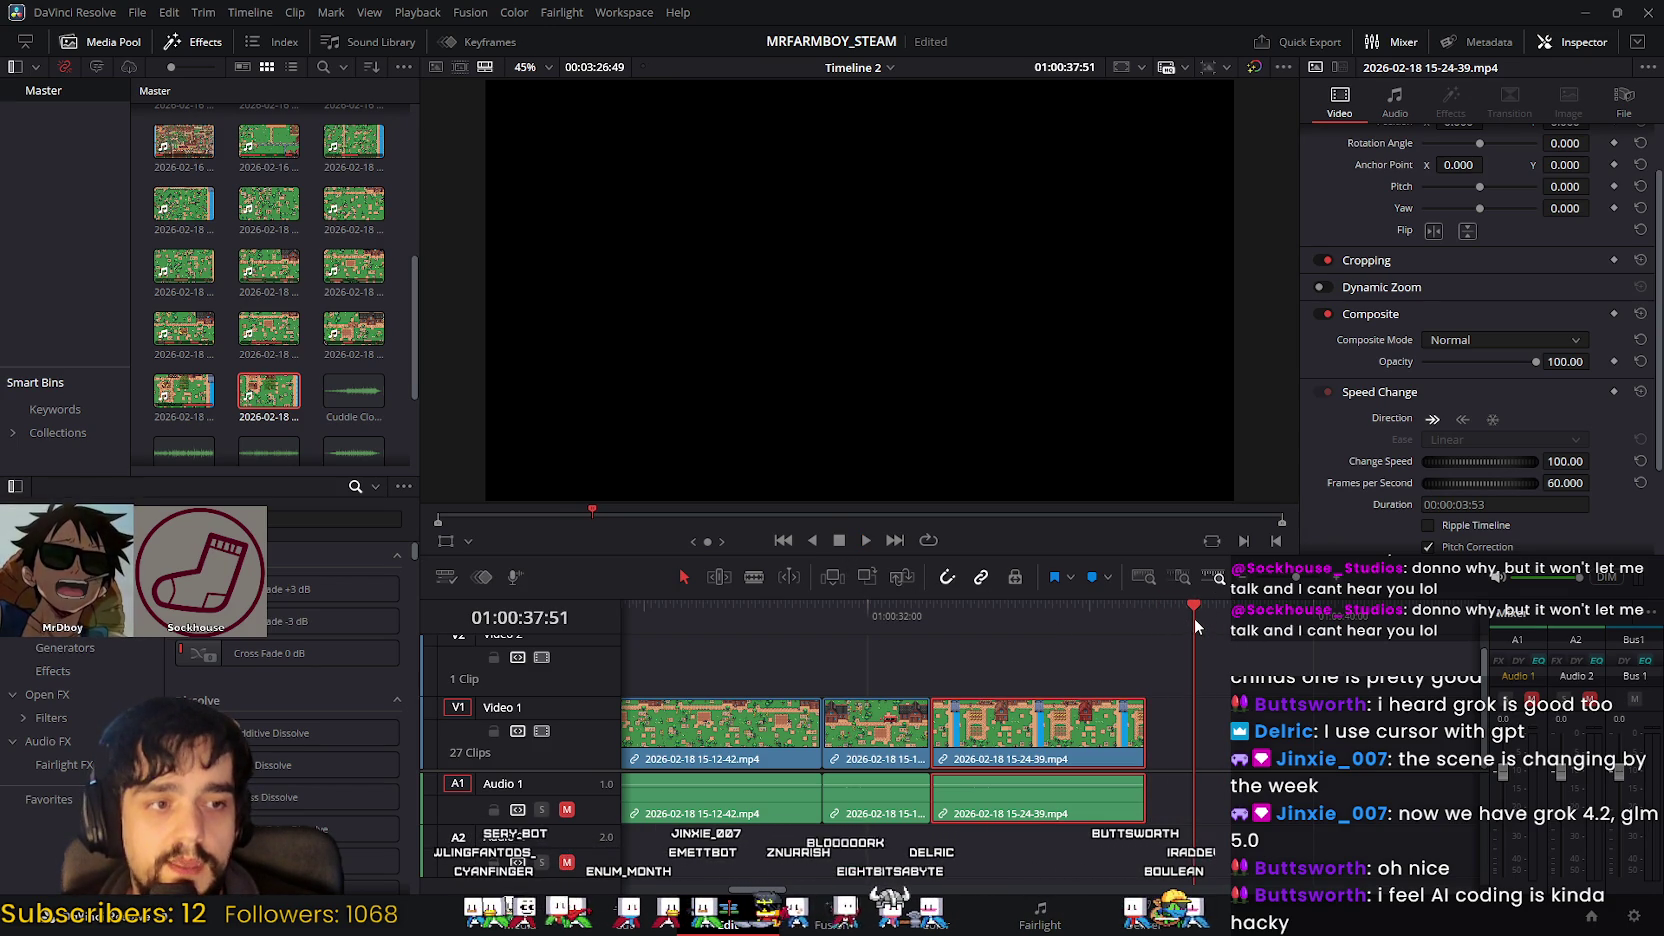
{"action": "mouse_move", "coordinate": [1190, 610]}
{"action": "left_mouse_down"}
{"action": "mouse_move", "coordinate": [1079, 632]}
{"action": "mouse_move", "coordinate": [783, 625]}
{"action": "left_mouse_up"}
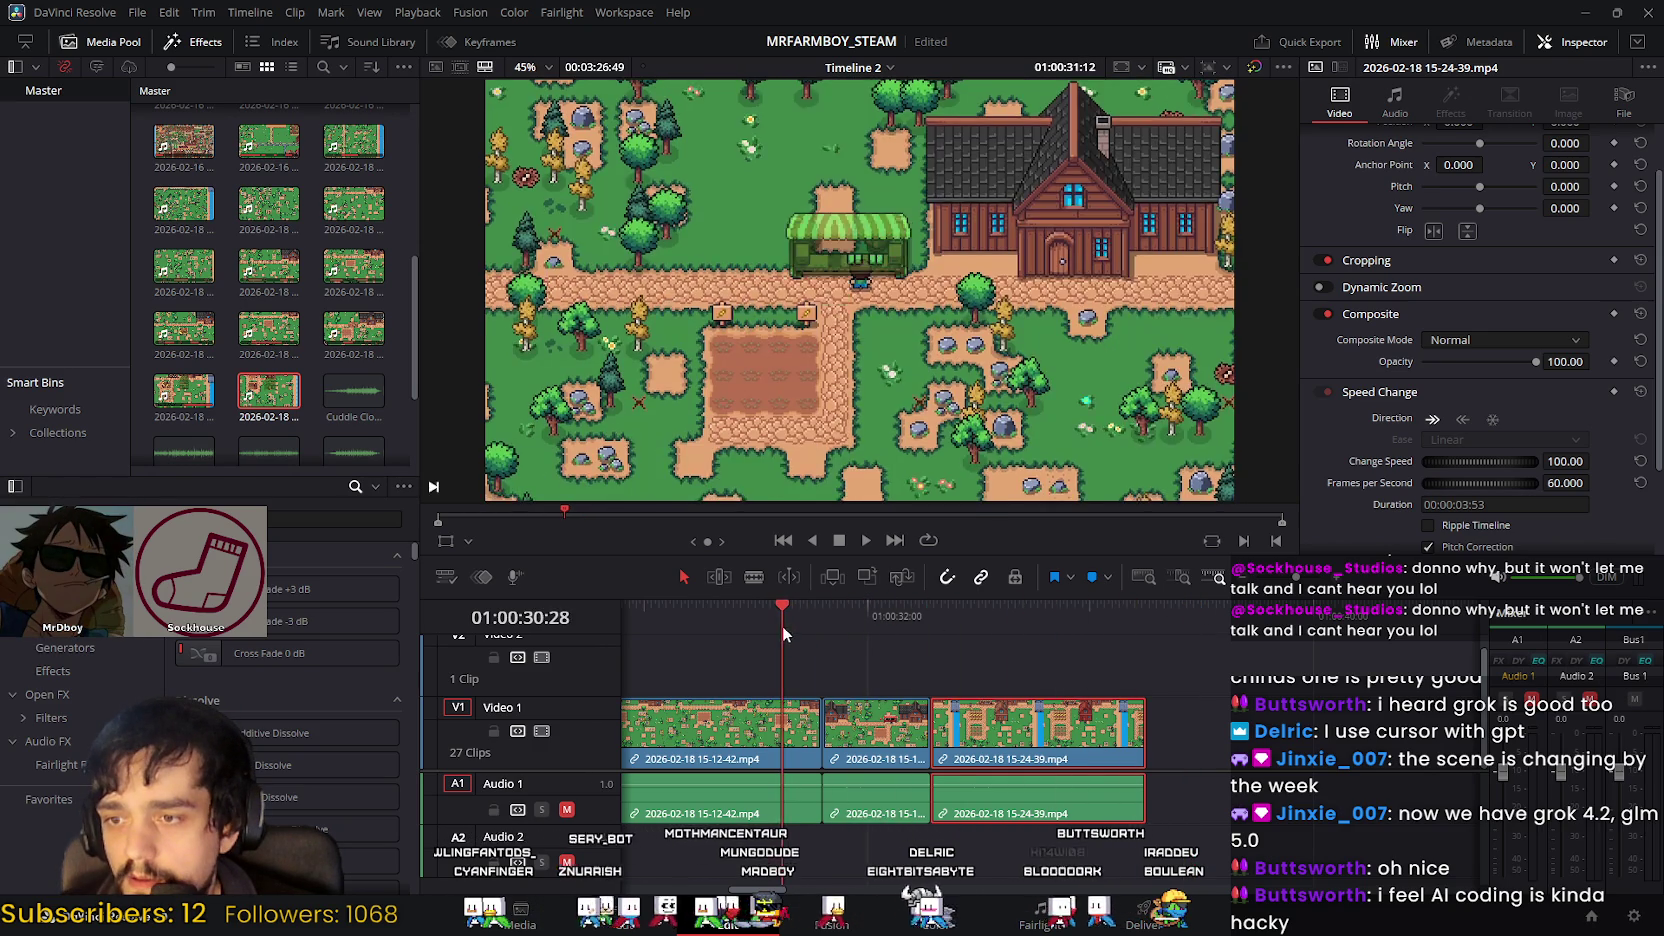
{"action": "left_click", "coordinate": [866, 540]}
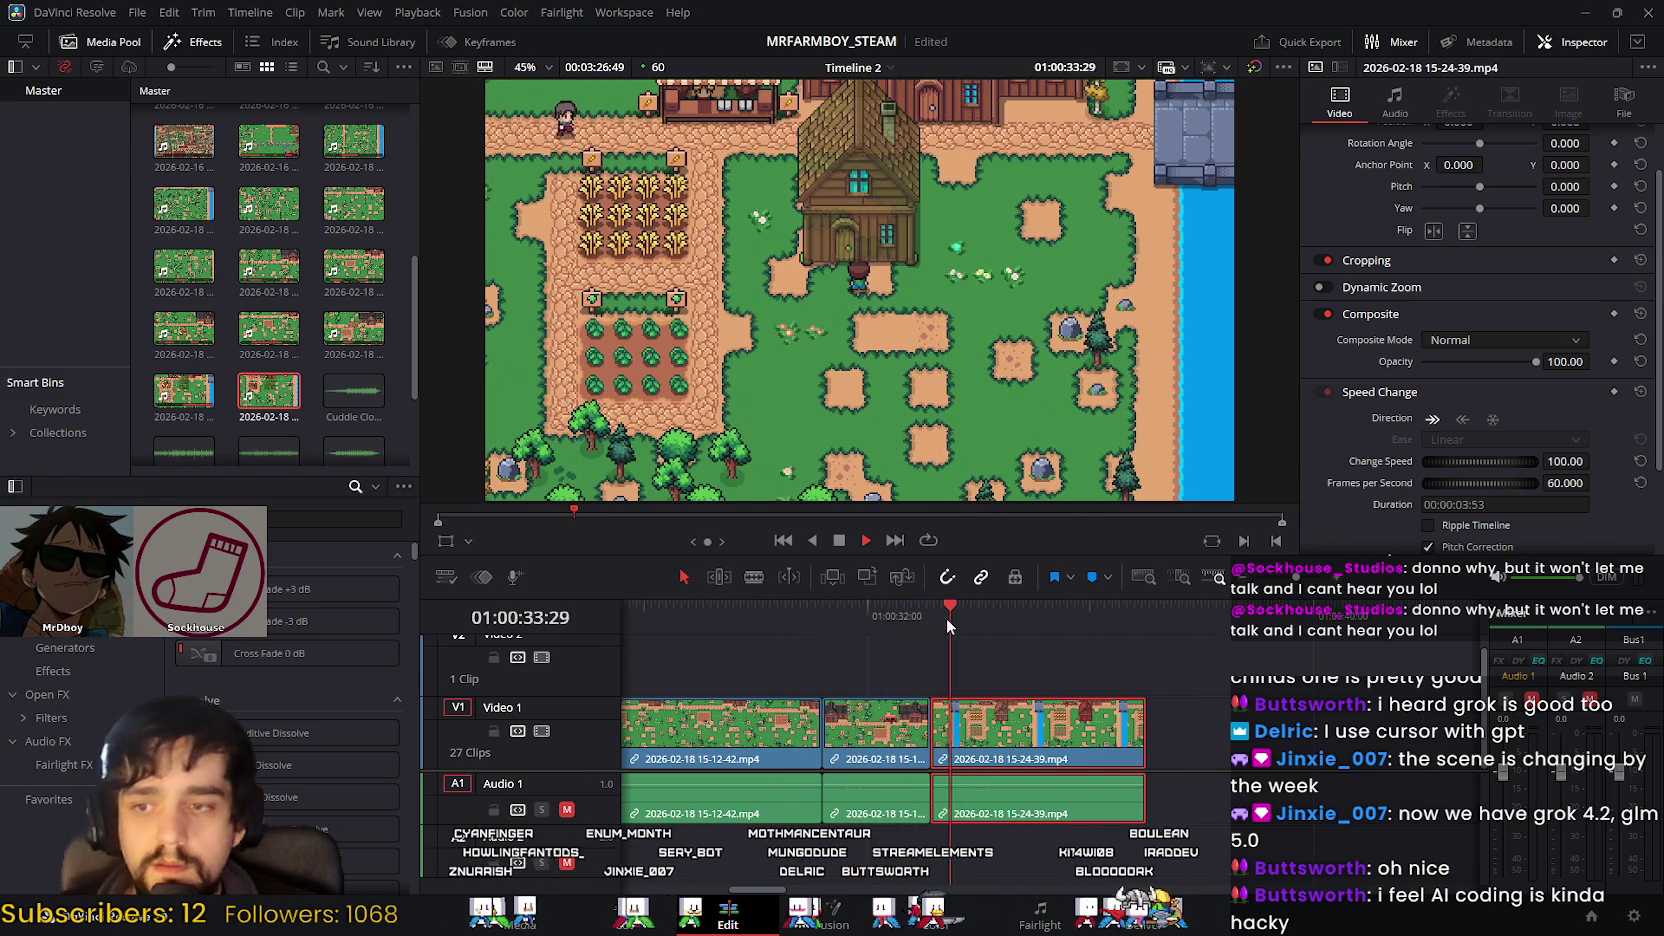
{"action": "left_click", "coordinate": [839, 540]}
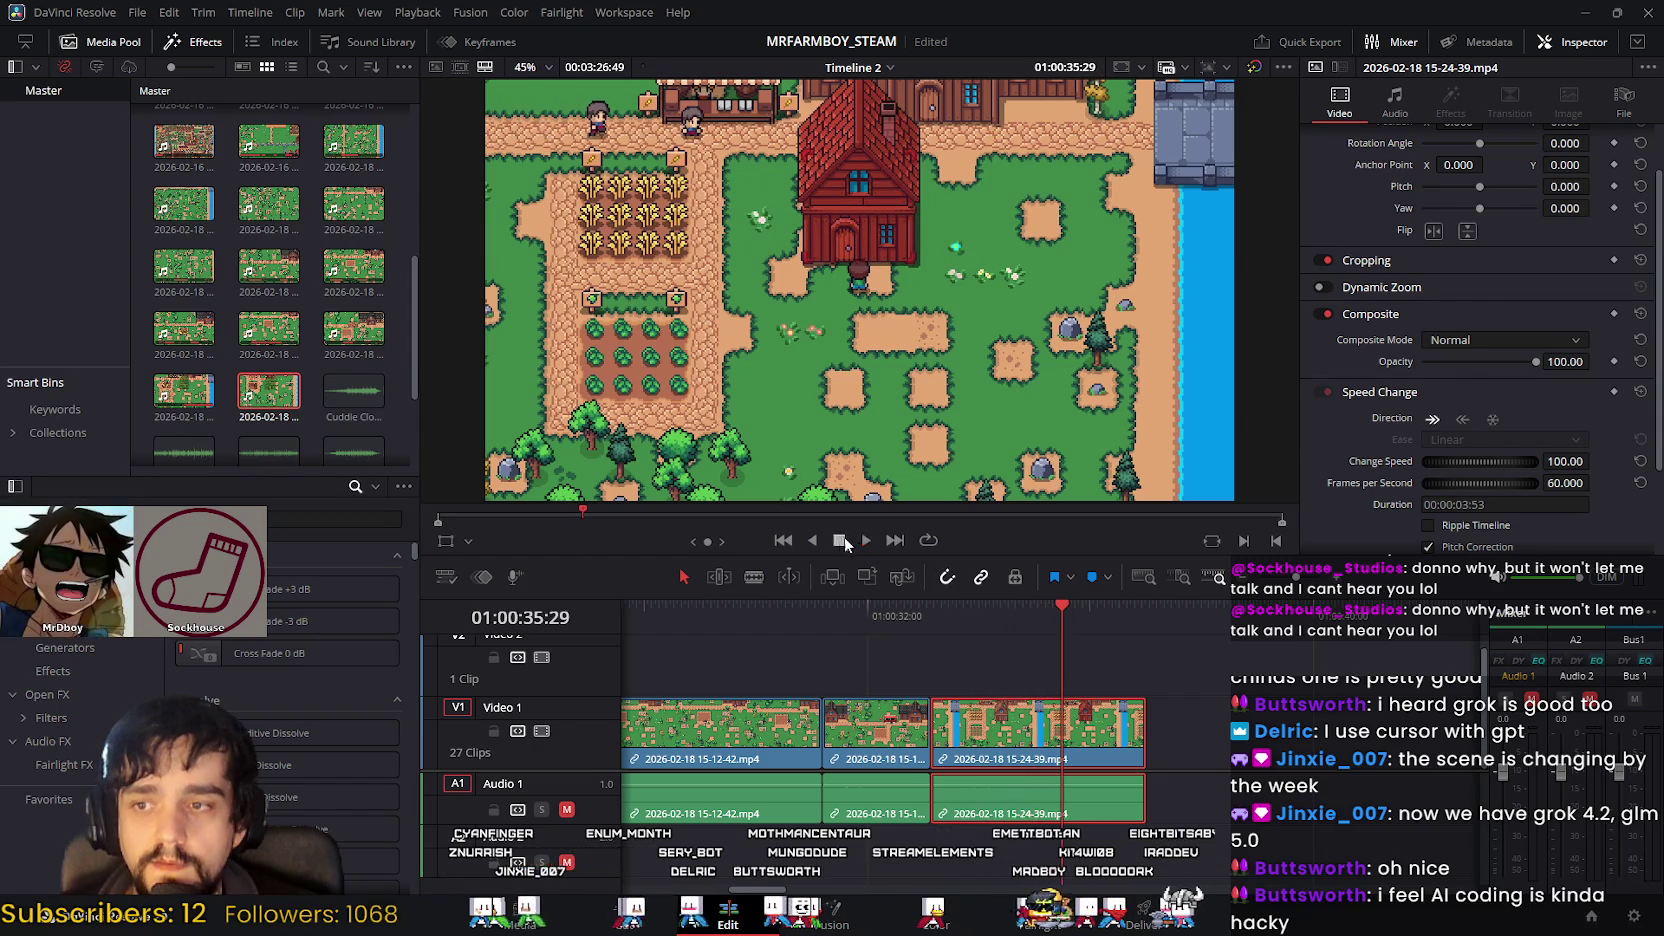
{"action": "mouse_move", "coordinate": [1062, 621]}
{"action": "left_mouse_down"}
{"action": "mouse_move", "coordinate": [852, 630]}
{"action": "mouse_move", "coordinate": [1036, 650]}
{"action": "mouse_move", "coordinate": [1018, 650]}
{"action": "left_mouse_up"}
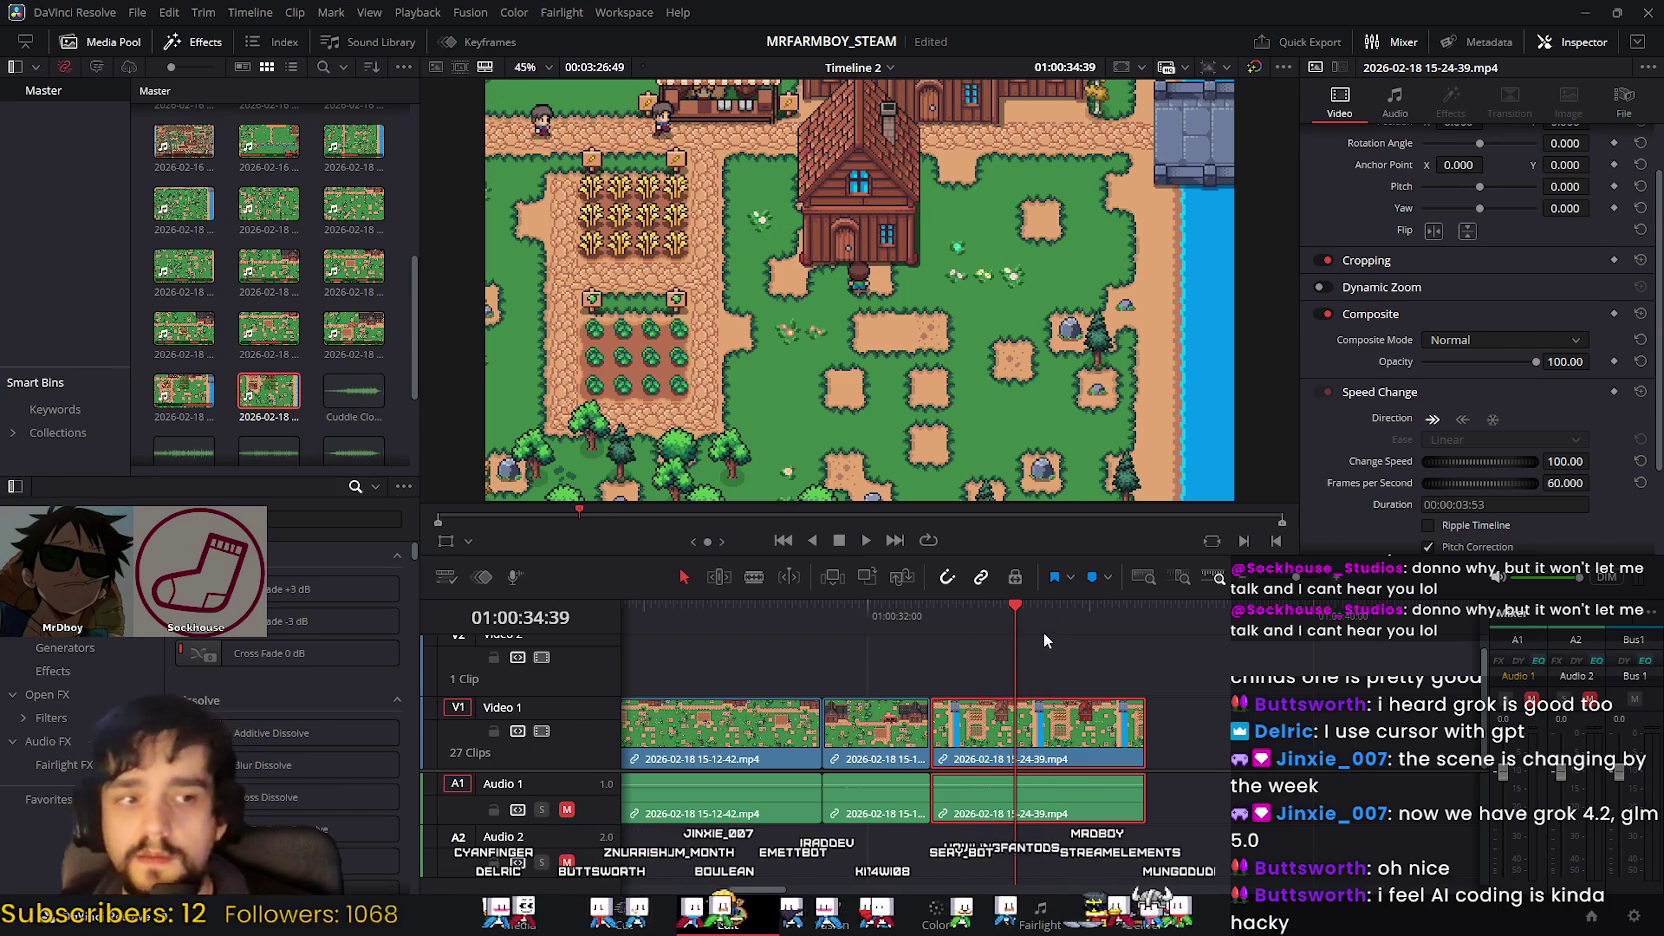
{"action": "mouse_move", "coordinate": [1017, 610]}
{"action": "left_mouse_down"}
{"action": "mouse_move", "coordinate": [930, 620]}
{"action": "mouse_move", "coordinate": [1044, 618]}
{"action": "mouse_move", "coordinate": [881, 632]}
{"action": "mouse_move", "coordinate": [946, 647]}
{"action": "mouse_move", "coordinate": [815, 640]}
{"action": "mouse_move", "coordinate": [1001, 650]}
{"action": "left_mouse_up"}
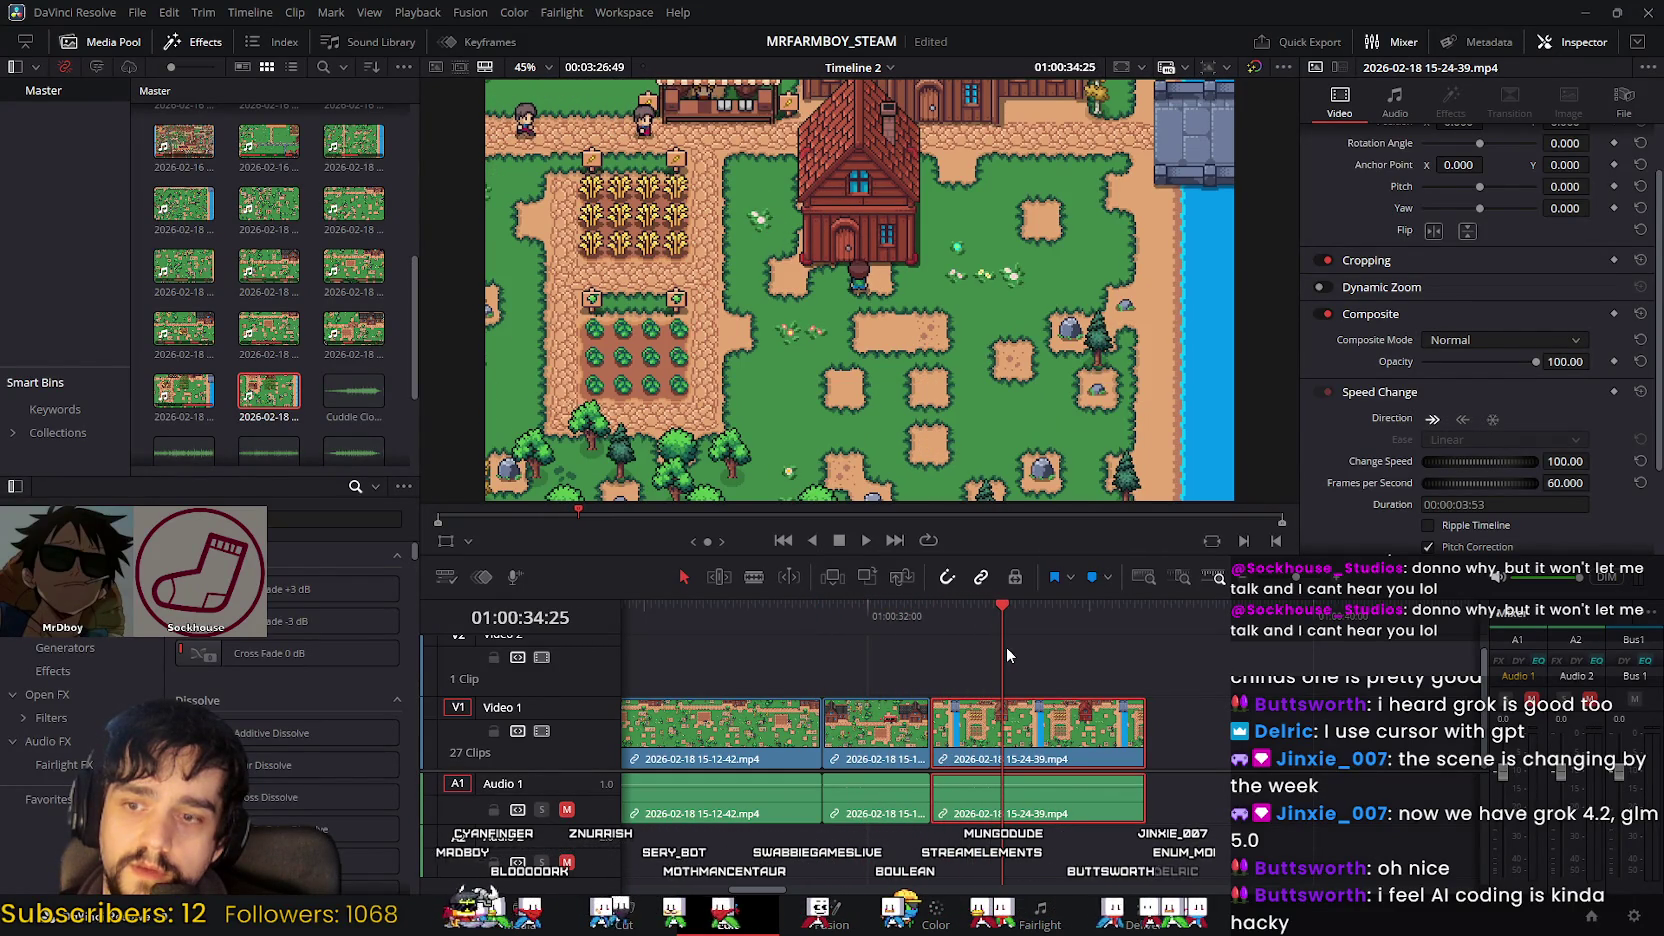
{"action": "left_click", "coordinate": [997, 620]}
{"action": "mouse_move", "coordinate": [996, 618]}
{"action": "left_mouse_down"}
{"action": "mouse_move", "coordinate": [983, 625]}
{"action": "mouse_move", "coordinate": [1023, 627]}
{"action": "mouse_move", "coordinate": [978, 636]}
{"action": "mouse_move", "coordinate": [1002, 640]}
{"action": "left_mouse_up"}
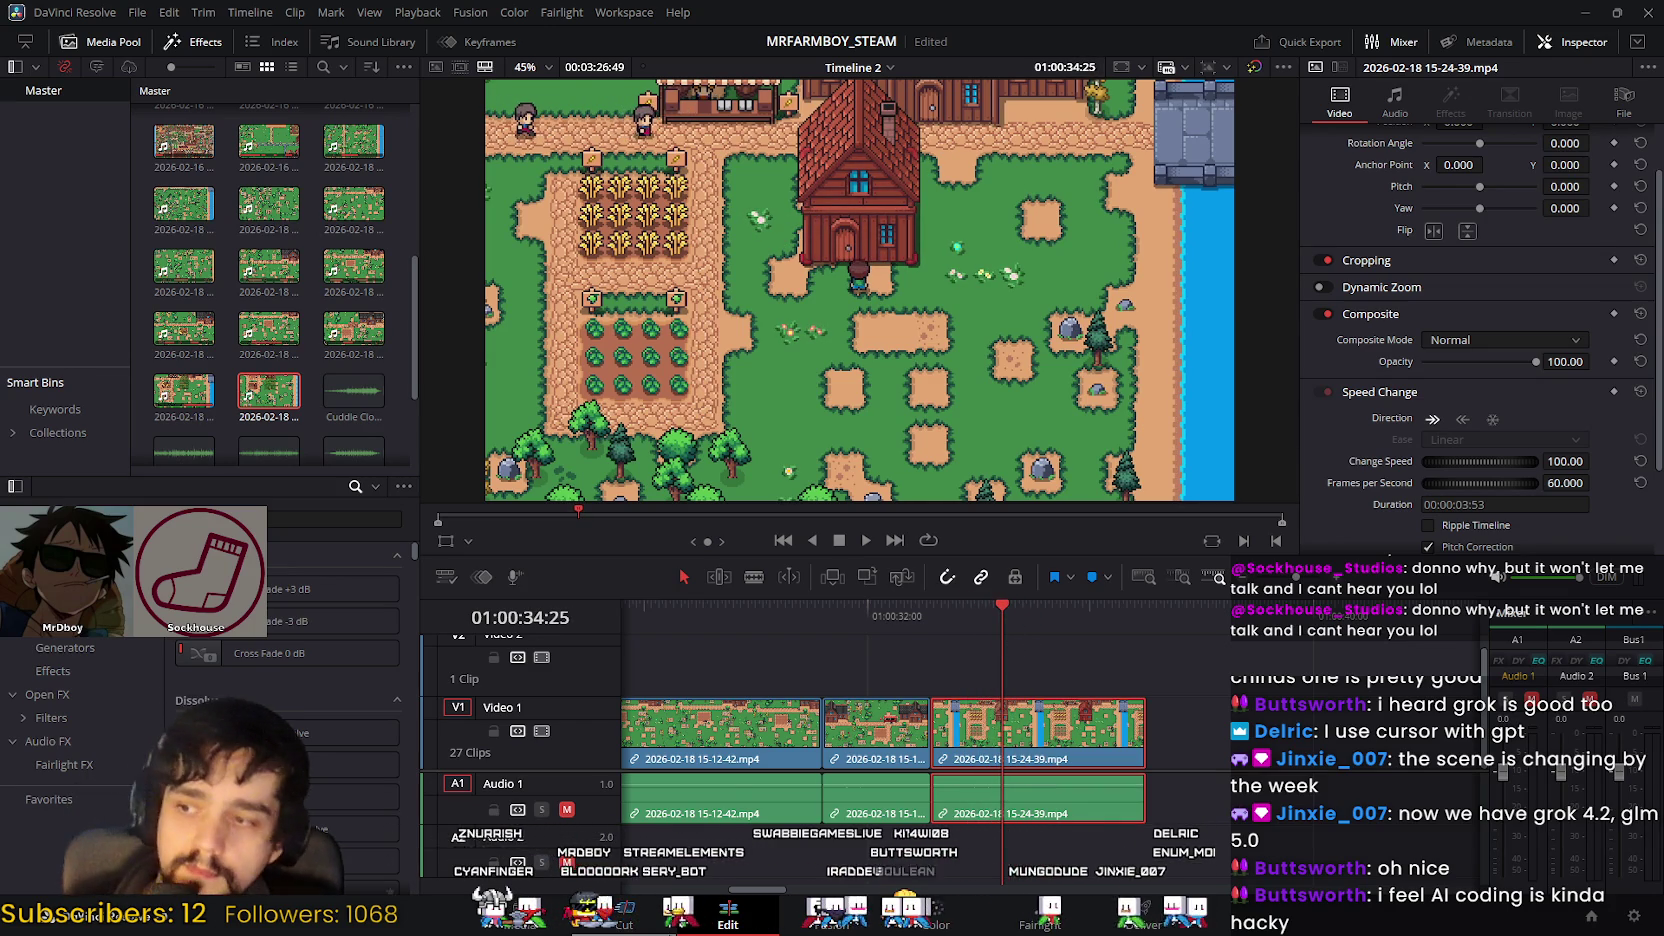
Step: Review the end of the timeline and return the playhead to the cut point near 01:00:33
{"action": "key", "text": "shift+3"}
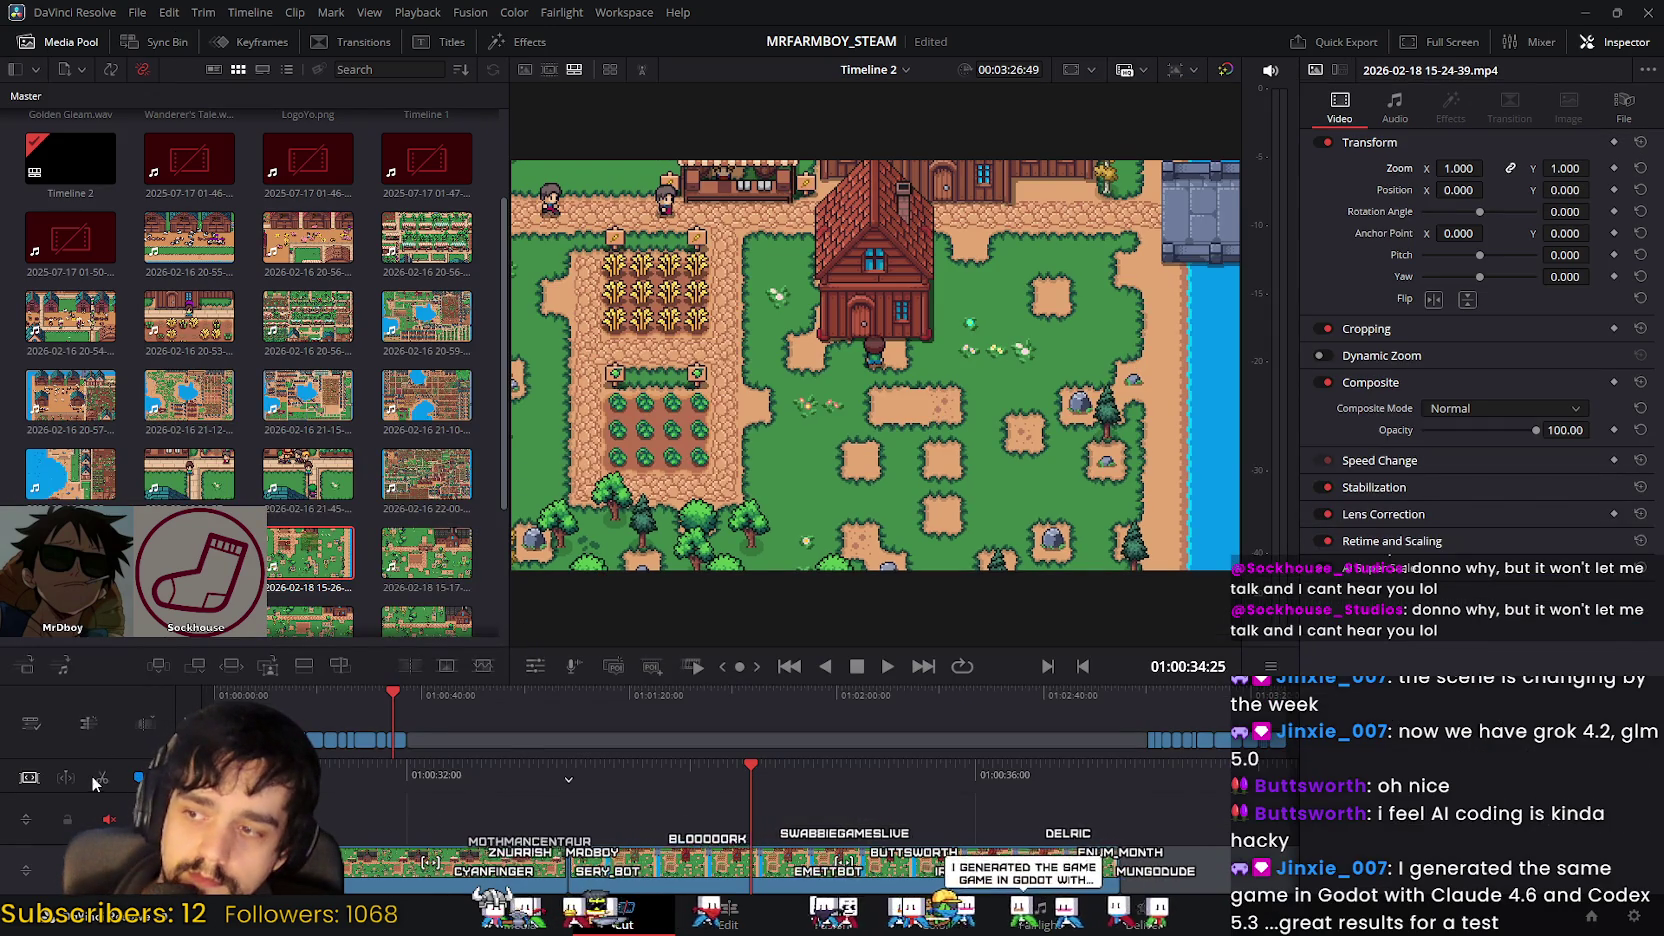
{"action": "left_click", "coordinate": [693, 928]}
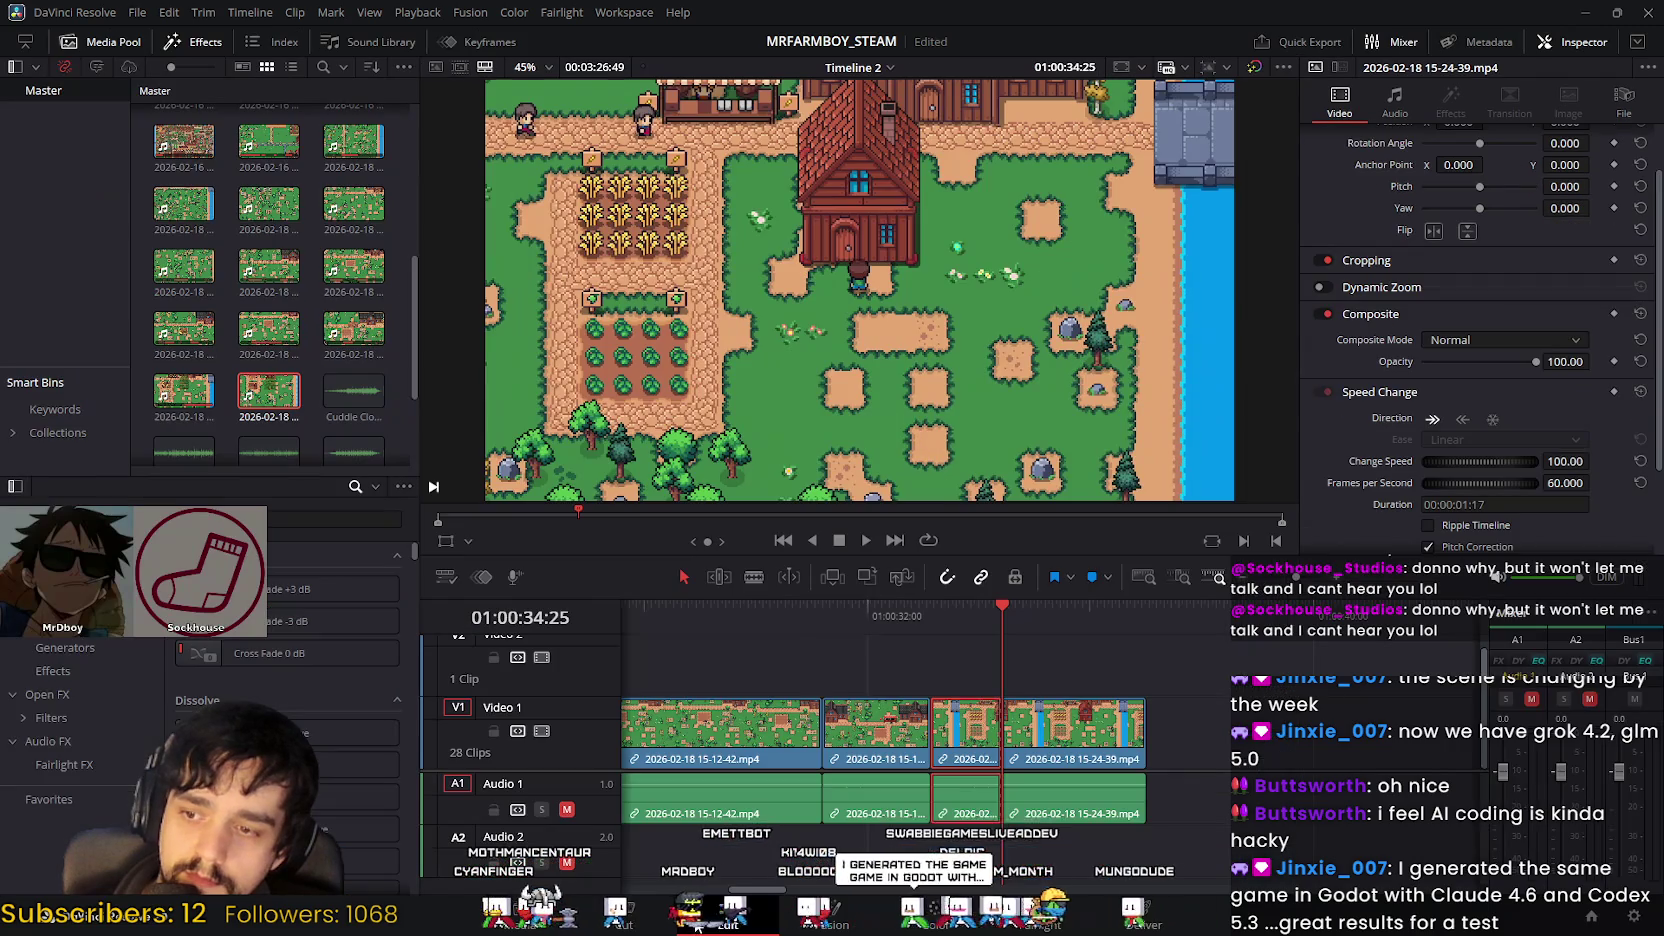
{"action": "left_click_drag", "start_coordinate": [993, 616], "coordinate": [931, 617]}
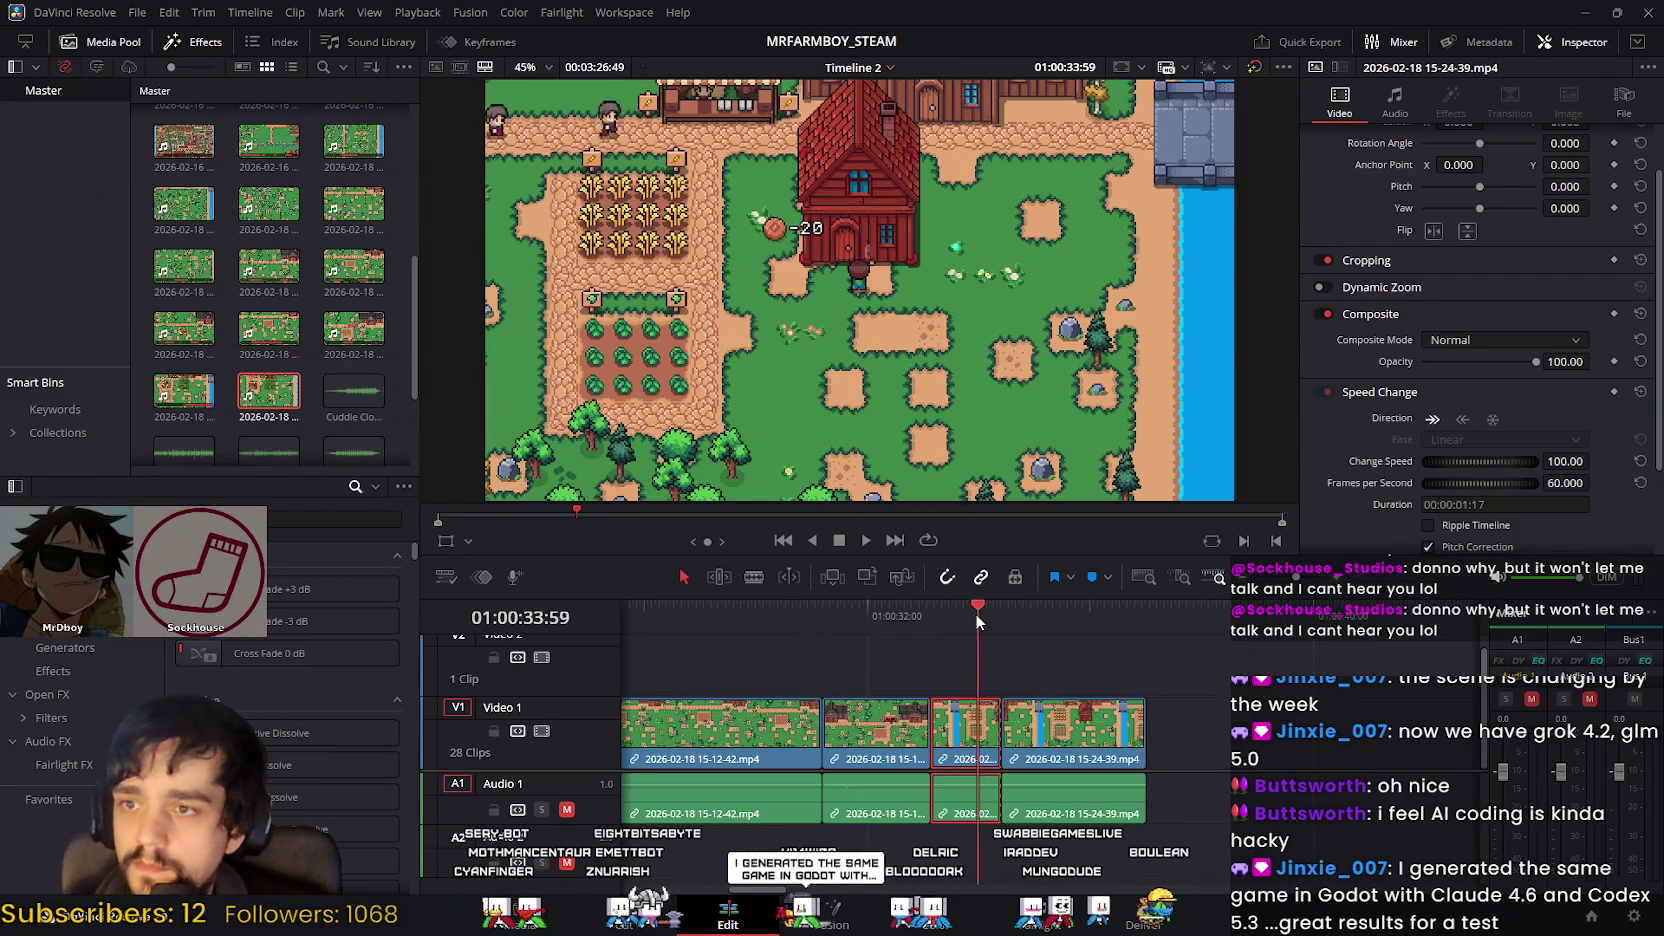
{"action": "left_click", "coordinate": [900, 612]}
{"action": "left_click", "coordinate": [866, 540]}
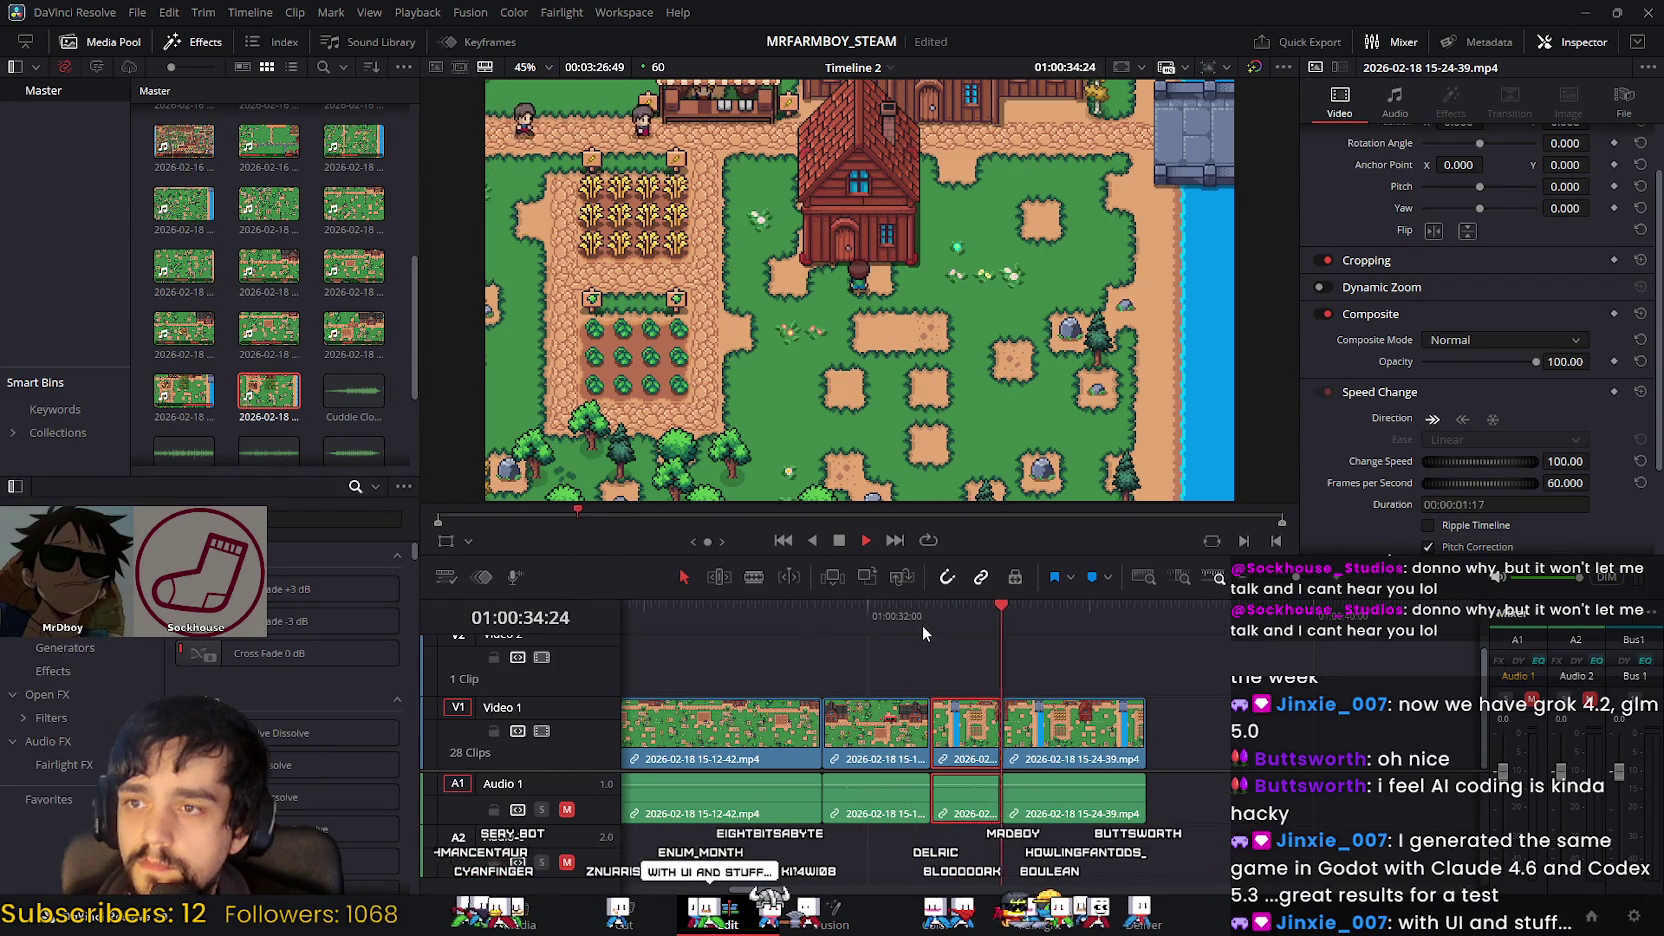
{"action": "left_click", "coordinate": [840, 546]}
{"action": "left_click_drag", "start_coordinate": [1123, 608], "coordinate": [974, 621]}
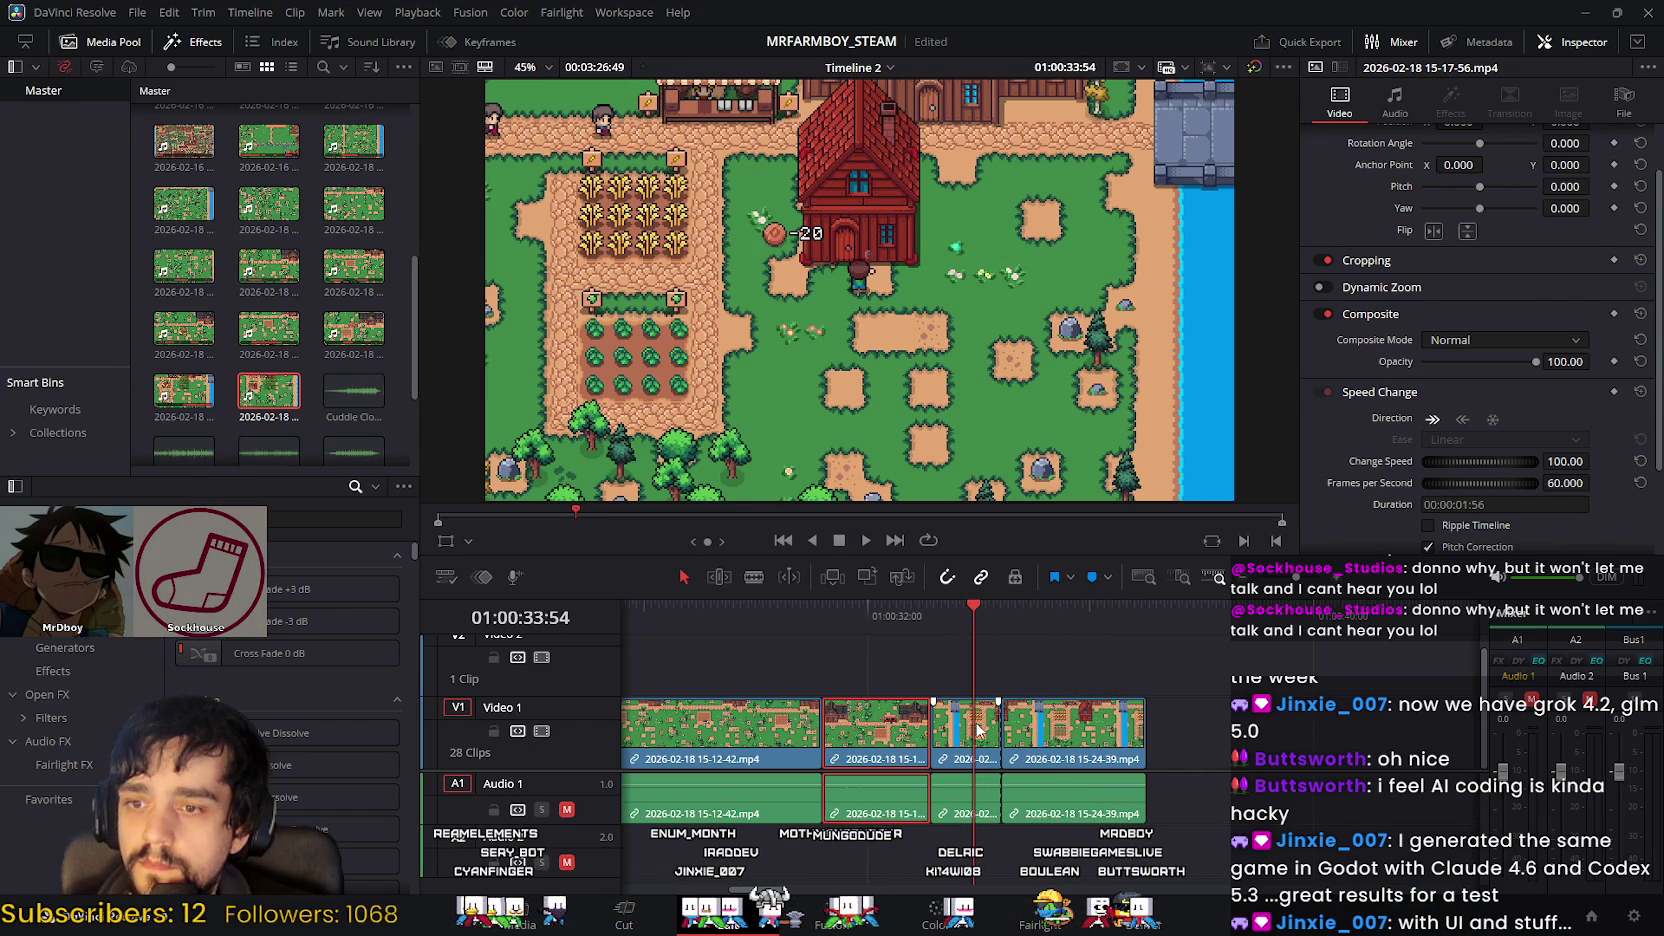
Step: Delete the trailing piece of the last clip and play back the shortened ending from 01:00:29:57
{"action": "left_click", "coordinate": [1036, 735]}
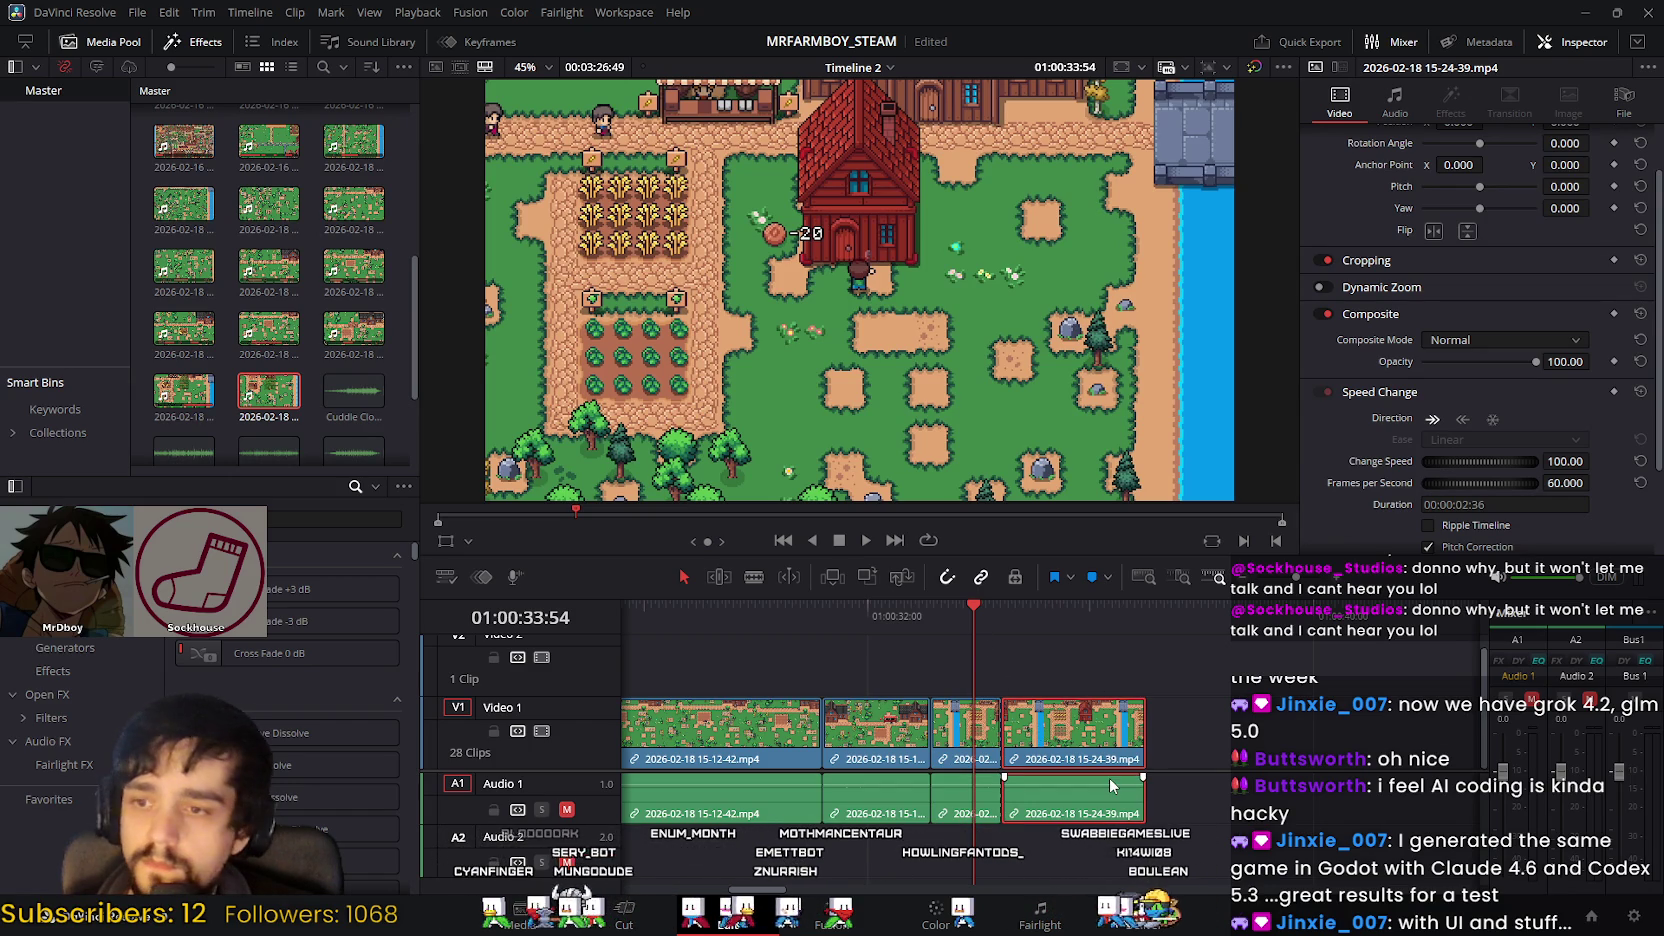
{"action": "key", "text": "Delete"}
{"action": "left_click", "coordinate": [754, 614]}
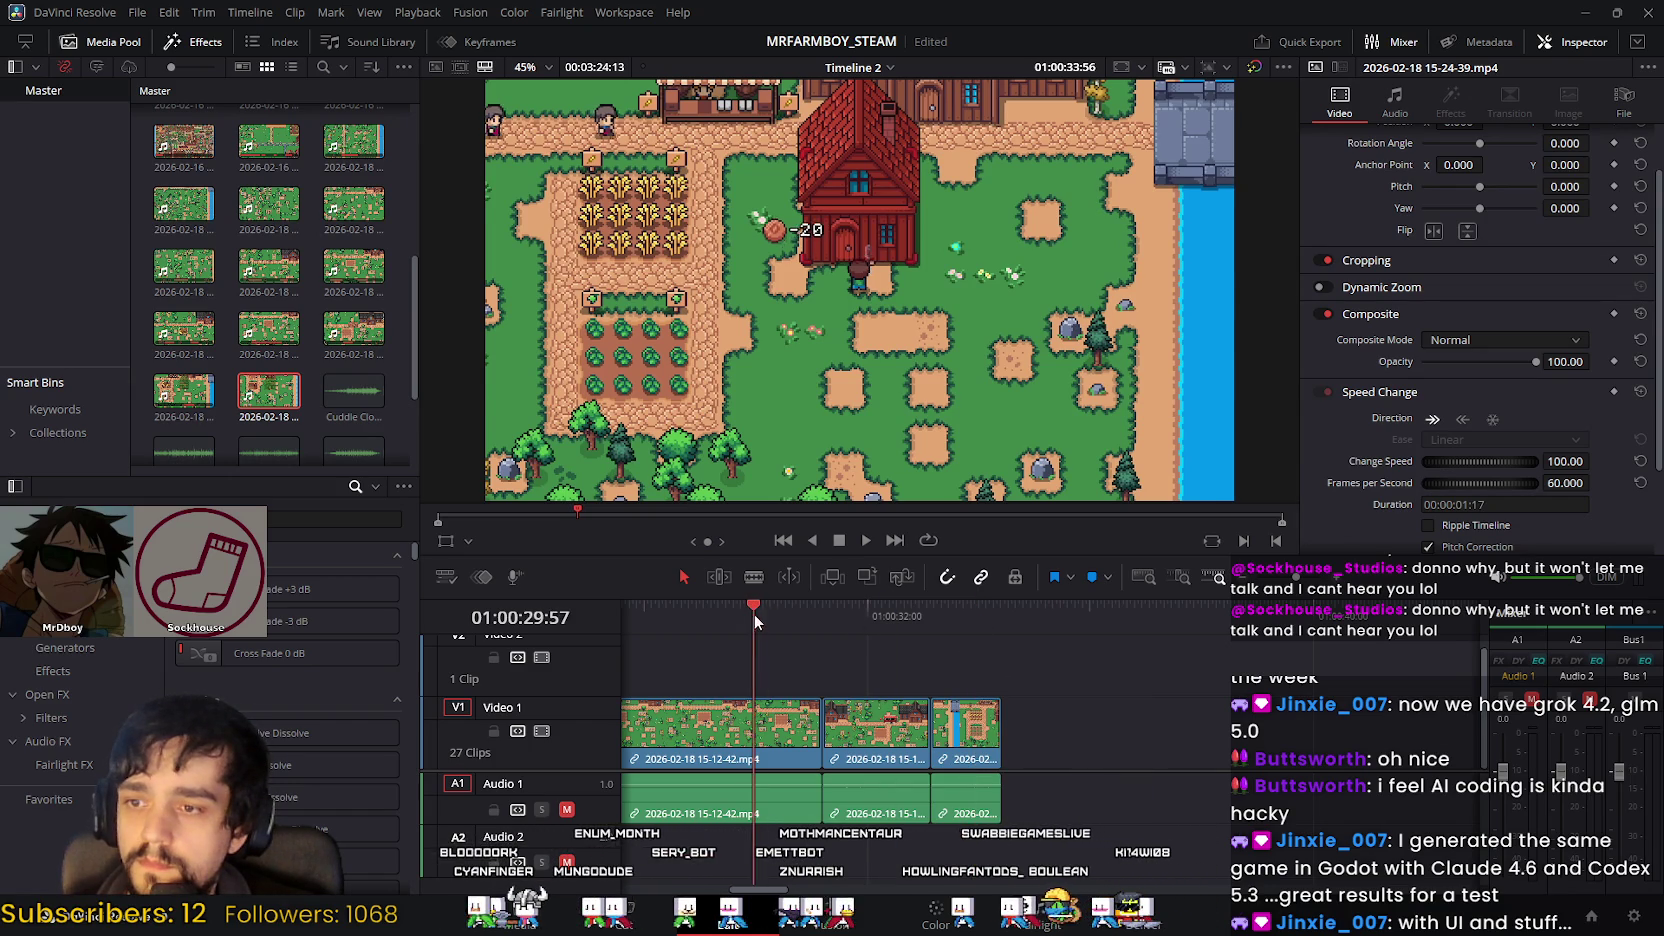
{"action": "left_click", "coordinate": [868, 540]}
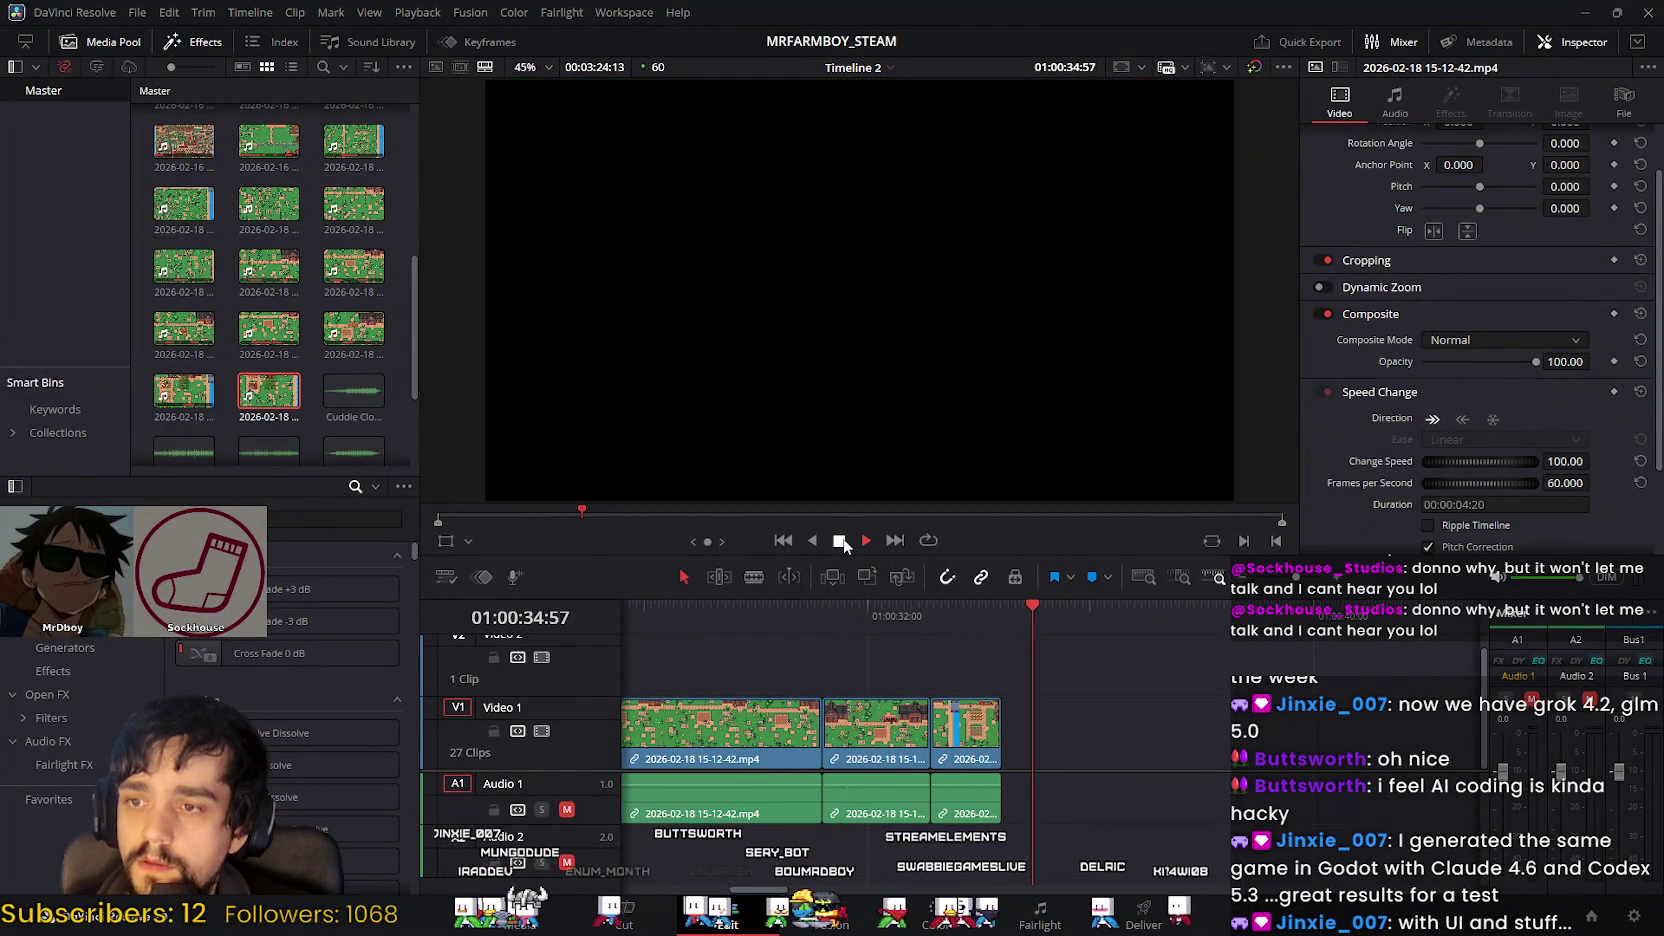
{"action": "key", "text": "space"}
{"action": "mouse_move", "coordinate": [1020, 603]}
{"action": "left_mouse_down"}
{"action": "mouse_move", "coordinate": [858, 634]}
{"action": "mouse_move", "coordinate": [942, 641]}
{"action": "left_mouse_up"}
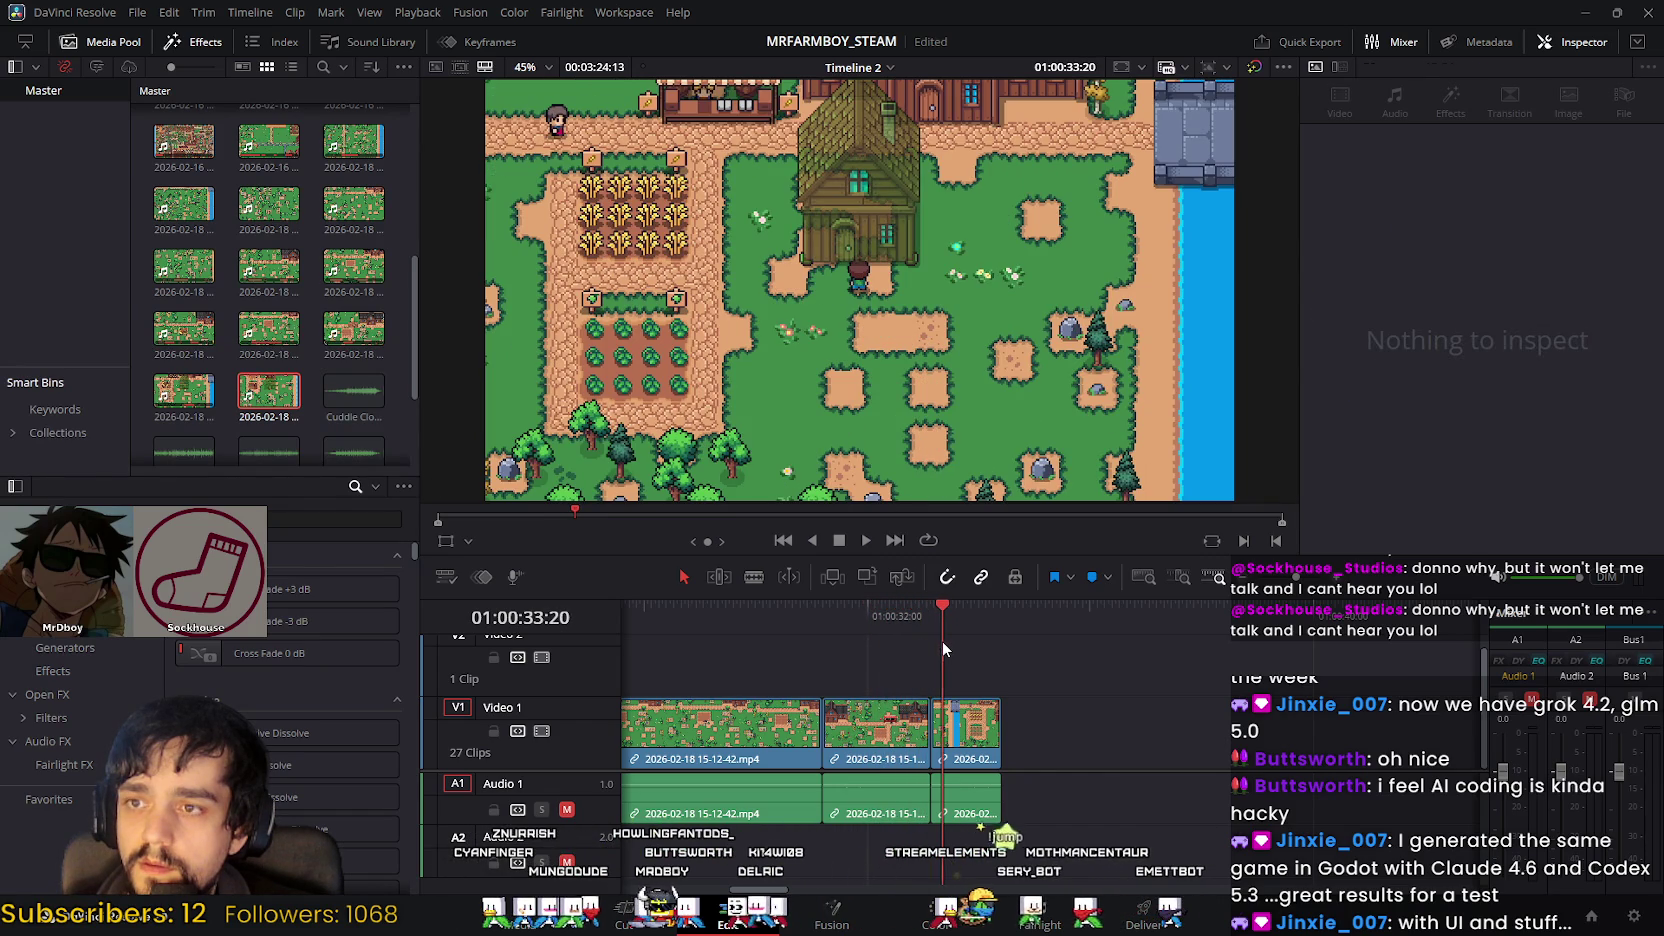
Step: Trim the middle farm clip's end shorter, slide the last clip flush against it, and play back
{"action": "left_click", "coordinate": [965, 737]}
{"action": "left_click", "coordinate": [965, 737]}
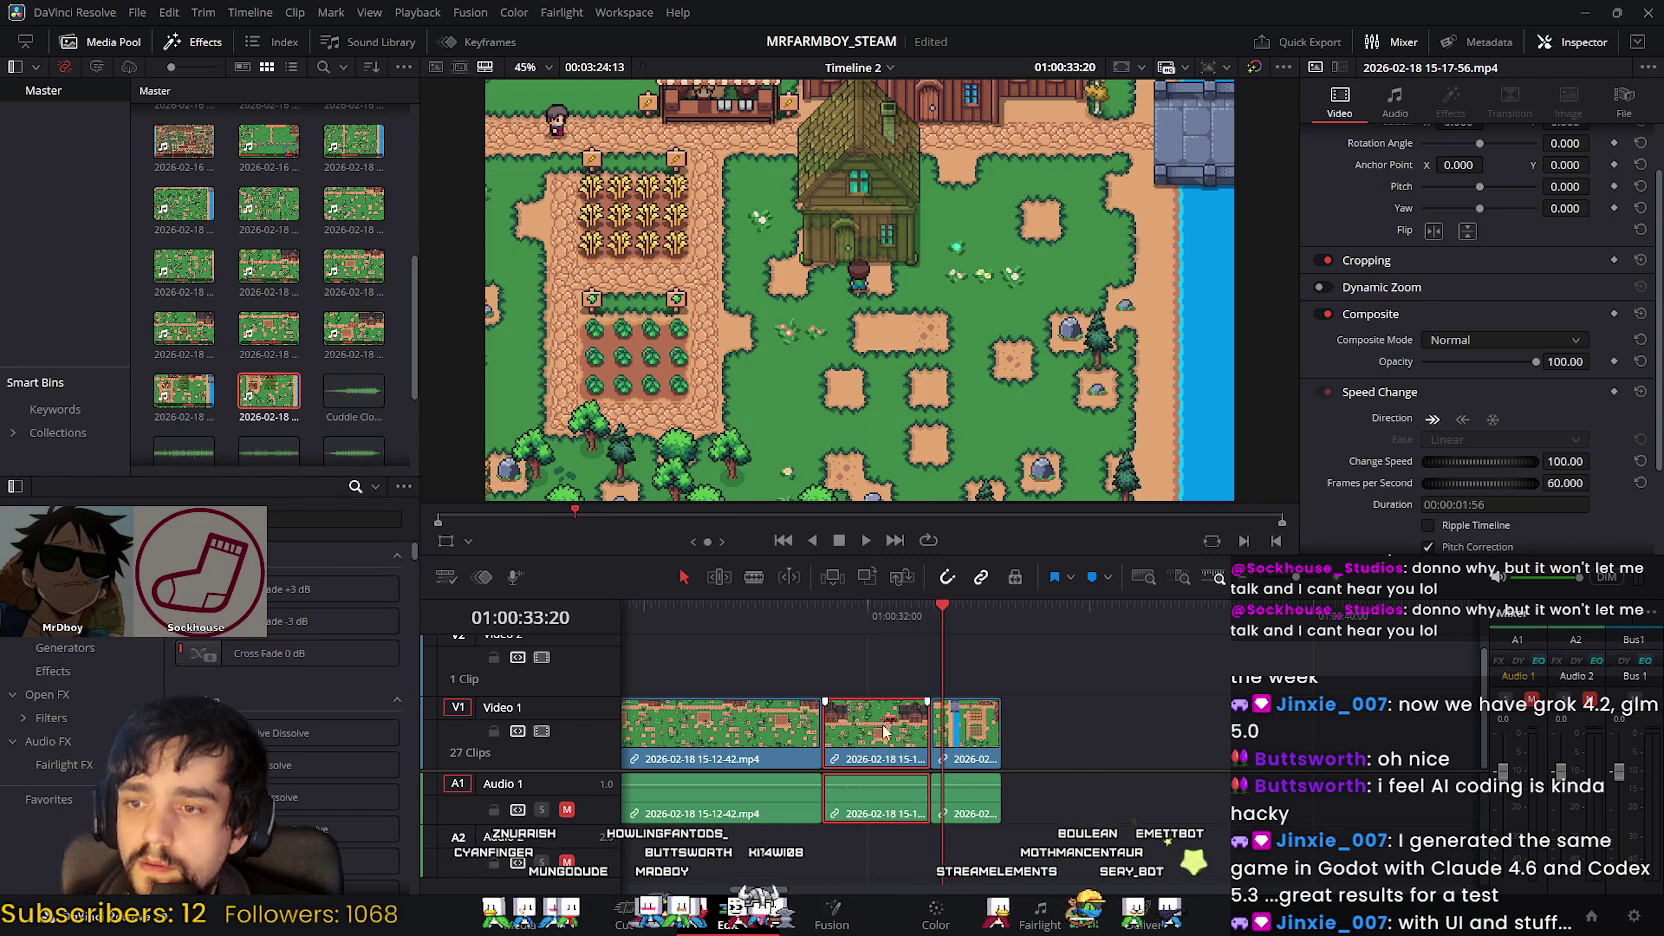
{"action": "left_click_drag", "start_coordinate": [924, 722], "coordinate": [895, 722]}
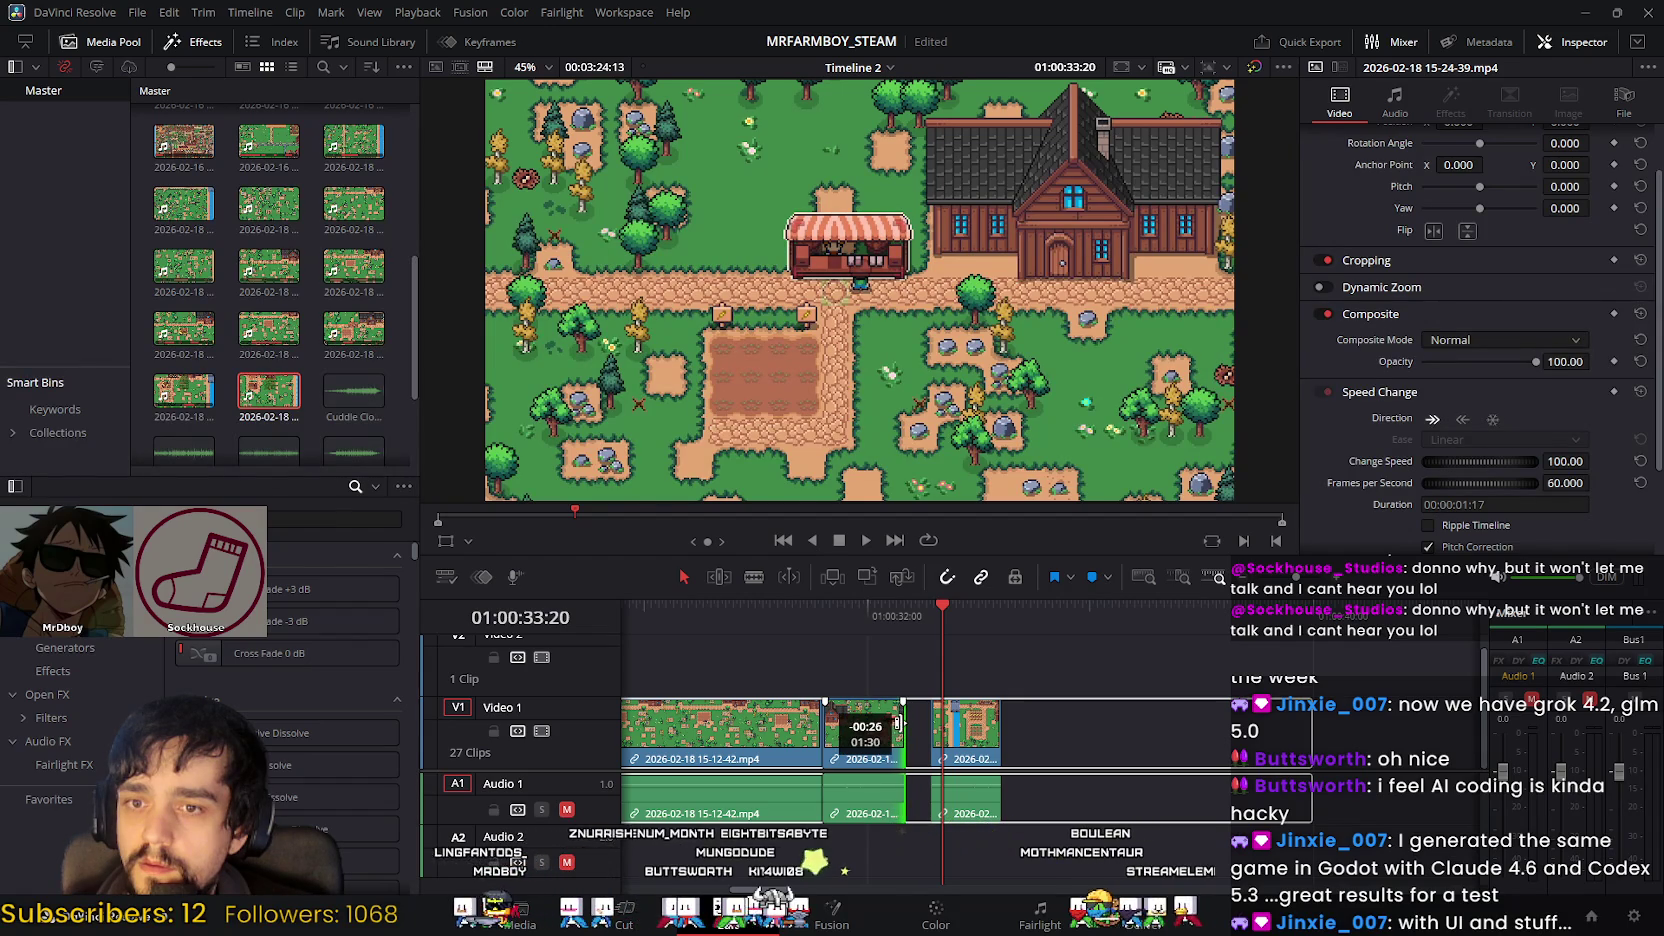
{"action": "left_click_drag", "start_coordinate": [901, 720], "coordinate": [905, 720]}
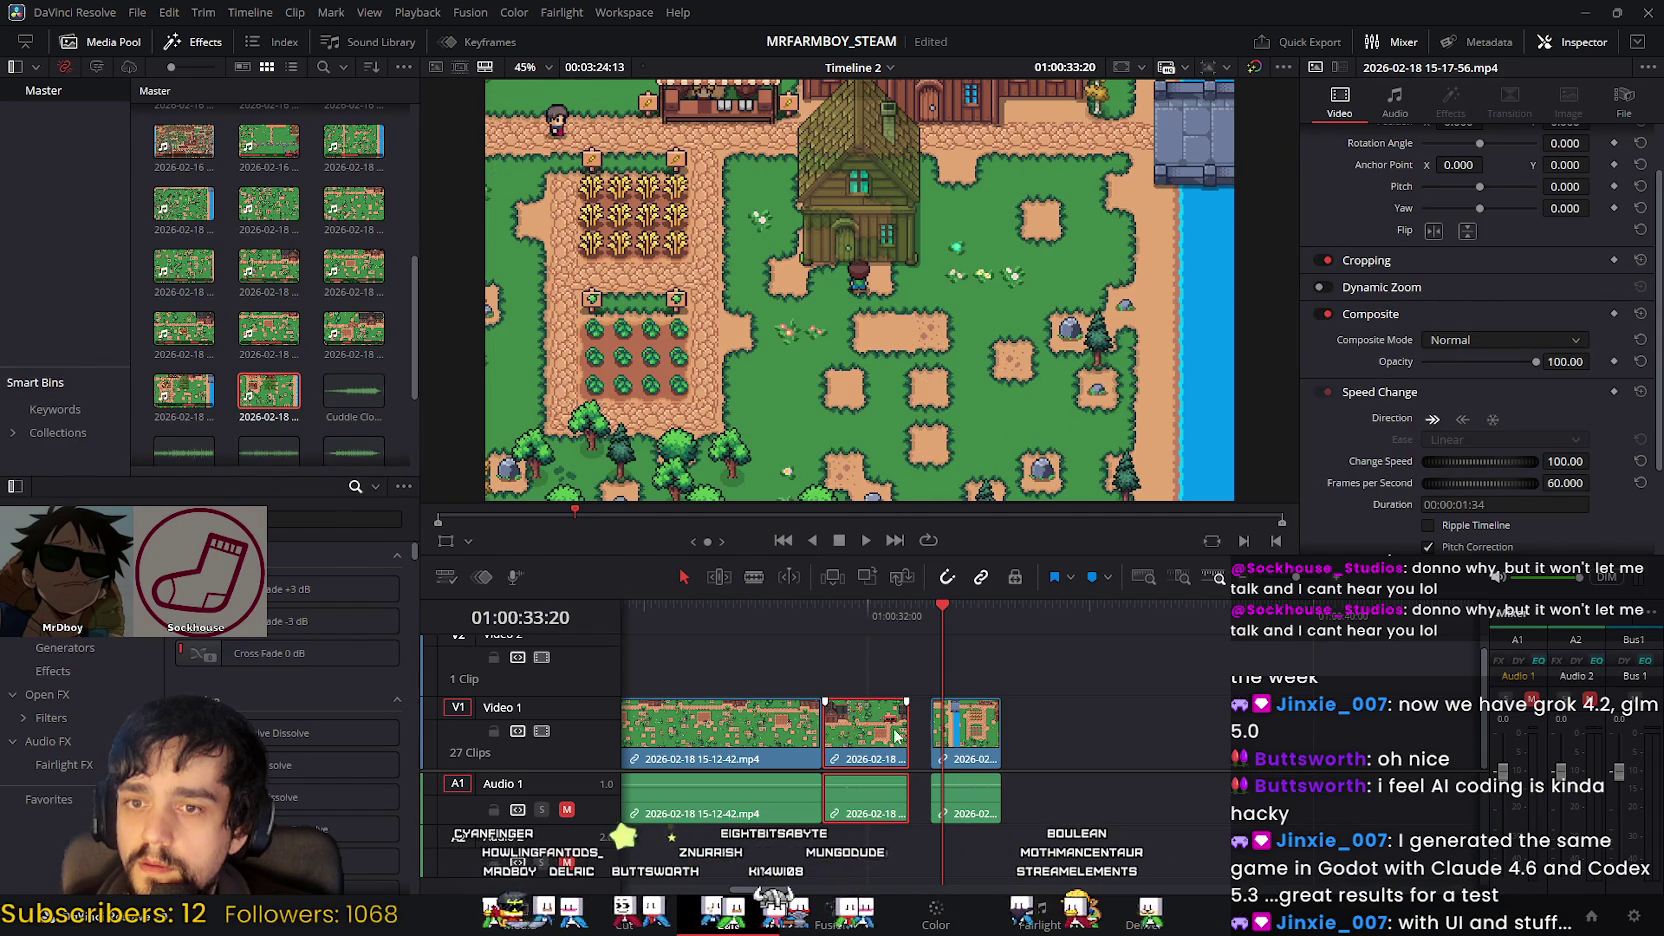
{"action": "left_click", "coordinate": [953, 722]}
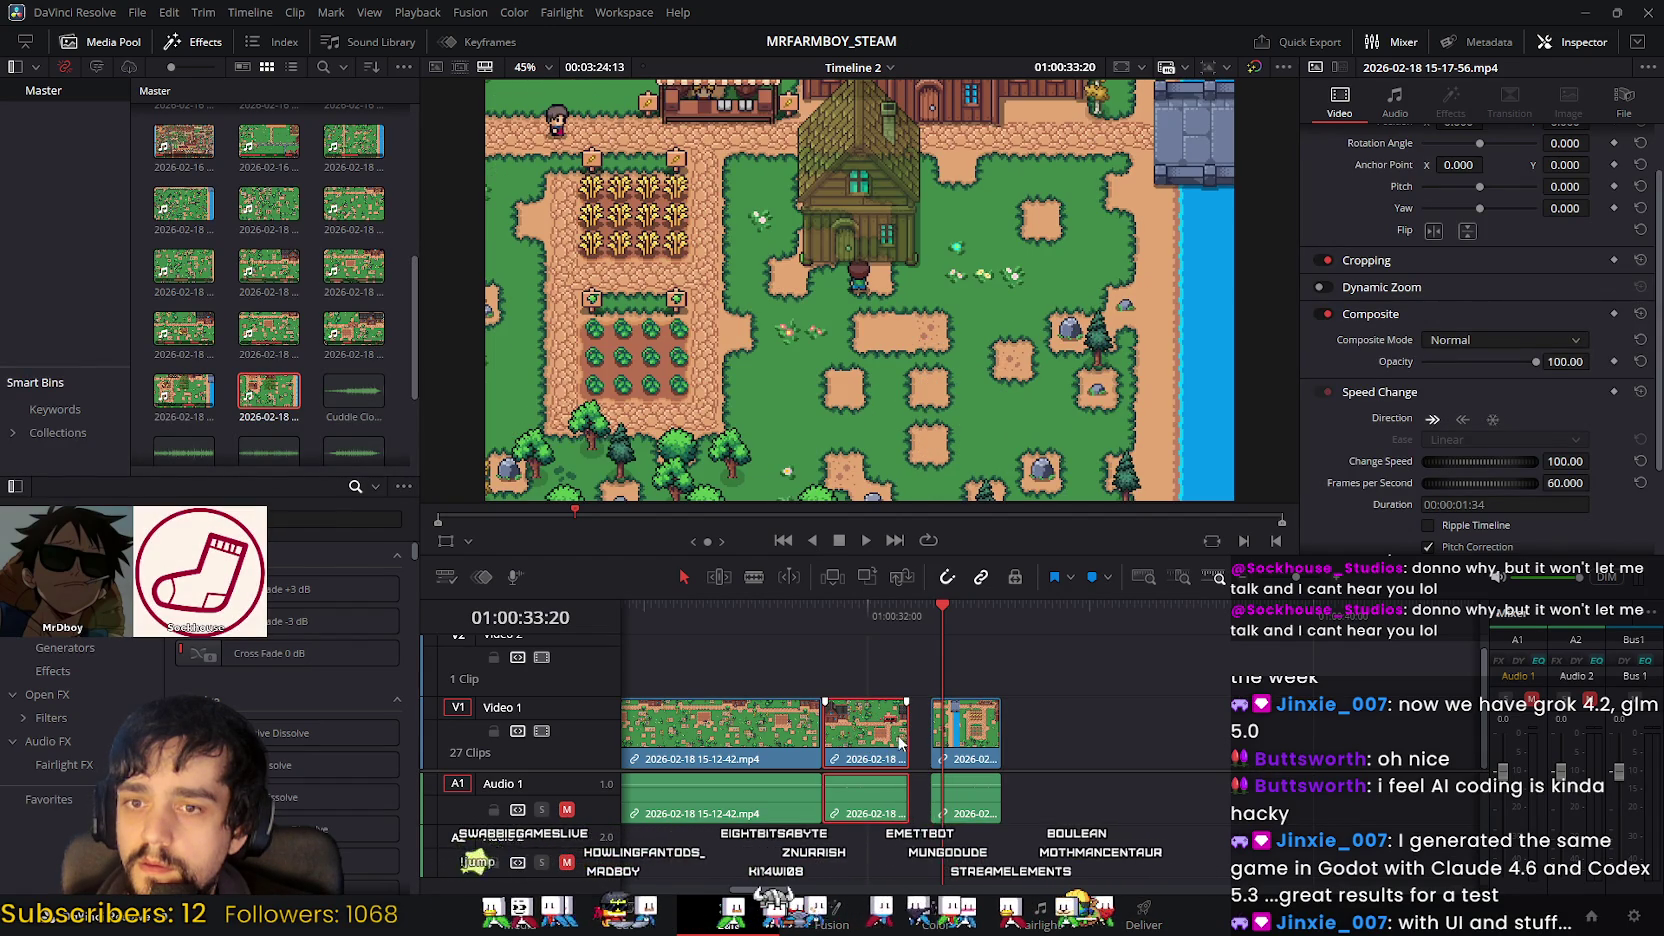
{"action": "left_click_drag", "start_coordinate": [910, 735], "coordinate": [897, 737]}
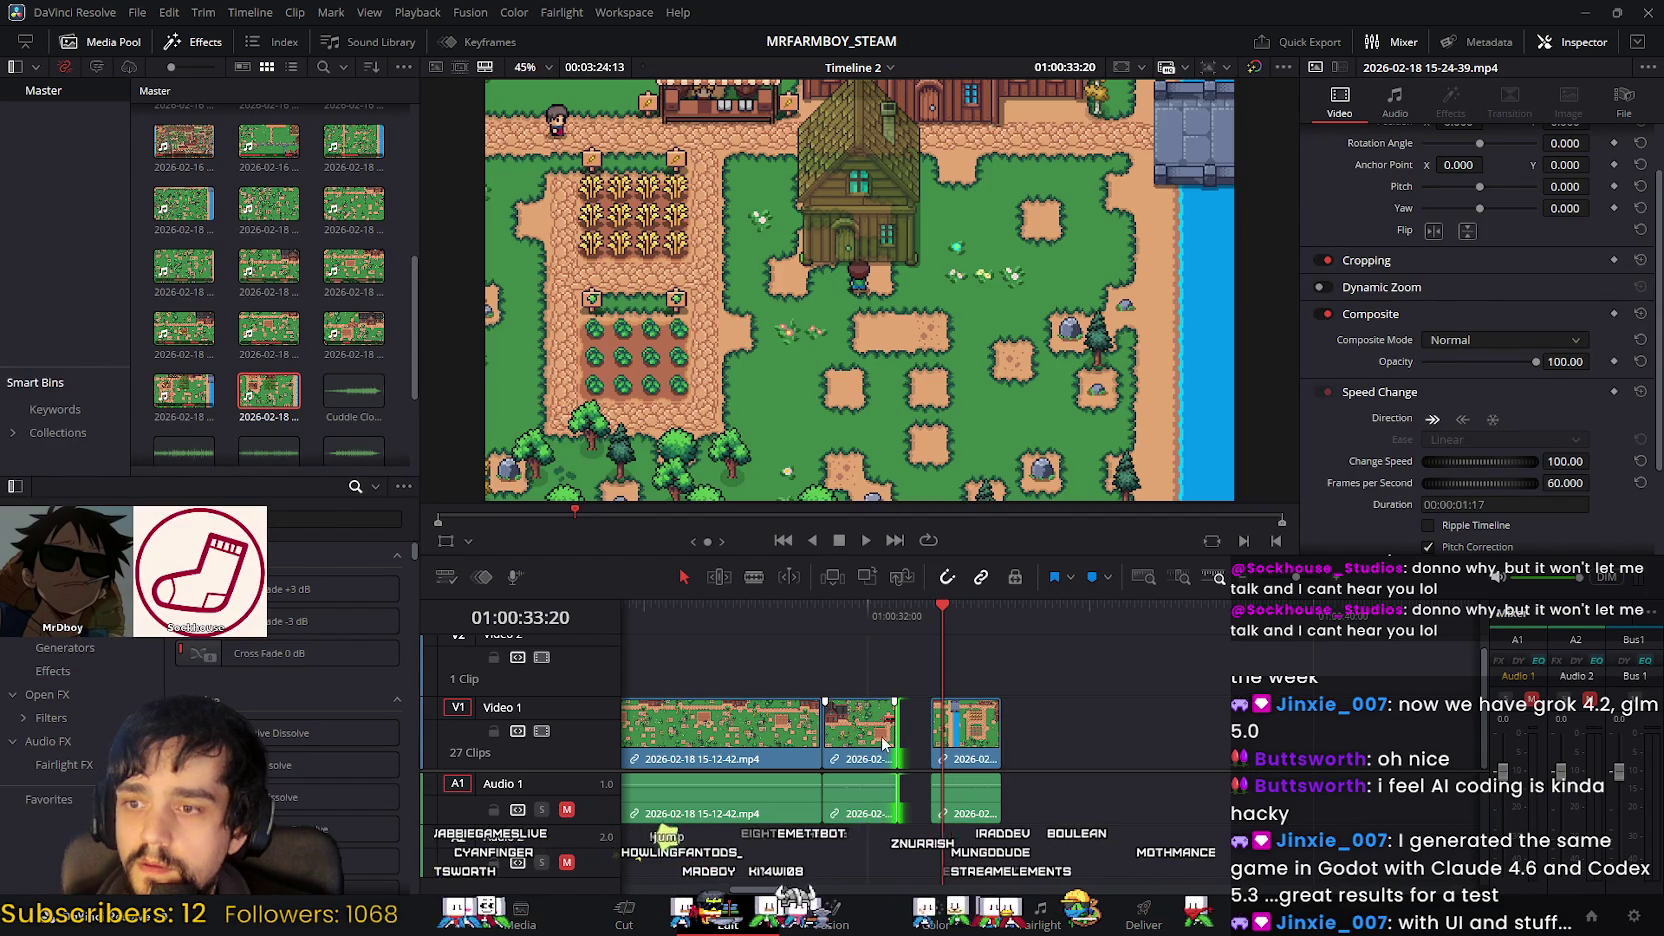
{"action": "left_click", "coordinate": [882, 742]}
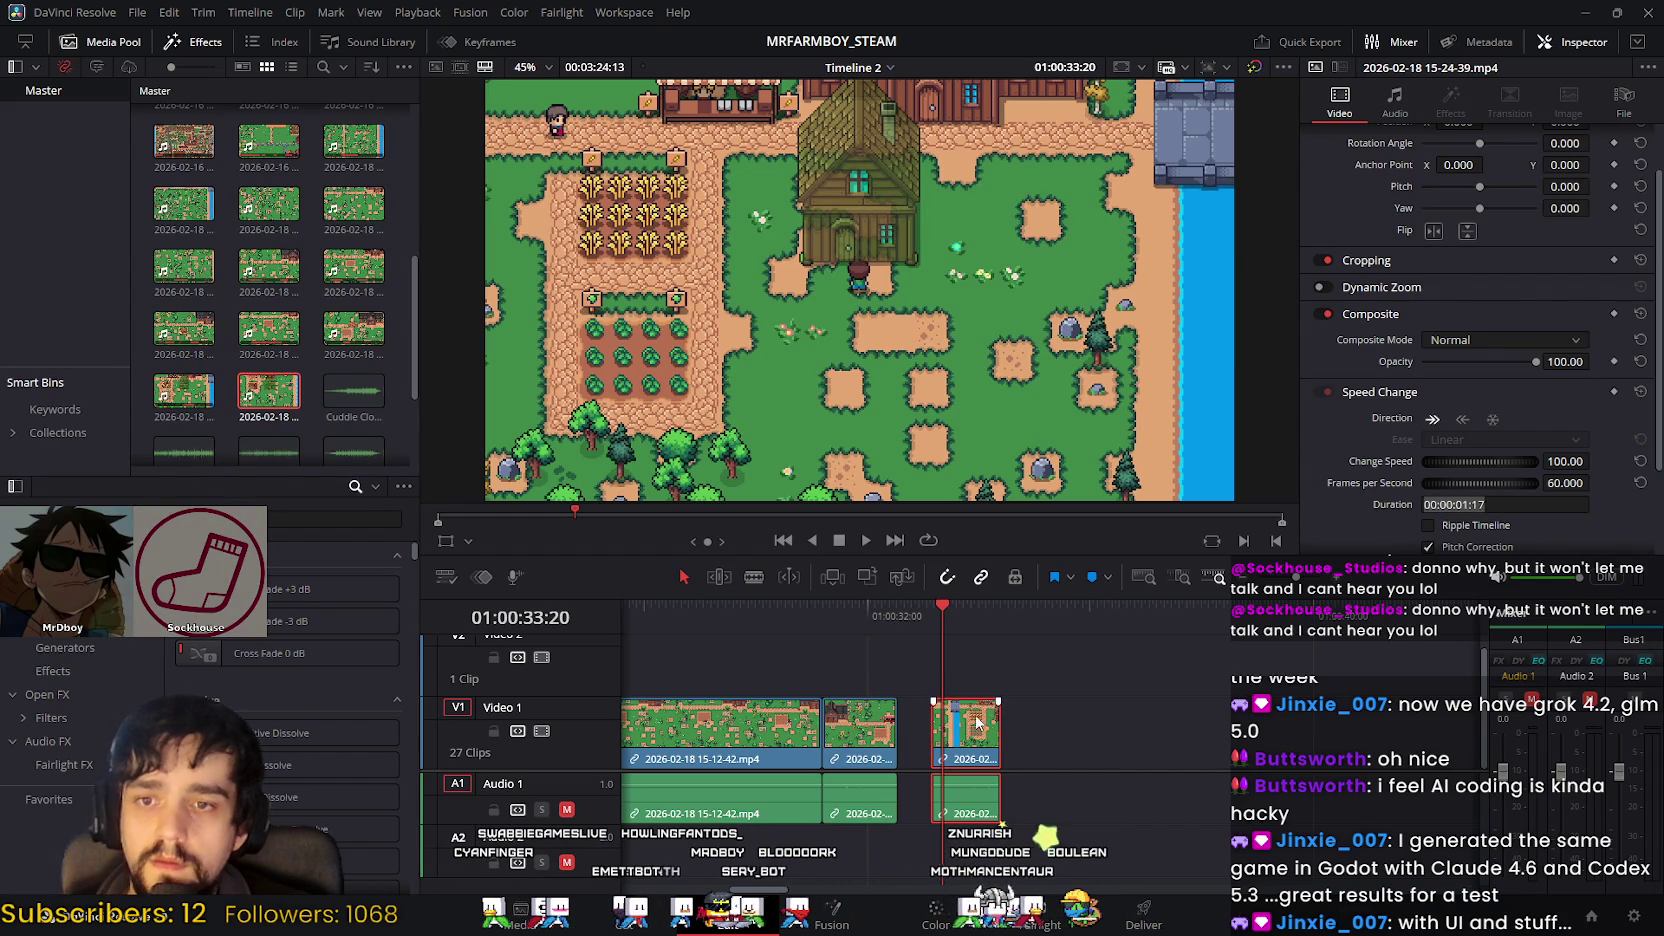
{"action": "key", "text": "ctrl+z"}
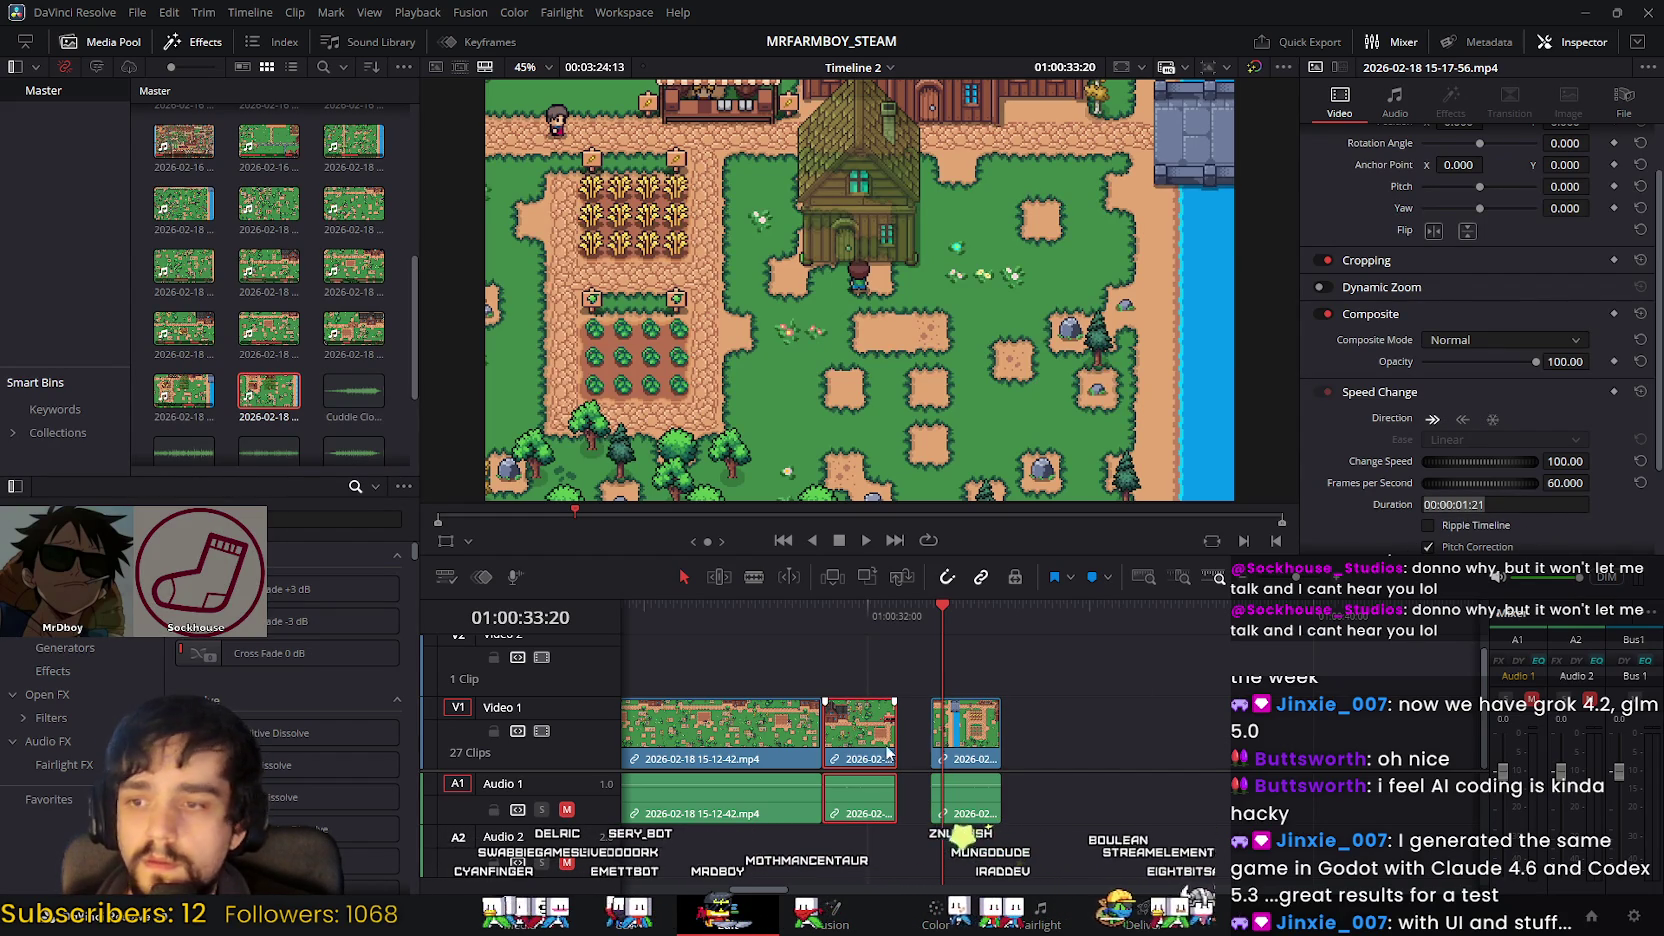
{"action": "left_click_drag", "start_coordinate": [899, 736], "coordinate": [897, 736]}
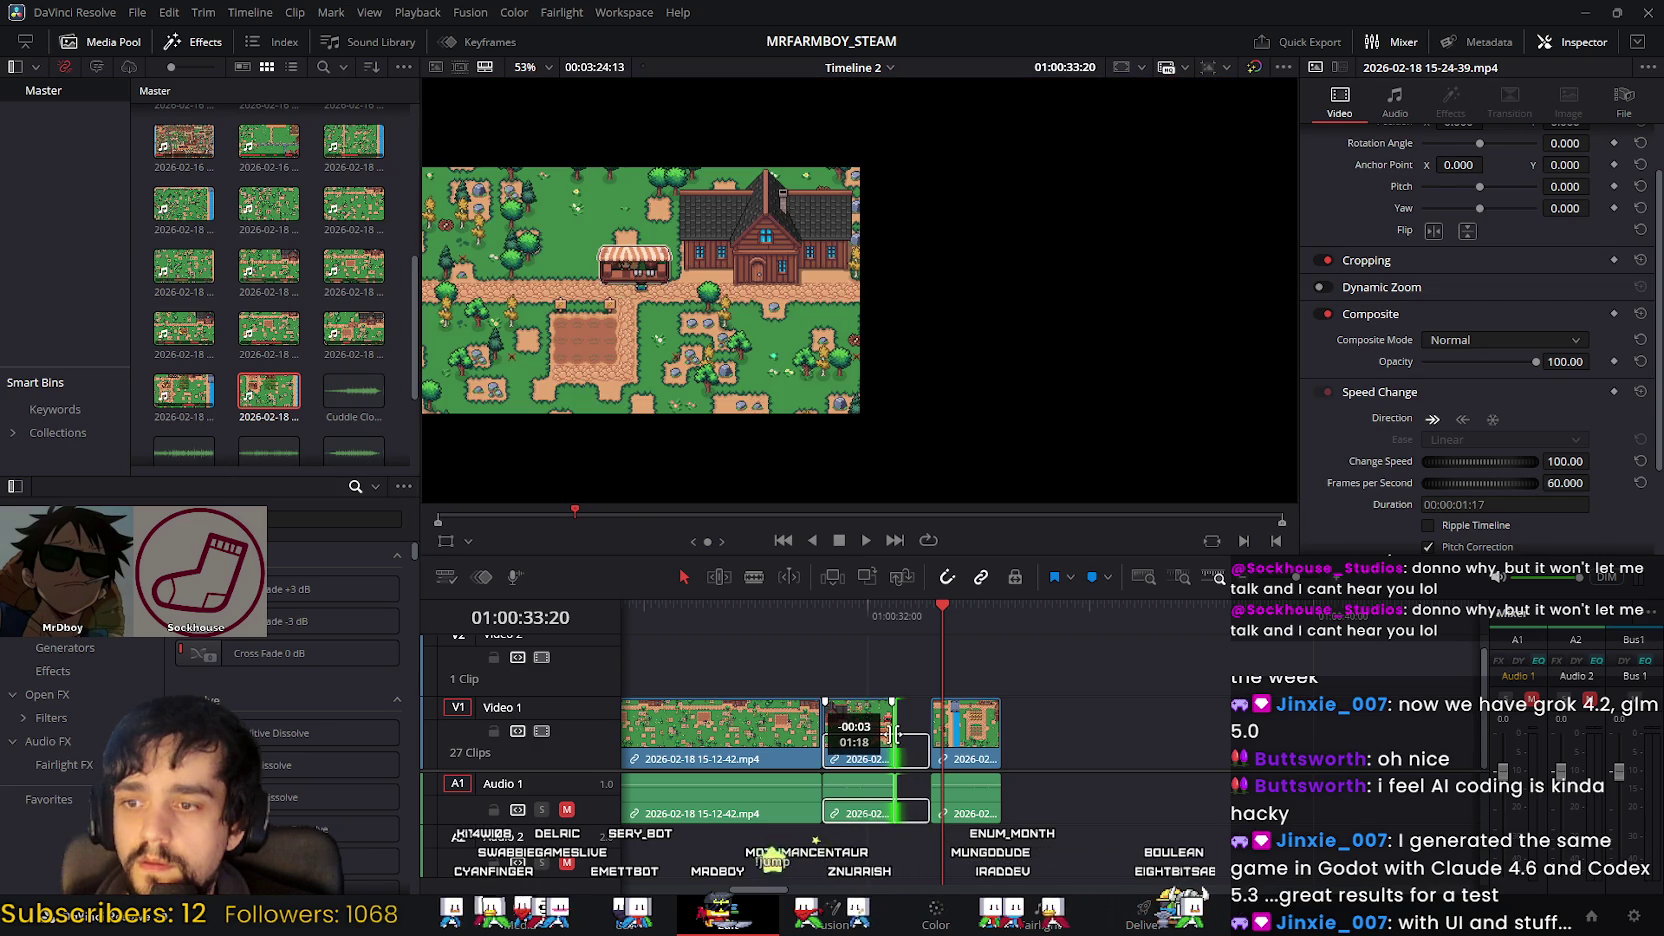
{"action": "left_click_drag", "start_coordinate": [897, 735], "coordinate": [932, 735]}
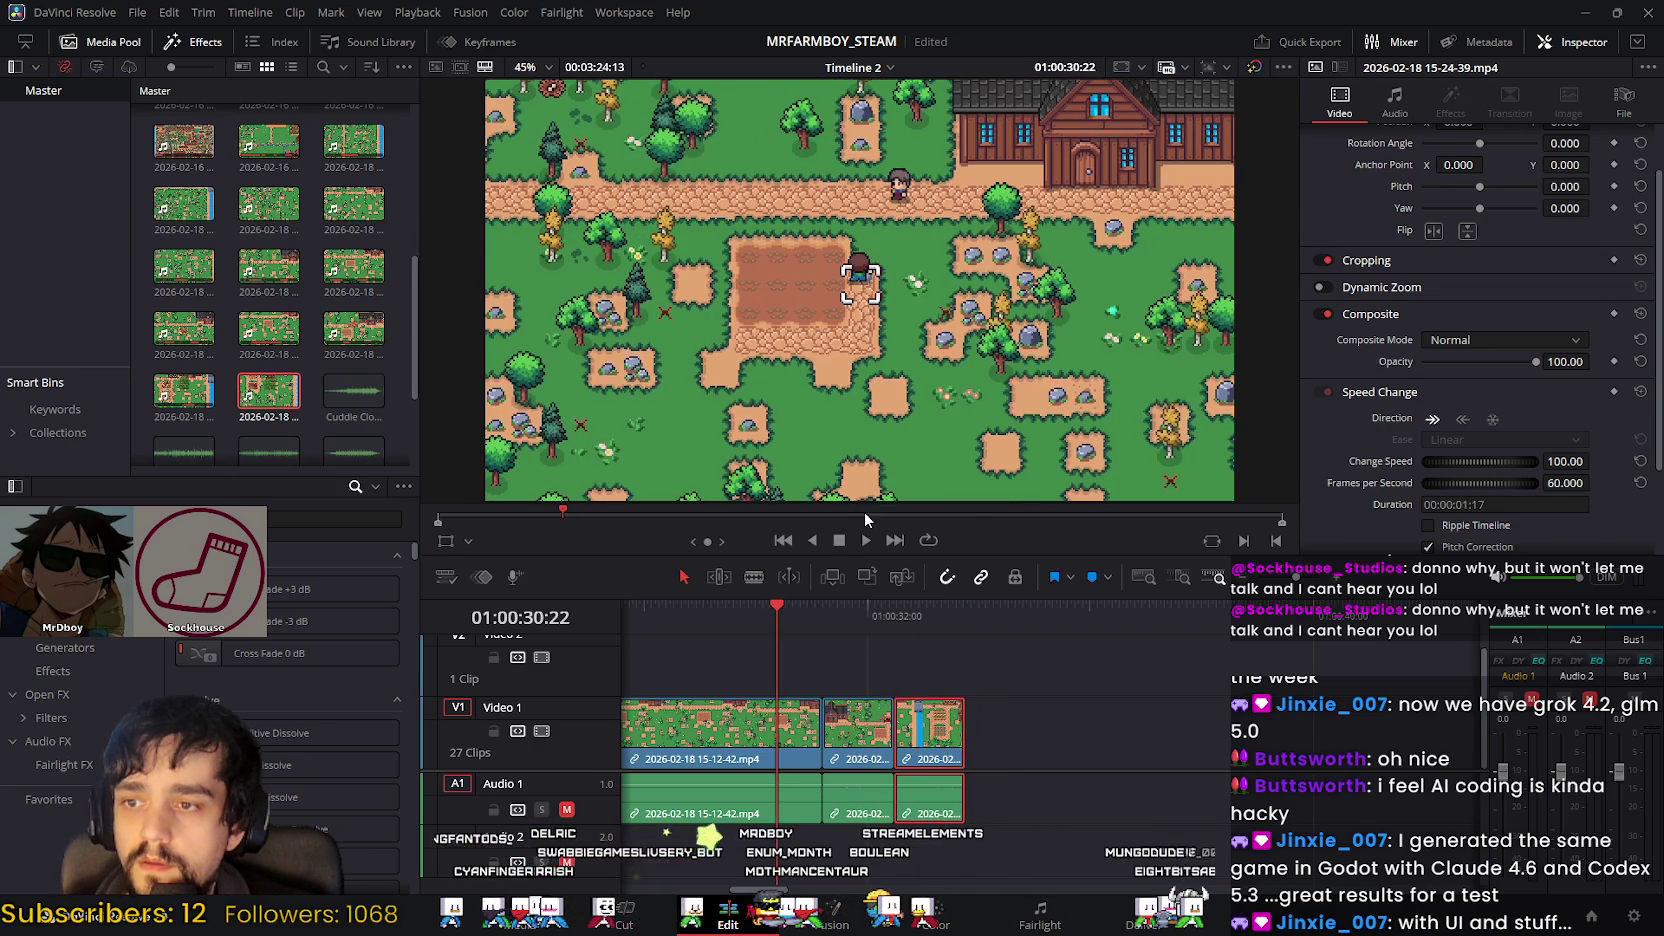
{"action": "left_click", "coordinate": [865, 541]}
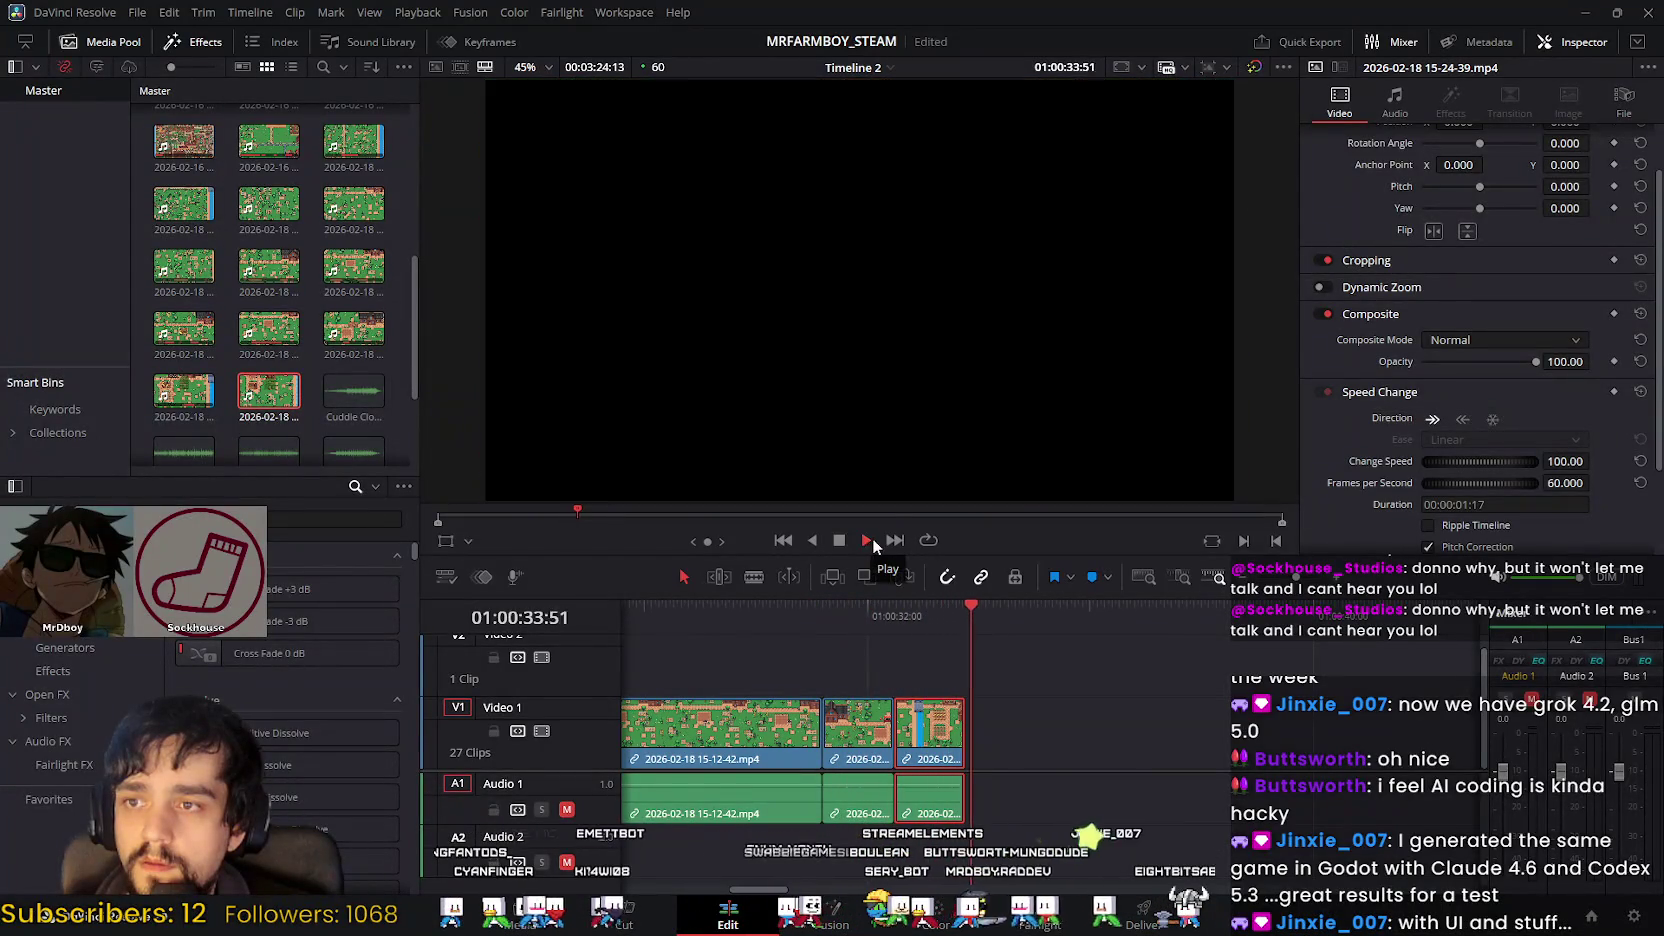
Step: Stop playback past the timeline's end and return to around 01:00:30:39
{"action": "key", "text": "space"}
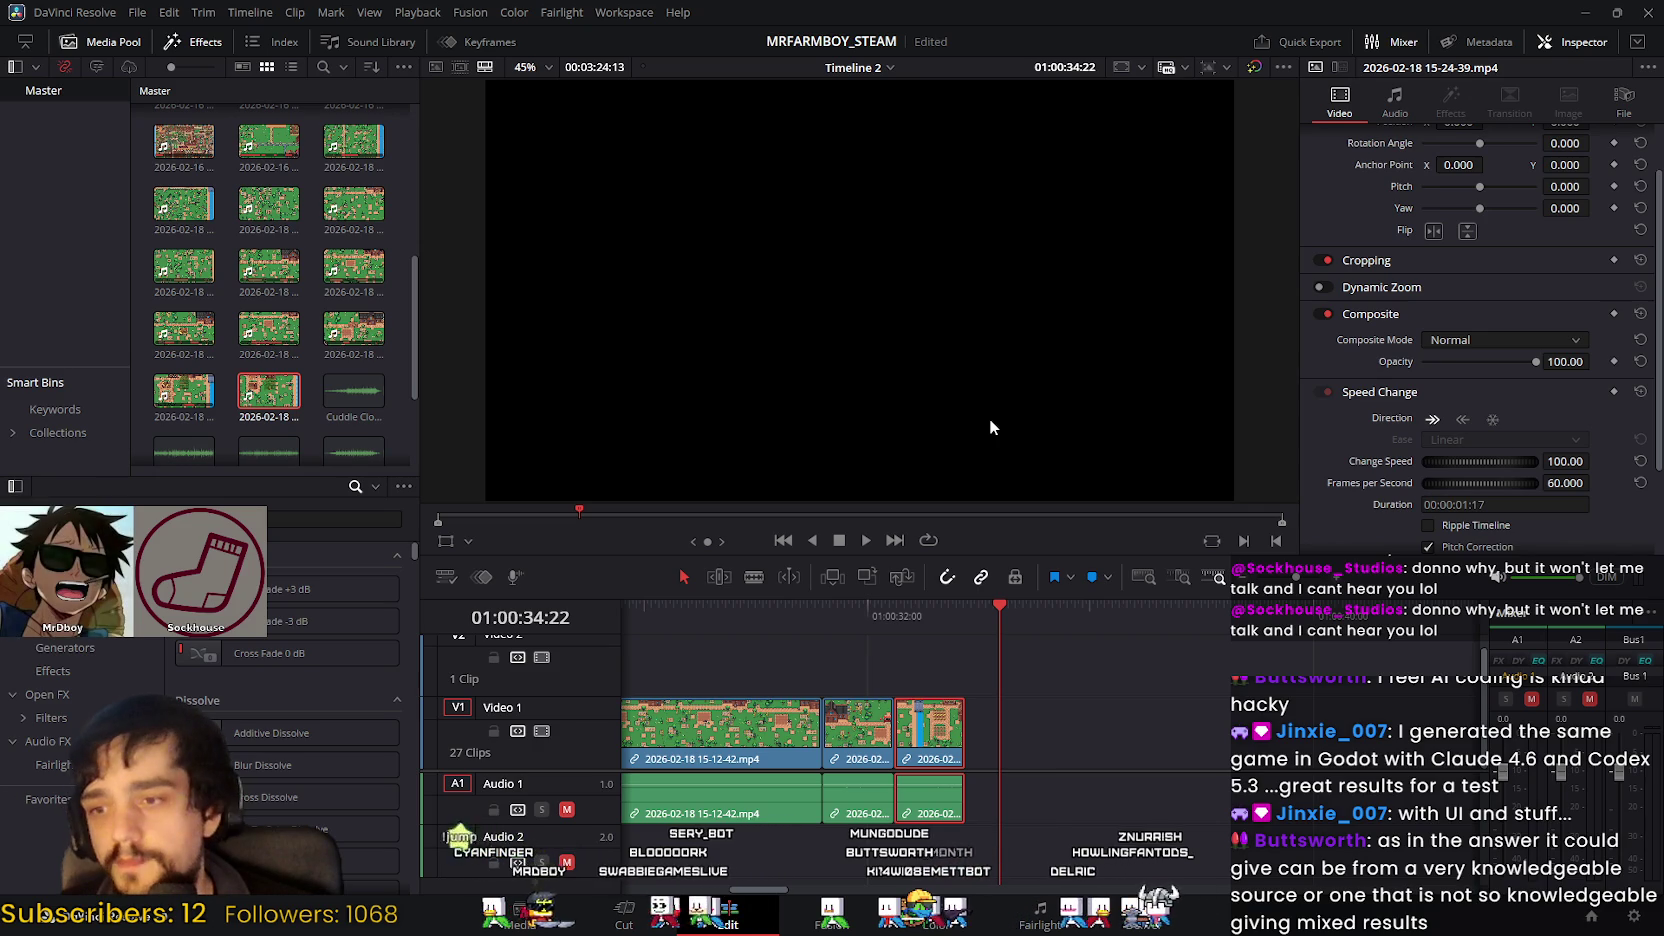
{"action": "mouse_move", "coordinate": [856, 607]}
{"action": "left_mouse_down"}
{"action": "mouse_move", "coordinate": [781, 626]}
{"action": "mouse_move", "coordinate": [730, 607]}
{"action": "left_mouse_up"}
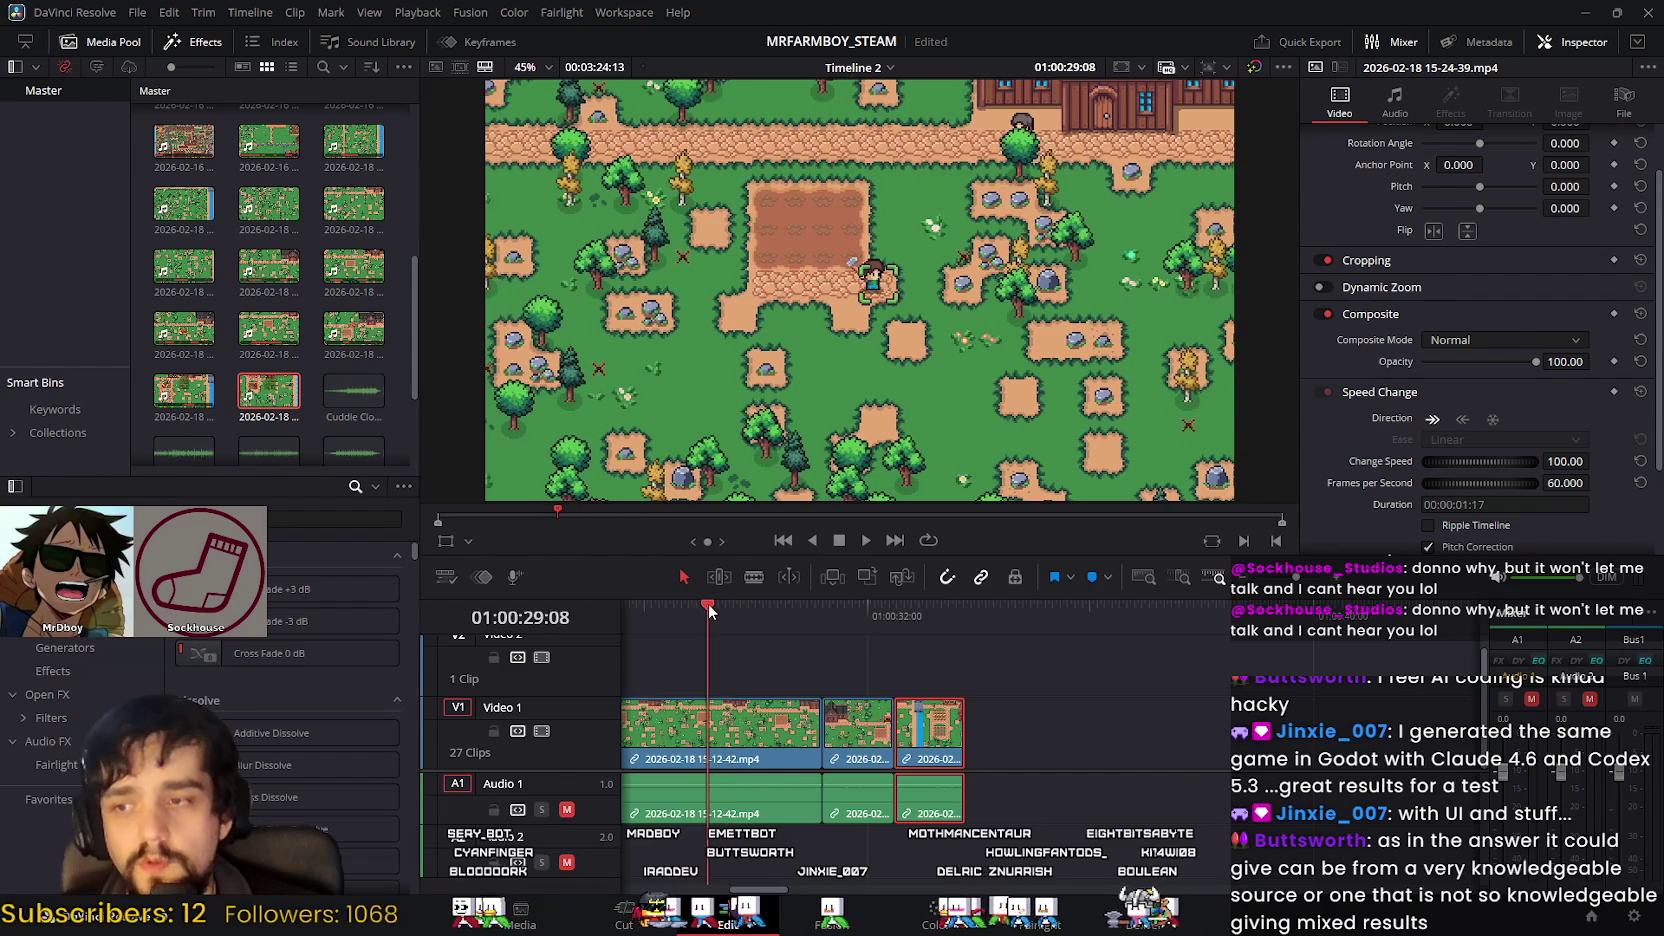
Step: Scrub the final clips' footage from around 01:00:29 back to about 01:00:32:29
{"action": "left_click_drag", "start_coordinate": [729, 601], "coordinate": [952, 611]}
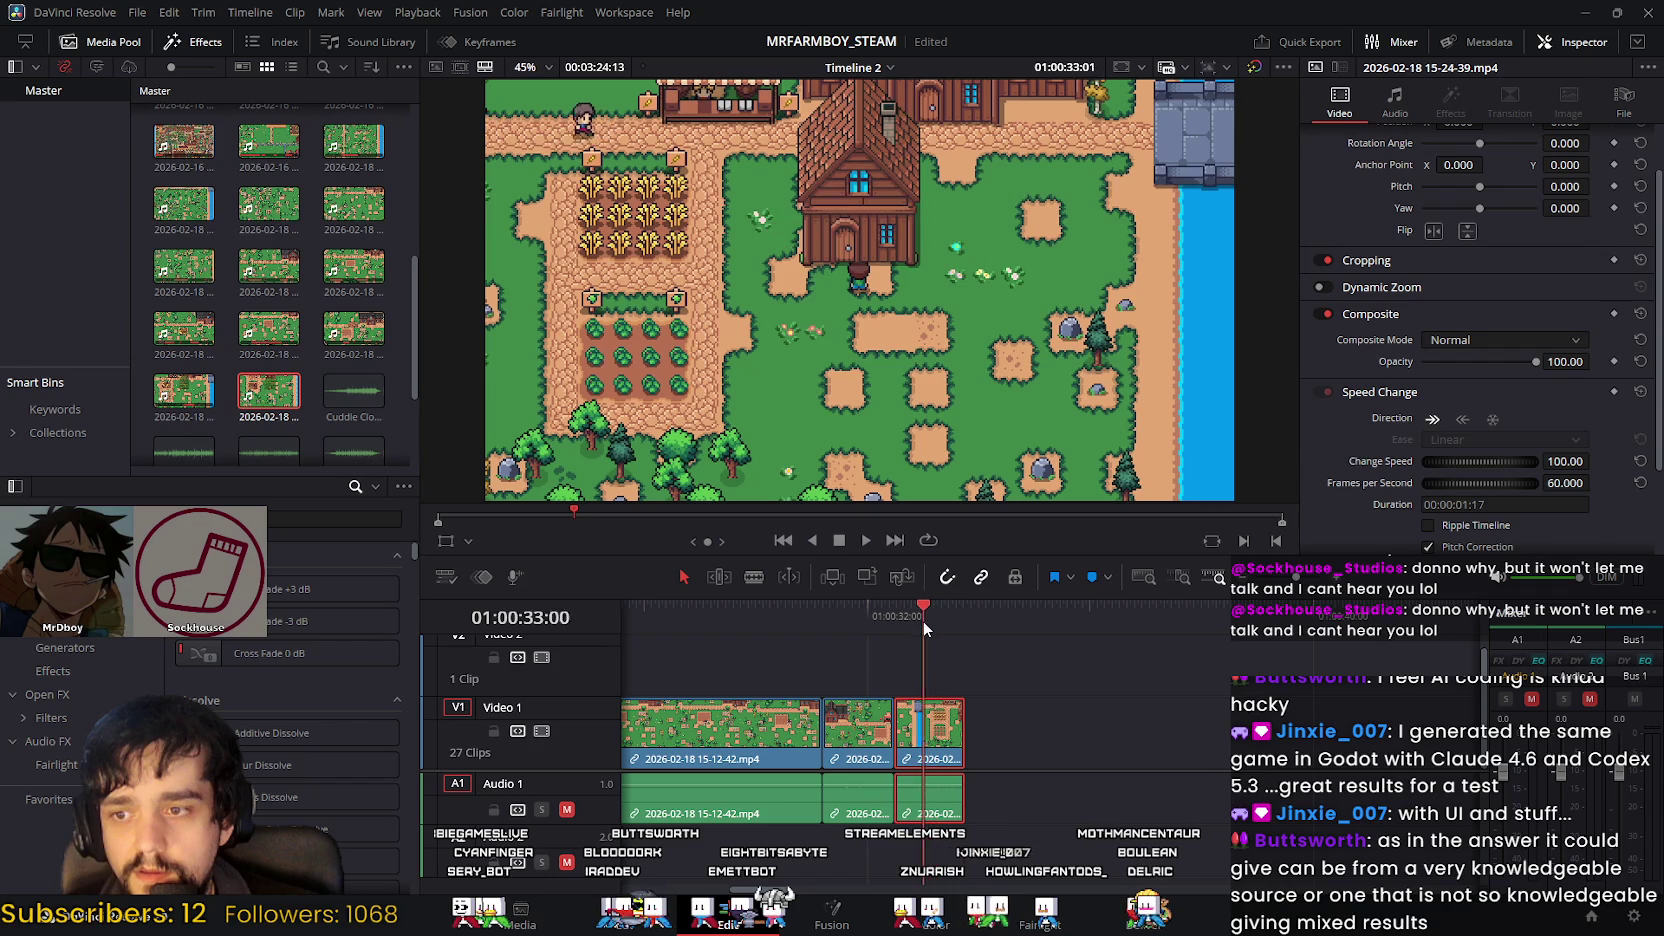
{"action": "mouse_move", "coordinate": [952, 611]}
{"action": "left_mouse_down"}
{"action": "mouse_move", "coordinate": [841, 614]}
{"action": "mouse_move", "coordinate": [939, 624]}
{"action": "mouse_move", "coordinate": [916, 644]}
{"action": "mouse_move", "coordinate": [754, 630]}
{"action": "mouse_move", "coordinate": [923, 632]}
{"action": "left_mouse_up"}
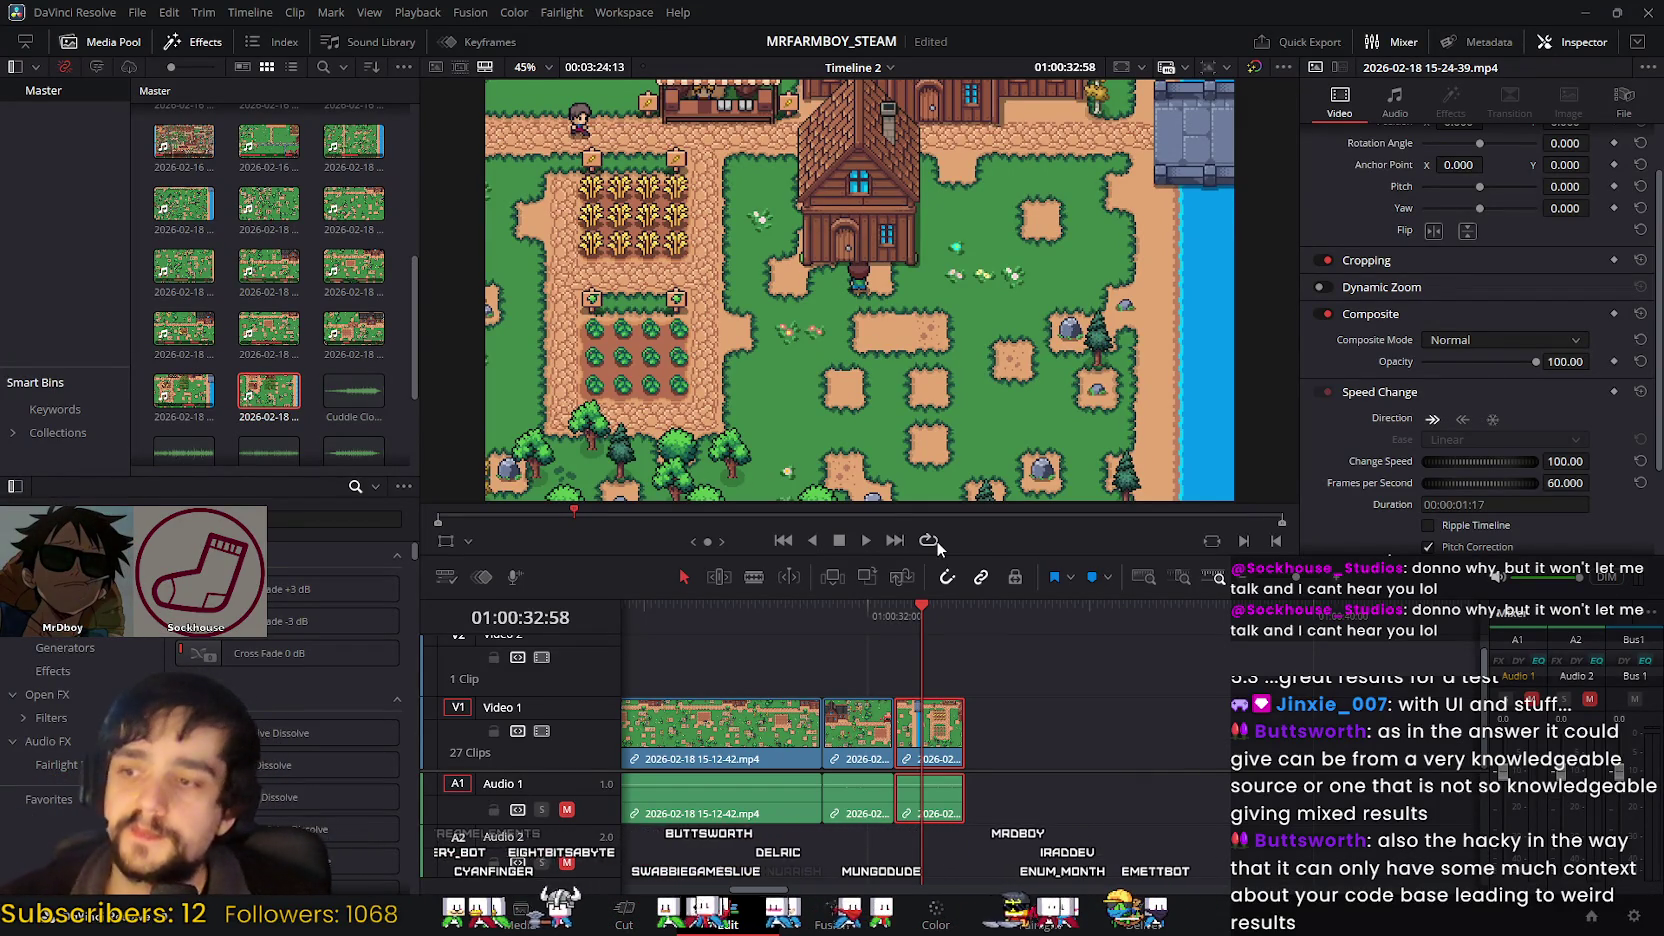
{"action": "mouse_move", "coordinate": [854, 610]}
{"action": "left_mouse_down"}
{"action": "mouse_move", "coordinate": [897, 617]}
{"action": "mouse_move", "coordinate": [844, 610]}
{"action": "left_mouse_up"}
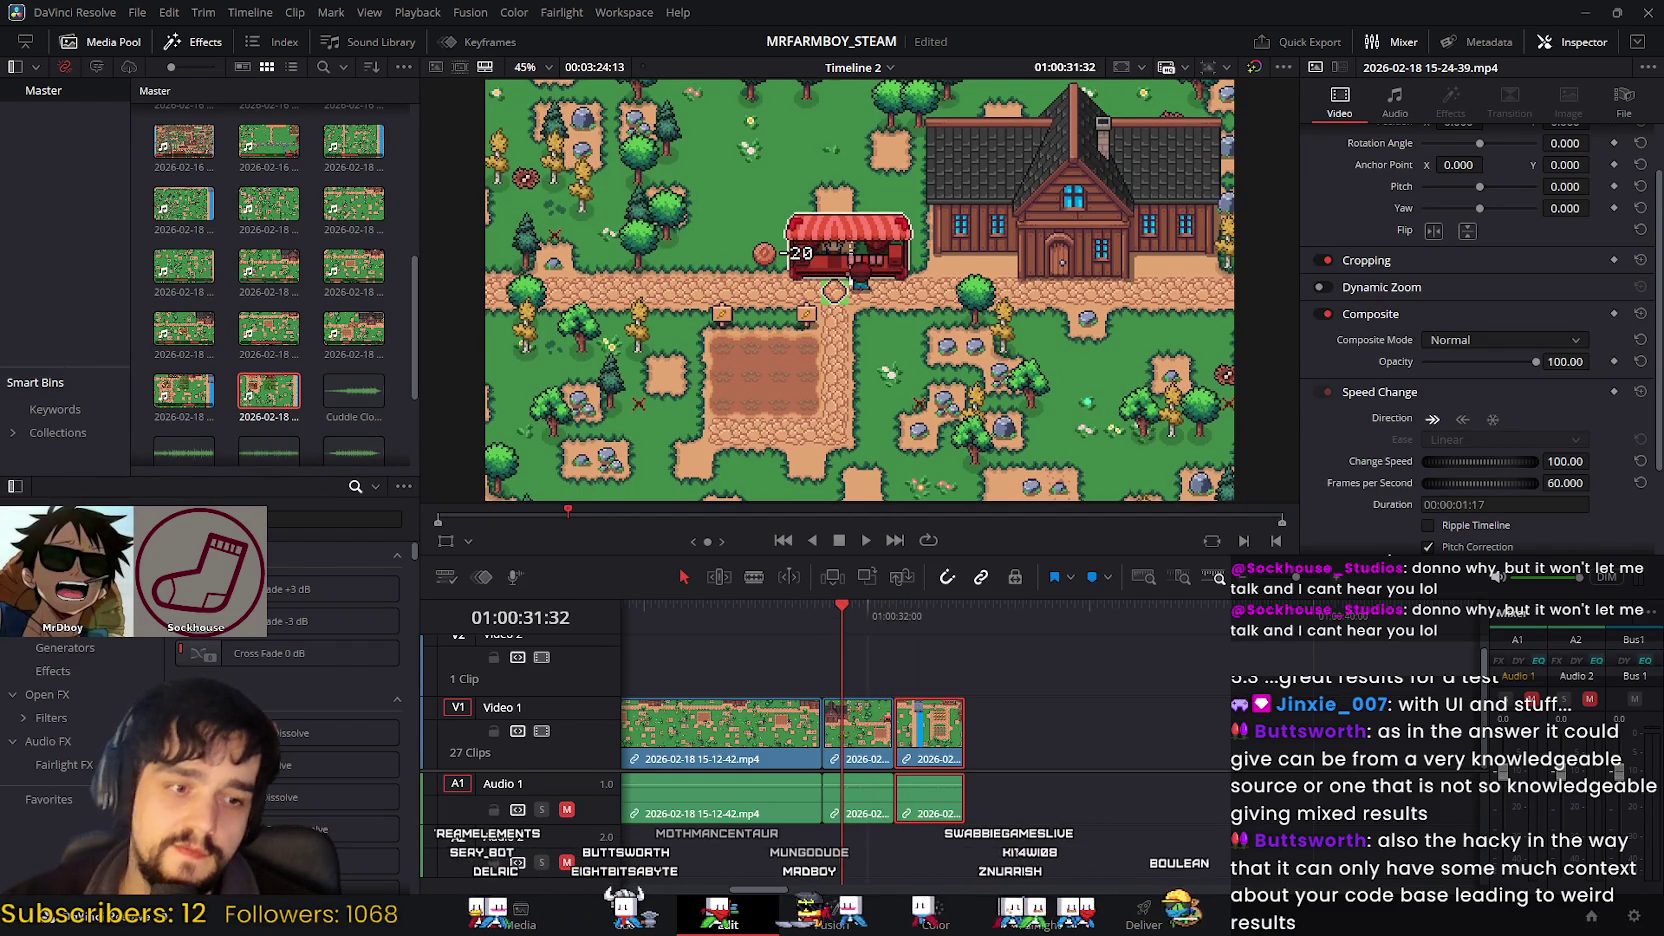
{"action": "key", "text": "alt+Tab"}
Step: Page through Shelldiver's beach, green level, purple cave and underwater screenshots
{"action": "scroll", "coordinate": [1086, 571], "scroll_direction": "up", "scroll_amount": 2}
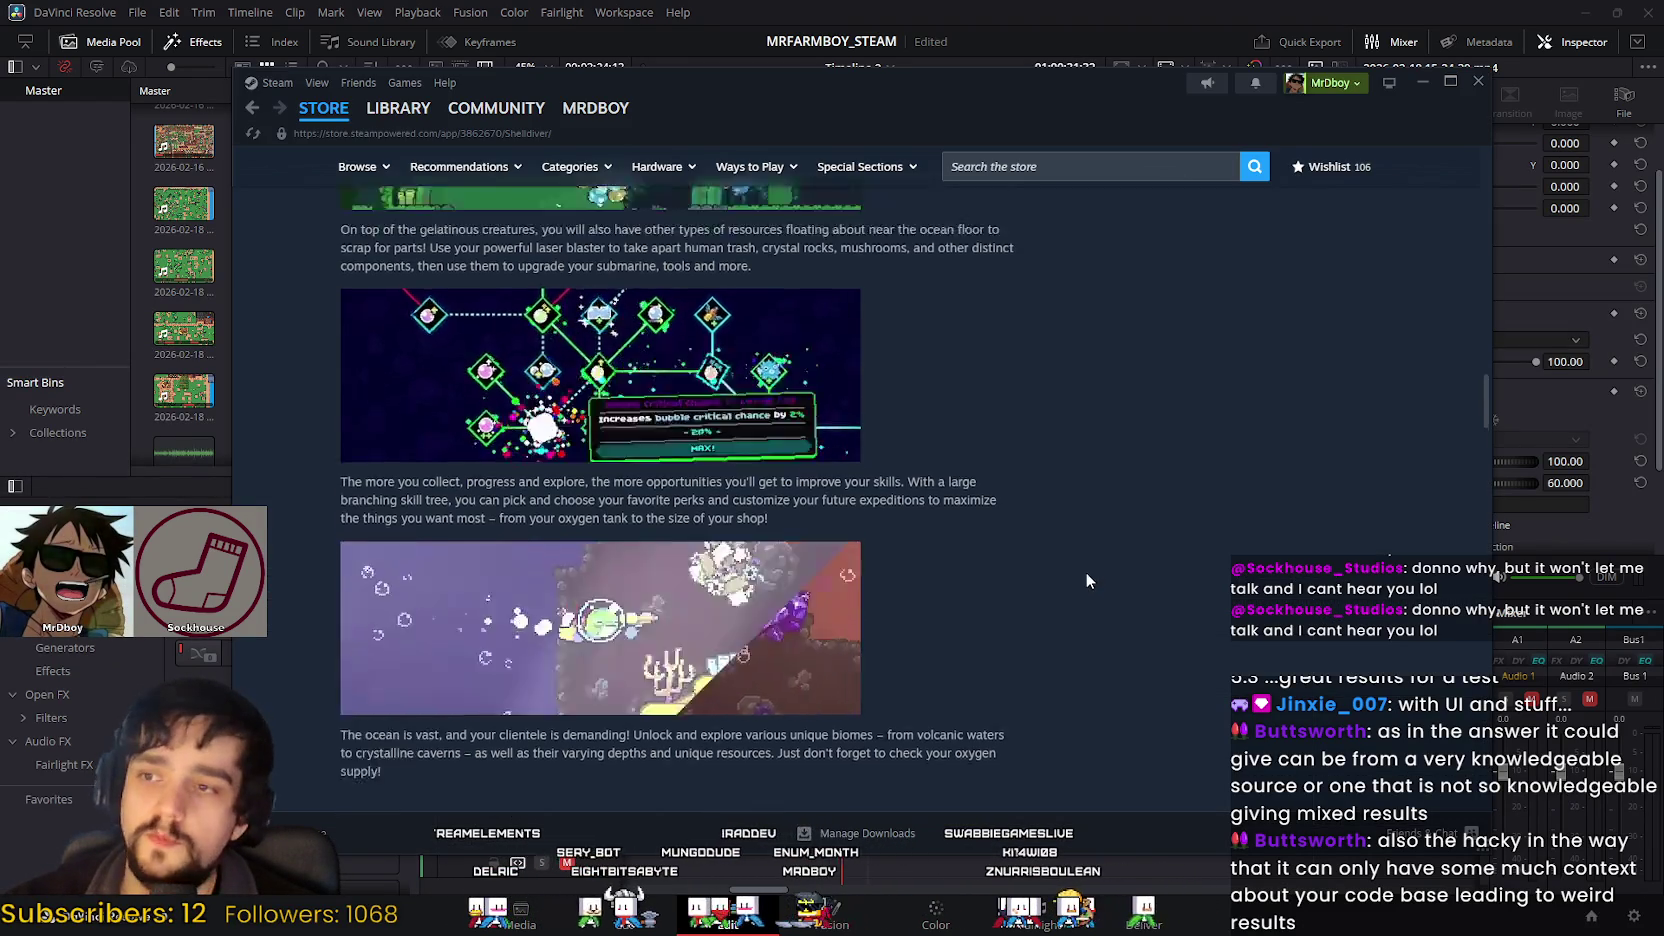
{"action": "scroll", "coordinate": [1075, 628], "scroll_direction": "up", "scroll_amount": 3}
{"action": "scroll", "coordinate": [1075, 628], "scroll_direction": "up", "scroll_amount": 5}
{"action": "scroll", "coordinate": [1030, 628], "scroll_direction": "up", "scroll_amount": 3}
{"action": "scroll", "coordinate": [1030, 628], "scroll_direction": "up", "scroll_amount": 3}
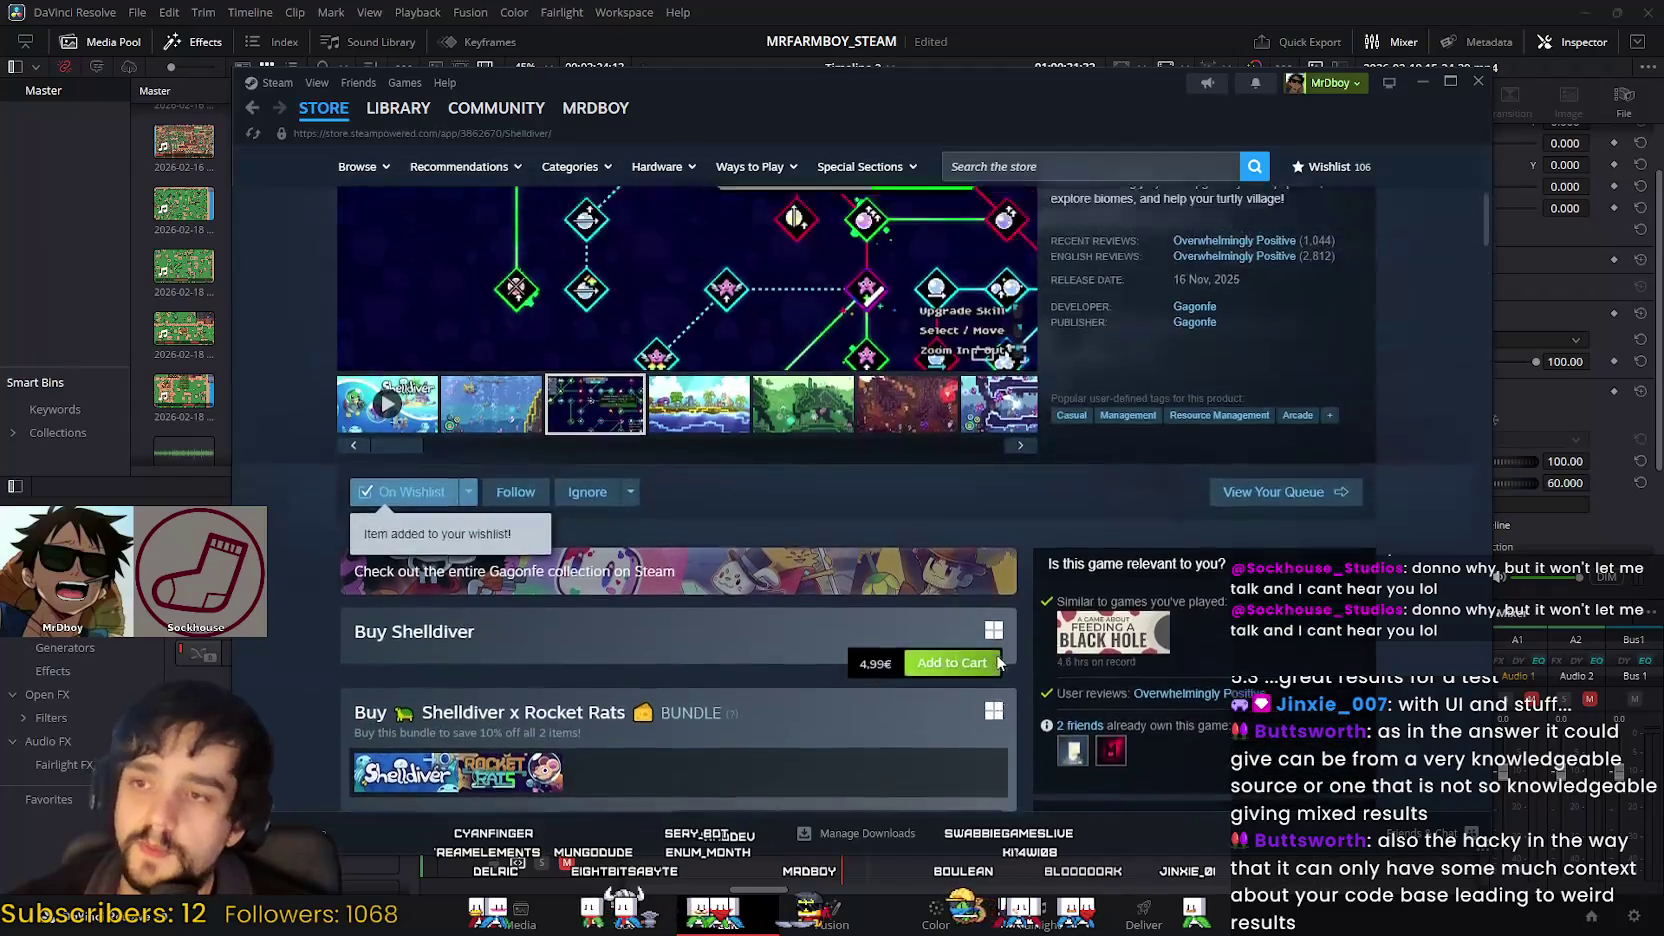
{"action": "scroll", "coordinate": [800, 628], "scroll_direction": "up", "scroll_amount": 3}
{"action": "left_click", "coordinate": [686, 694]}
{"action": "left_click", "coordinate": [803, 698]}
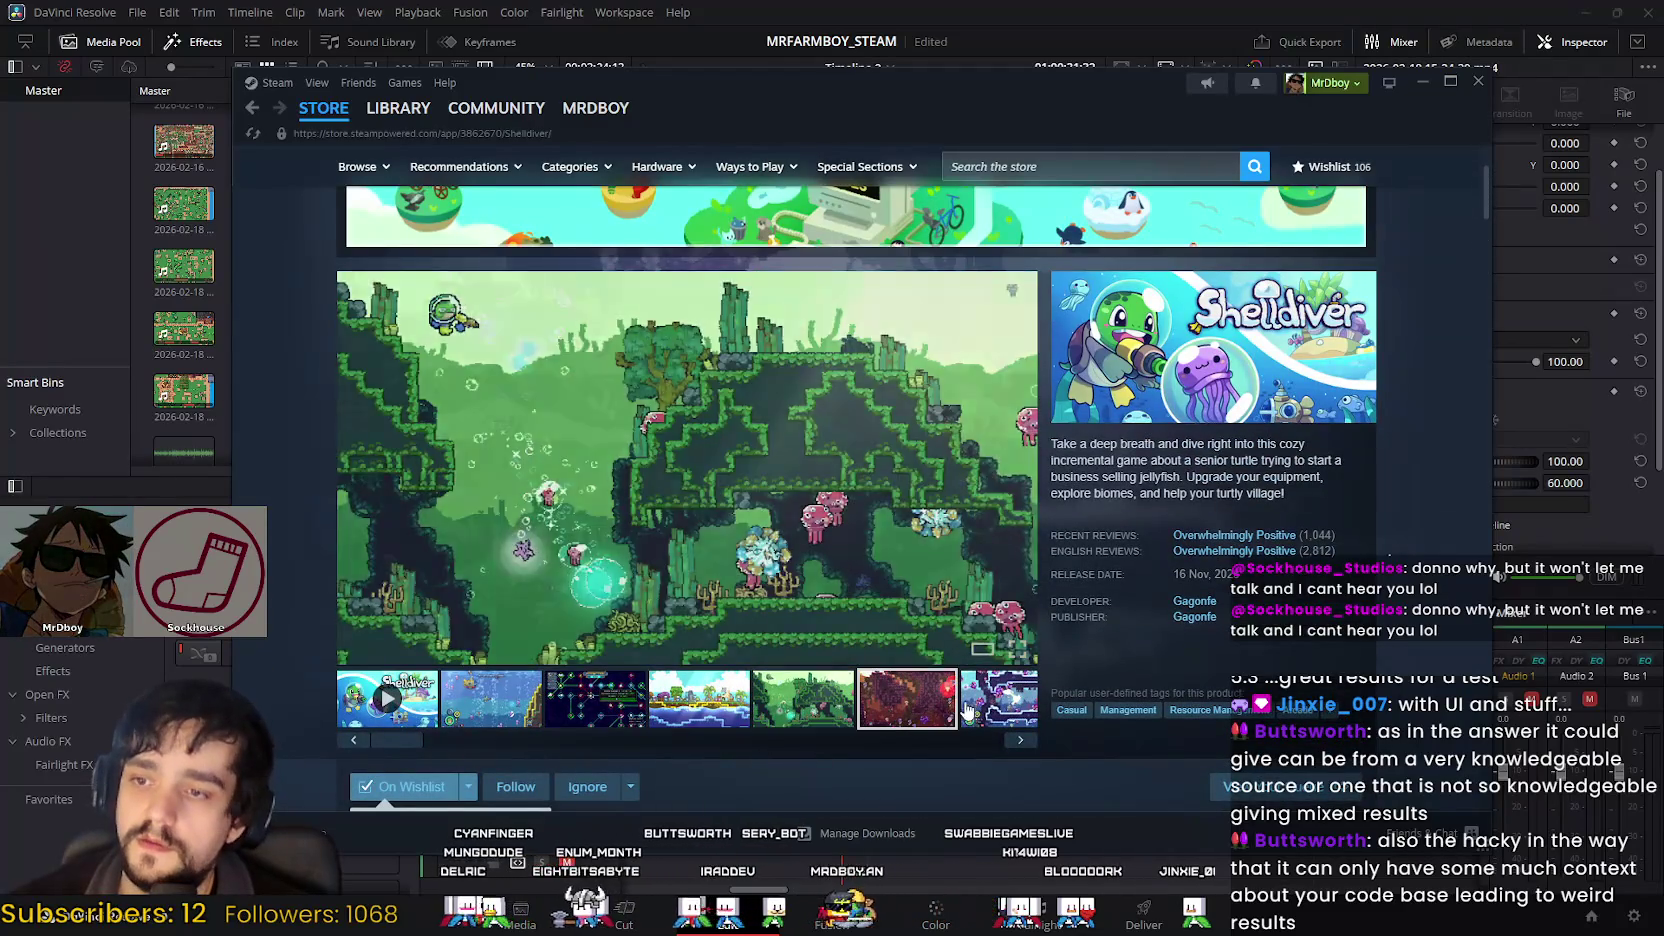
{"action": "left_click", "coordinate": [907, 698]}
{"action": "left_click", "coordinate": [1005, 700]}
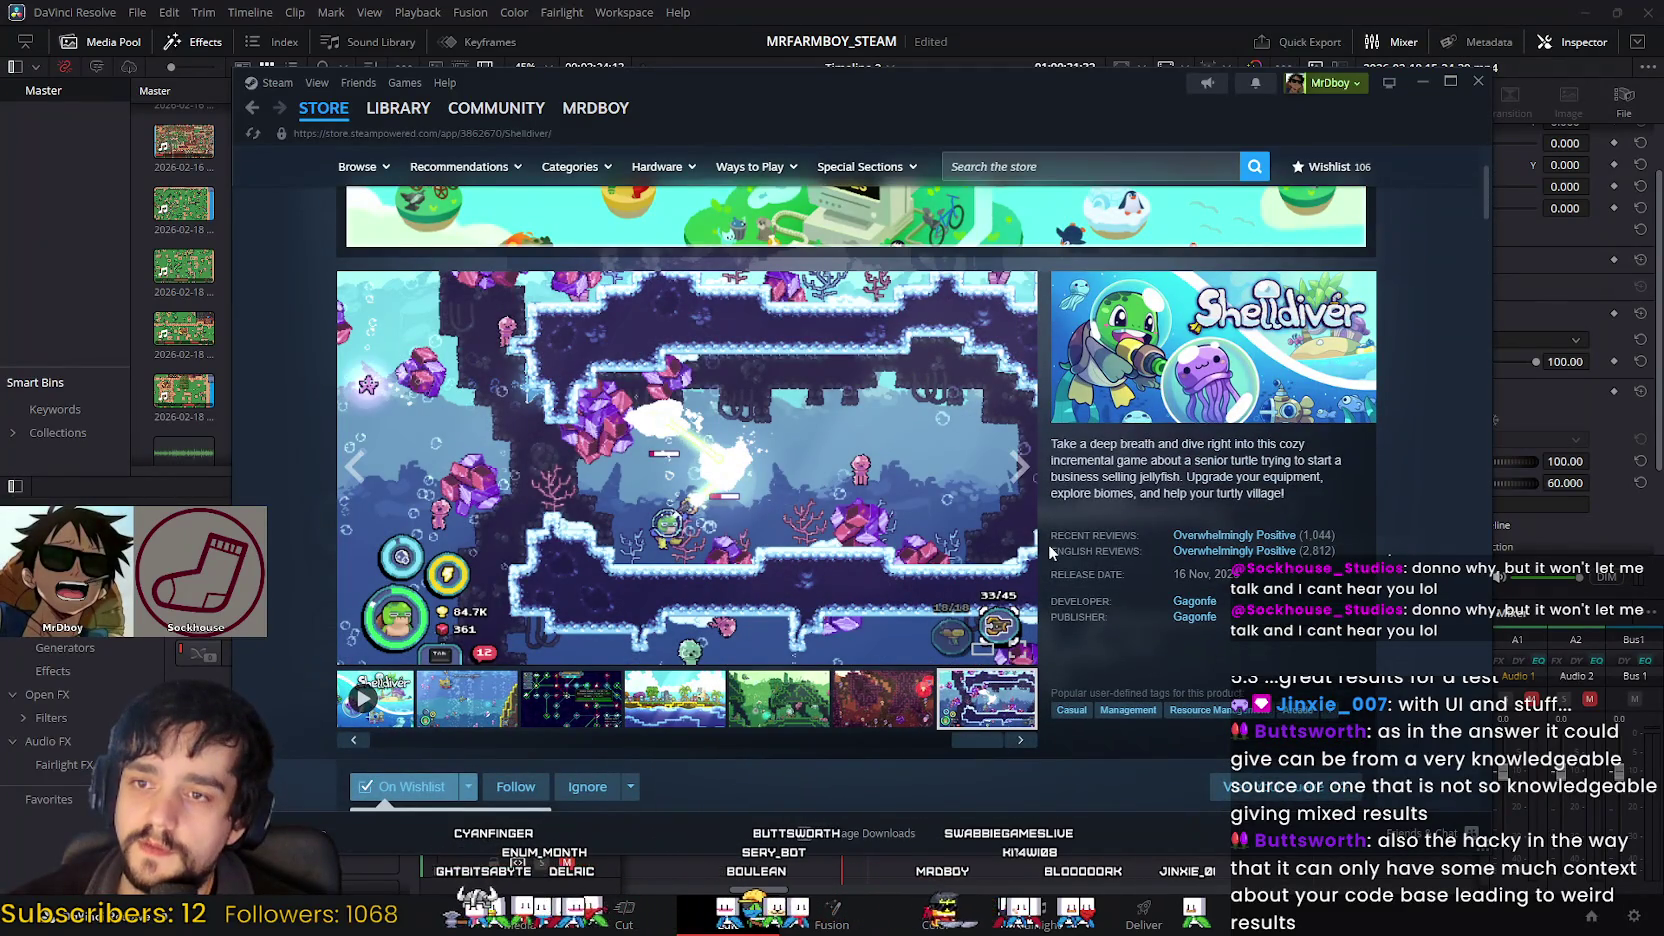
Step: View the skill-tree and other Shelldiver screenshots again, then open the game's community hub
{"action": "scroll", "coordinate": [1362, 683], "scroll_direction": "up", "scroll_amount": 1}
{"action": "scroll", "coordinate": [802, 472], "scroll_direction": "down", "scroll_amount": 3}
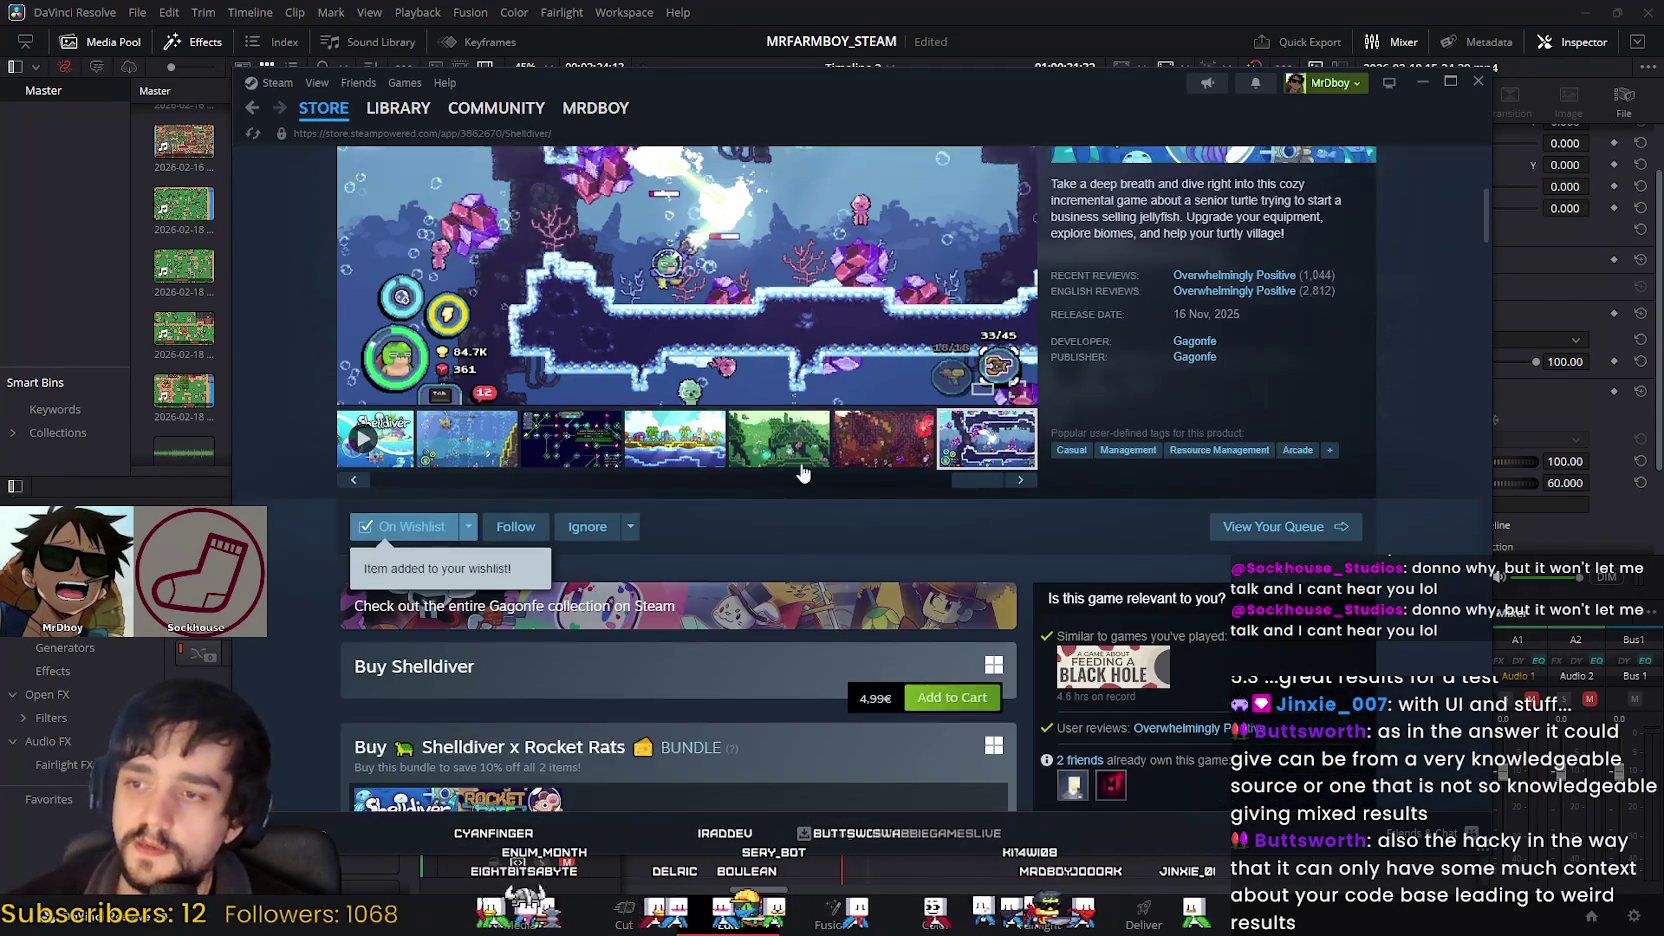
{"action": "scroll", "coordinate": [541, 678], "scroll_direction": "up", "scroll_amount": 2}
{"action": "left_click", "coordinate": [459, 692]}
{"action": "left_click", "coordinate": [565, 695]}
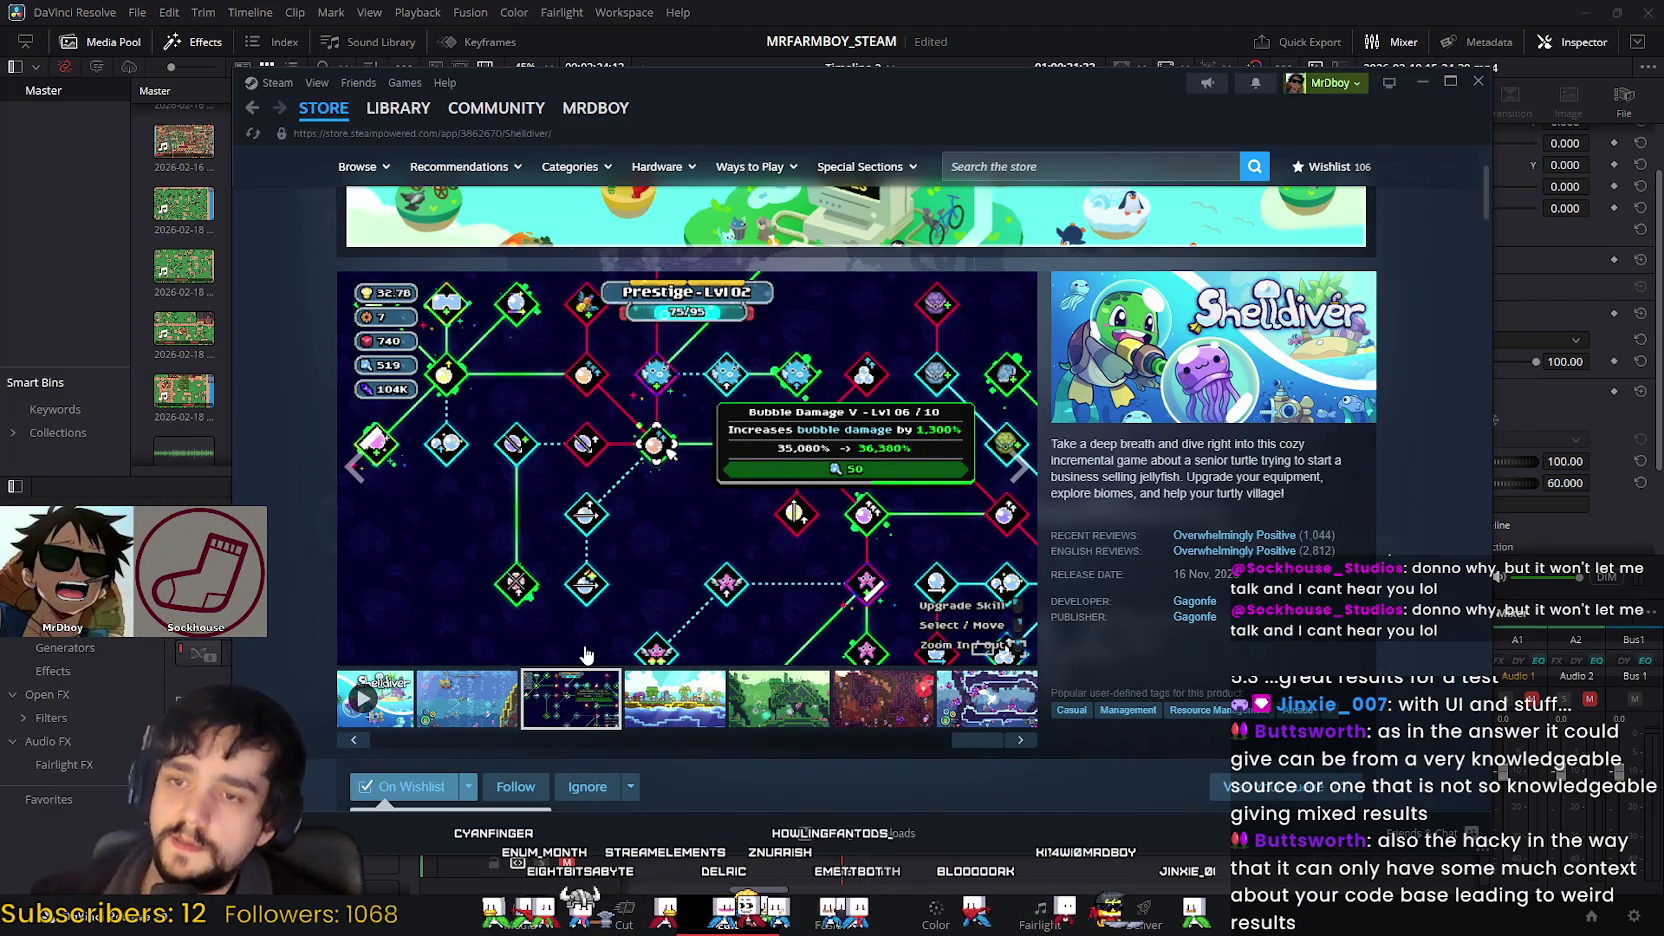
{"action": "left_click", "coordinate": [480, 712]}
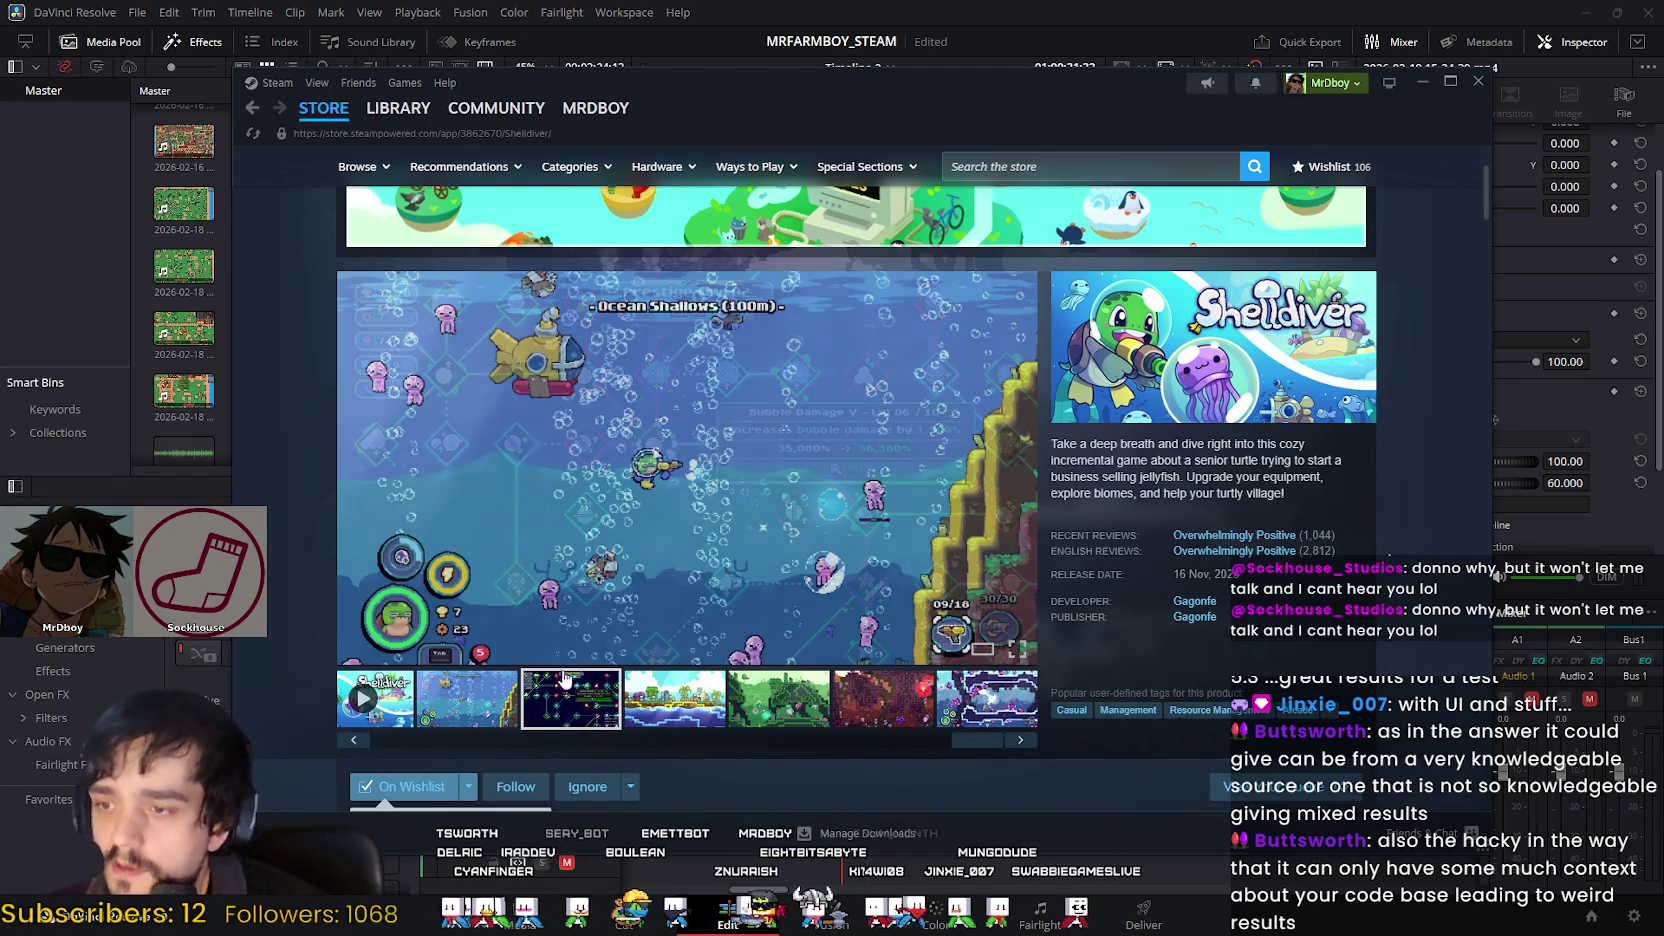
{"action": "left_click", "coordinate": [668, 690]}
{"action": "left_click", "coordinate": [778, 698]}
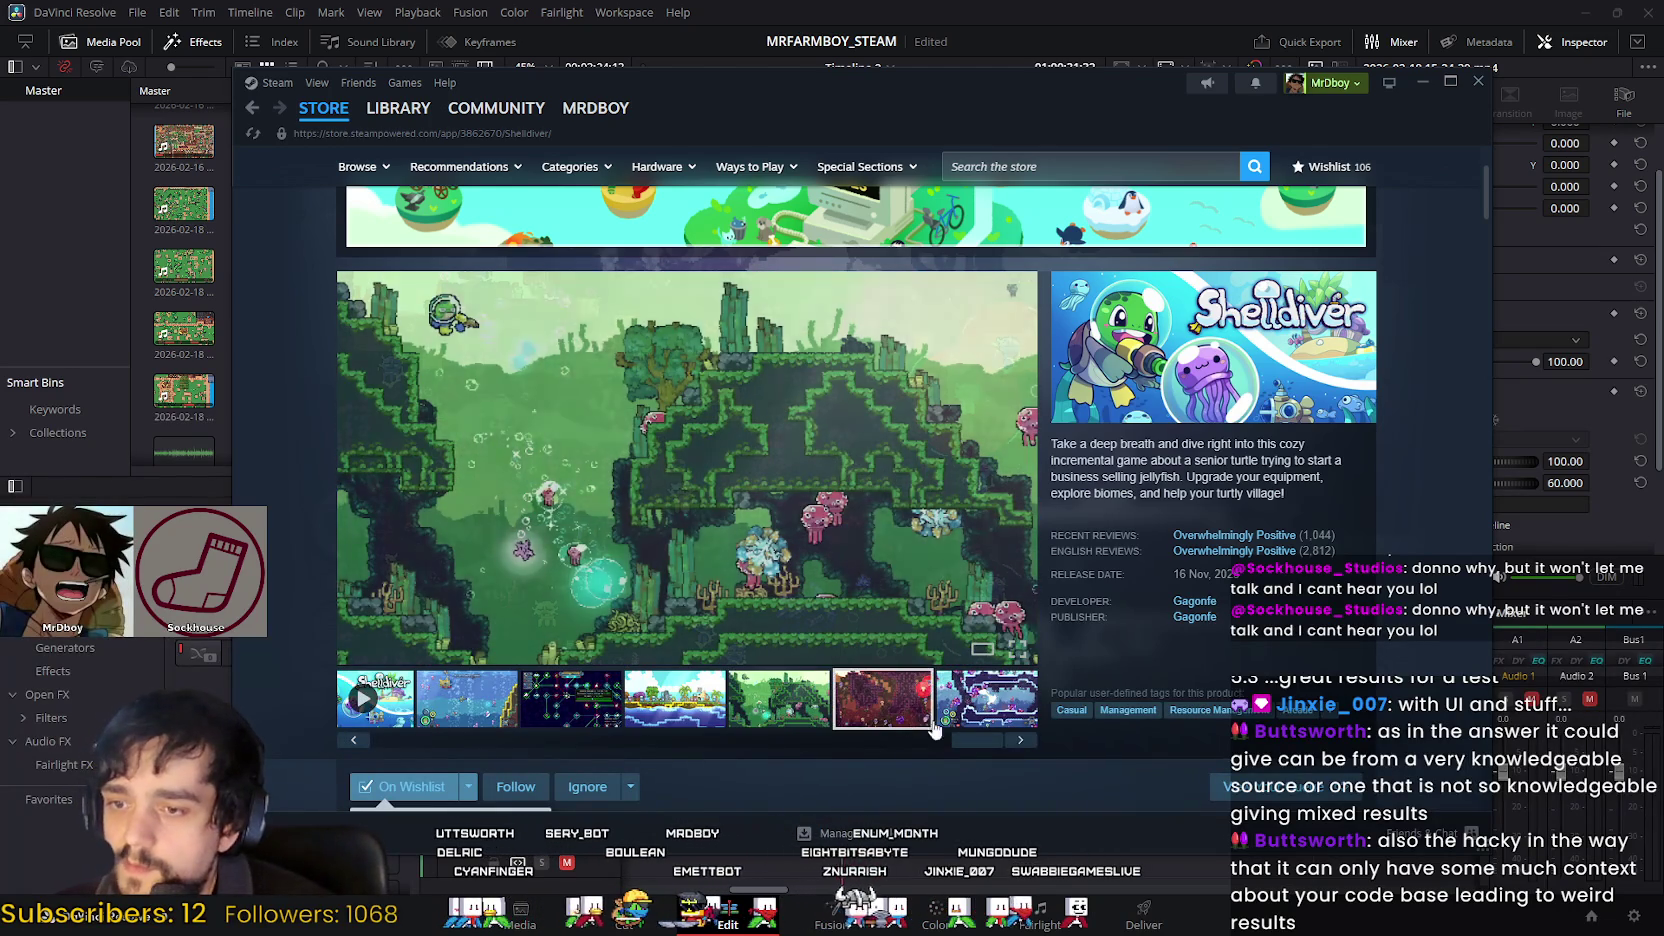
{"action": "left_click", "coordinate": [991, 709]}
{"action": "scroll", "coordinate": [1175, 200], "scroll_direction": "up", "scroll_amount": 2}
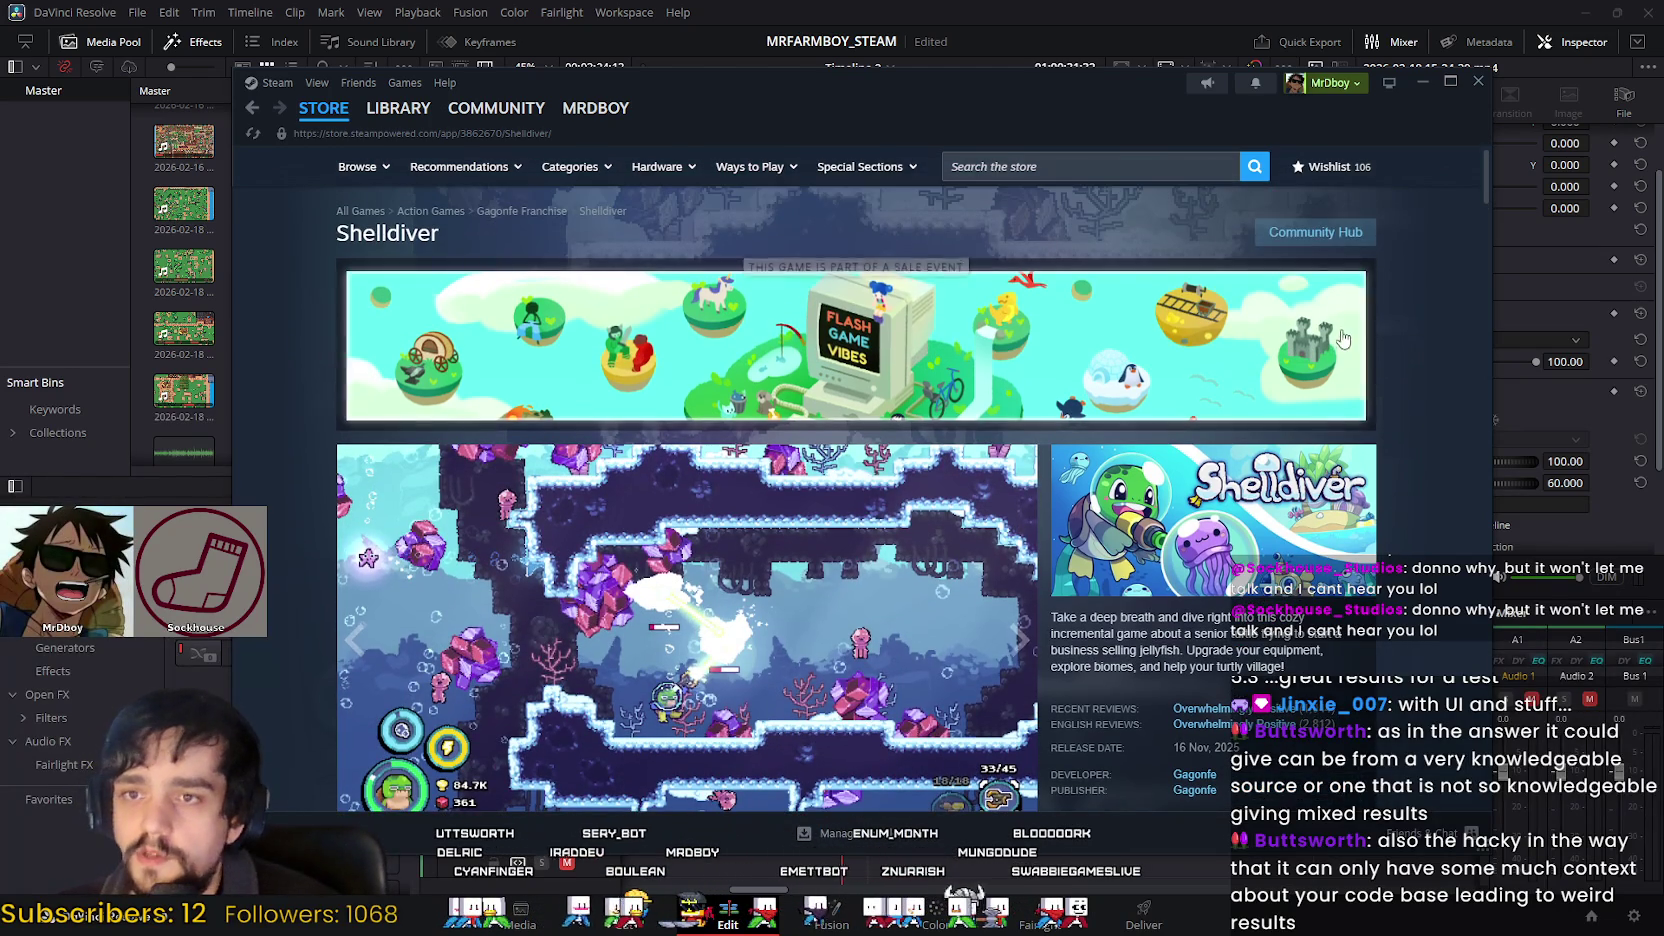
{"action": "left_click", "coordinate": [1315, 231]}
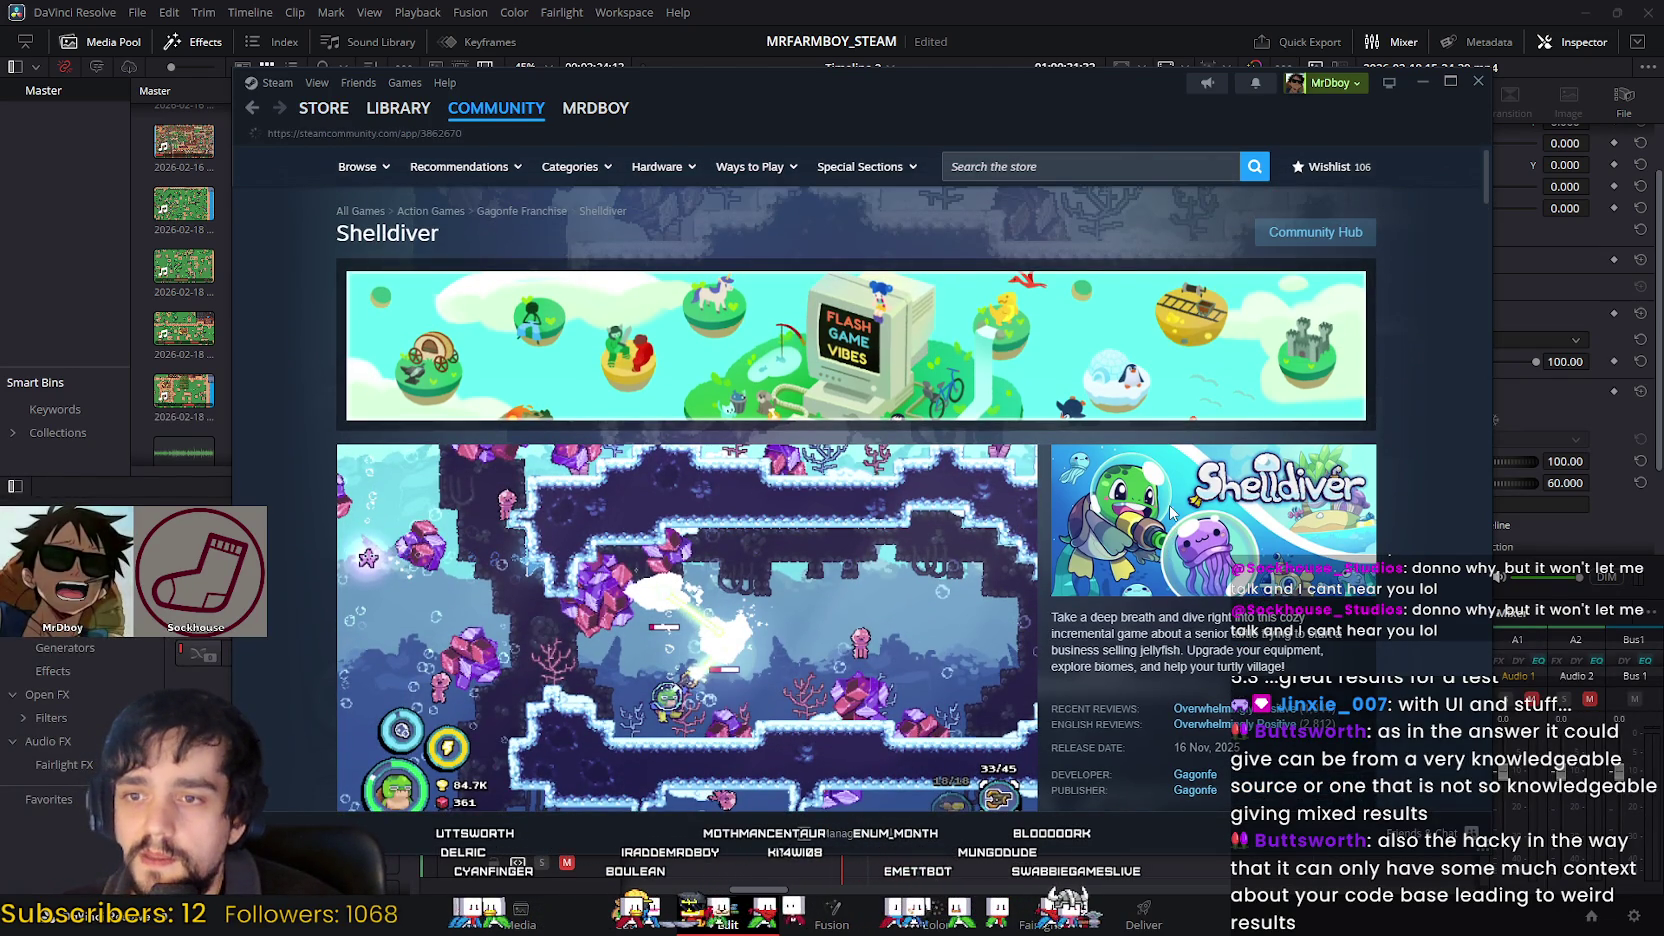
Step: Scroll the Shelldiver community hub past discussions to the guide and video cards, then minimize Steam
{"action": "scroll", "coordinate": [1175, 282], "scroll_direction": "down", "scroll_amount": 1}
{"action": "scroll", "coordinate": [1280, 583], "scroll_direction": "down", "scroll_amount": 2}
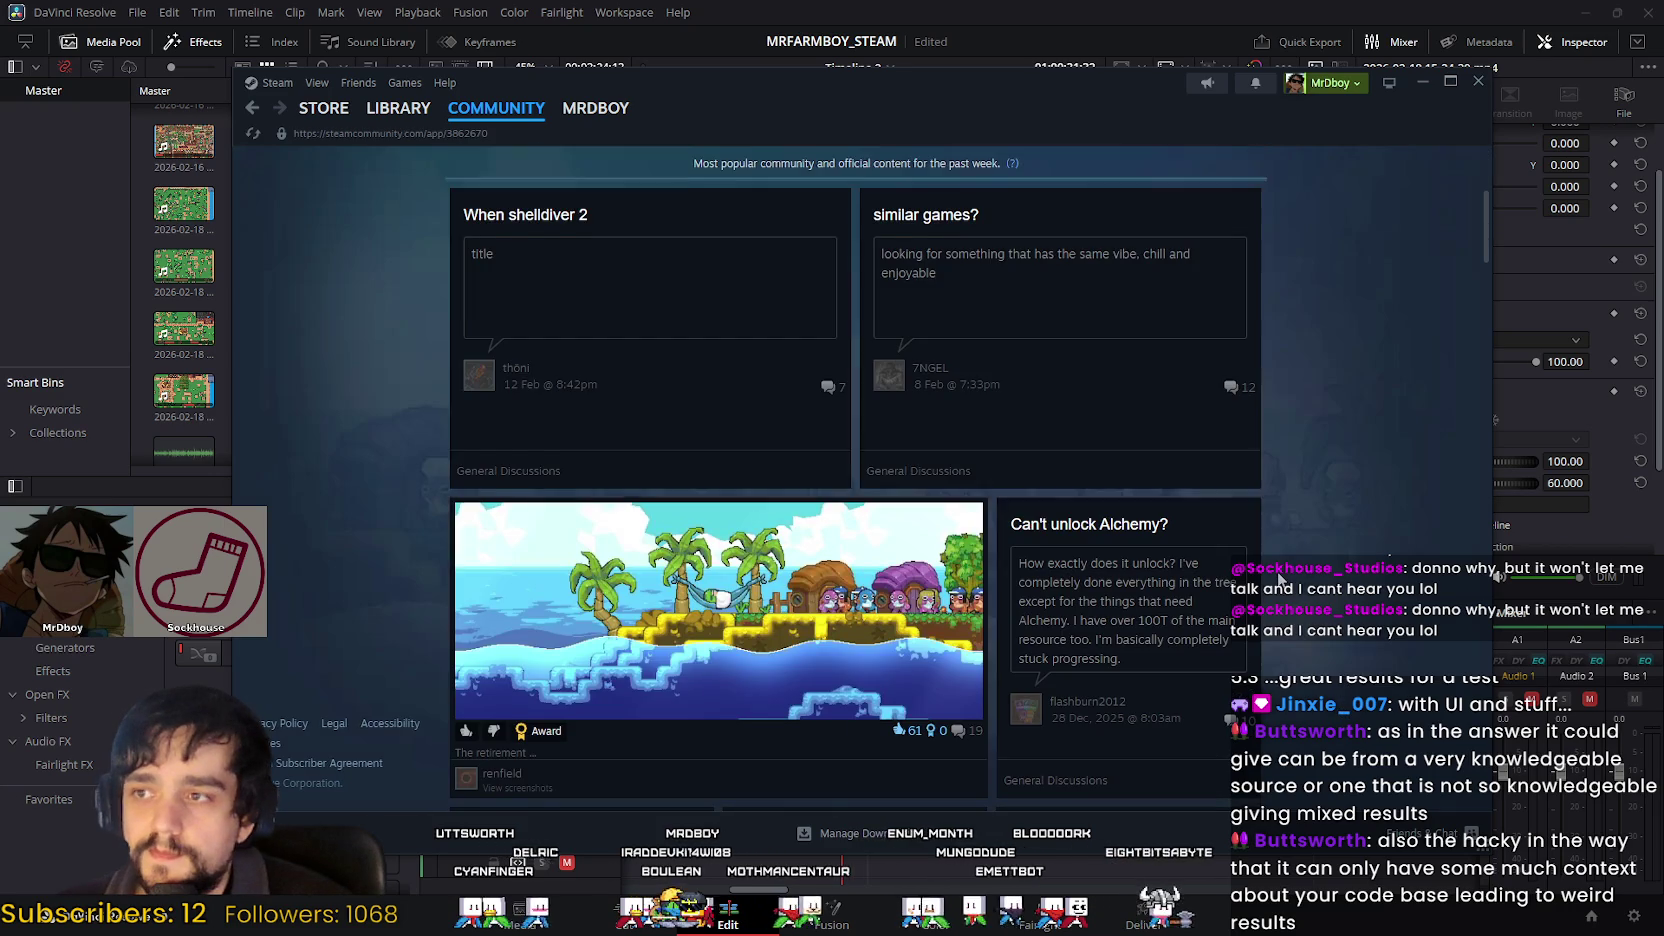
{"action": "scroll", "coordinate": [1280, 583], "scroll_direction": "down", "scroll_amount": 1}
{"action": "scroll", "coordinate": [465, 437], "scroll_direction": "up", "scroll_amount": 3}
{"action": "scroll", "coordinate": [1372, 653], "scroll_direction": "down", "scroll_amount": 3}
{"action": "scroll", "coordinate": [1373, 644], "scroll_direction": "up", "scroll_amount": 3}
{"action": "scroll", "coordinate": [1376, 650], "scroll_direction": "up", "scroll_amount": 2}
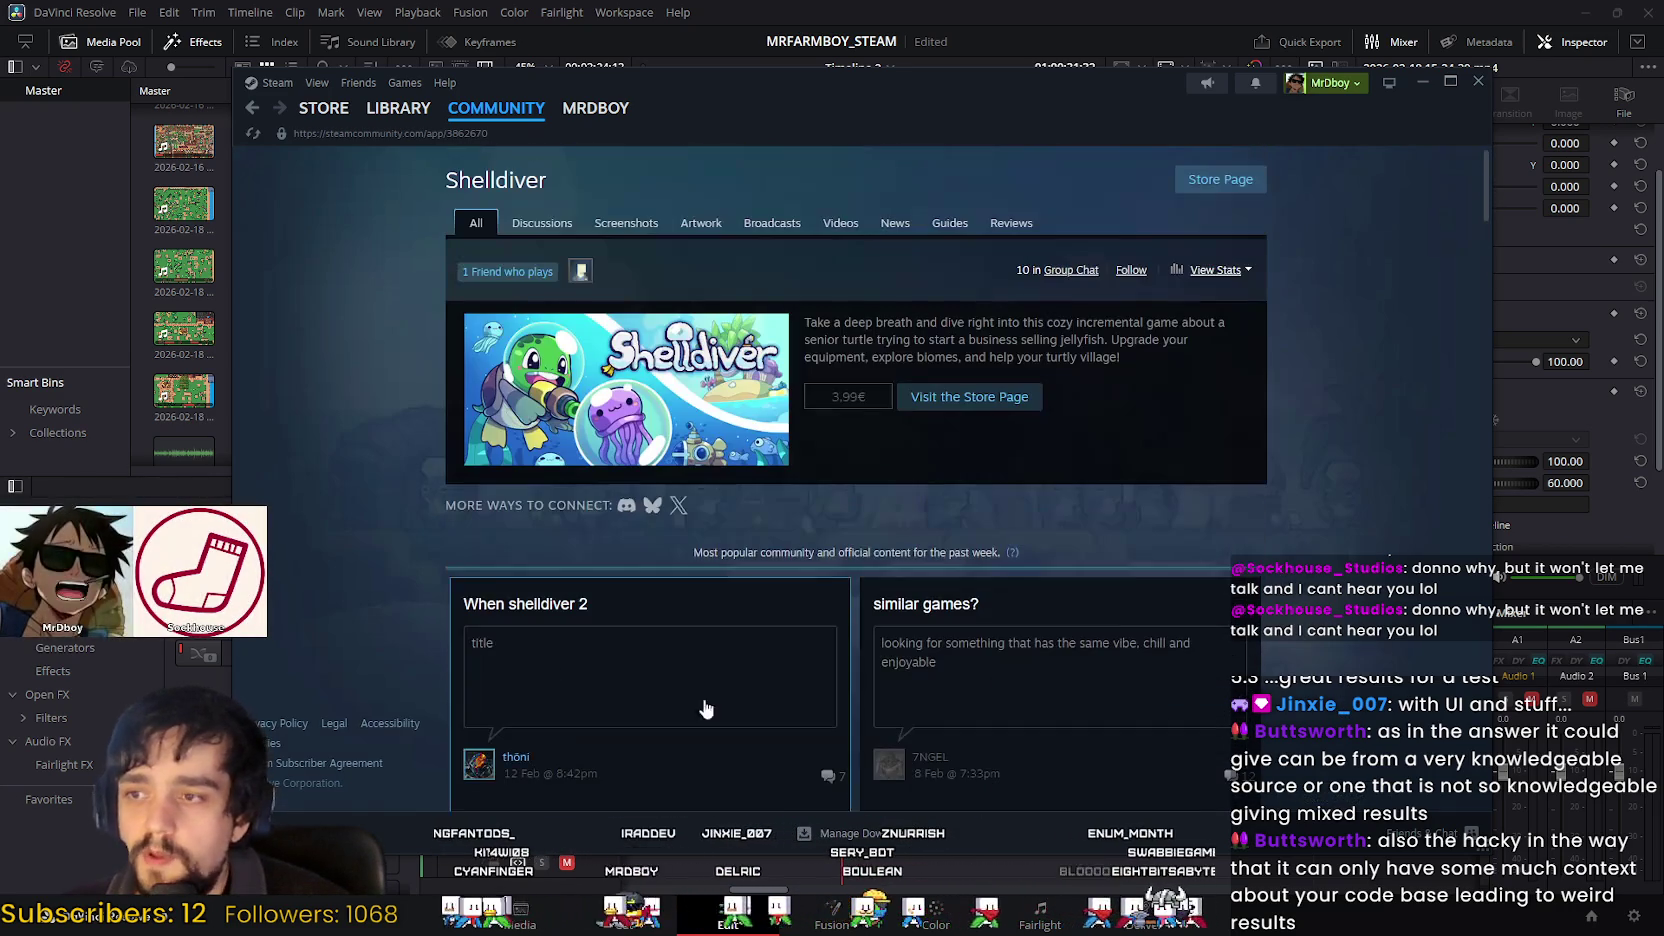
{"action": "scroll", "coordinate": [577, 572], "scroll_direction": "down", "scroll_amount": 2}
{"action": "scroll", "coordinate": [577, 483], "scroll_direction": "up", "scroll_amount": 1}
{"action": "scroll", "coordinate": [594, 487], "scroll_direction": "down", "scroll_amount": 3}
{"action": "scroll", "coordinate": [594, 489], "scroll_direction": "down", "scroll_amount": 4}
{"action": "scroll", "coordinate": [594, 489], "scroll_direction": "down", "scroll_amount": 3}
{"action": "scroll", "coordinate": [600, 487], "scroll_direction": "up", "scroll_amount": 1}
{"action": "scroll", "coordinate": [598, 484], "scroll_direction": "down", "scroll_amount": 1}
{"action": "scroll", "coordinate": [598, 484], "scroll_direction": "down", "scroll_amount": 3}
{"action": "scroll", "coordinate": [800, 380], "scroll_direction": "down", "scroll_amount": 3}
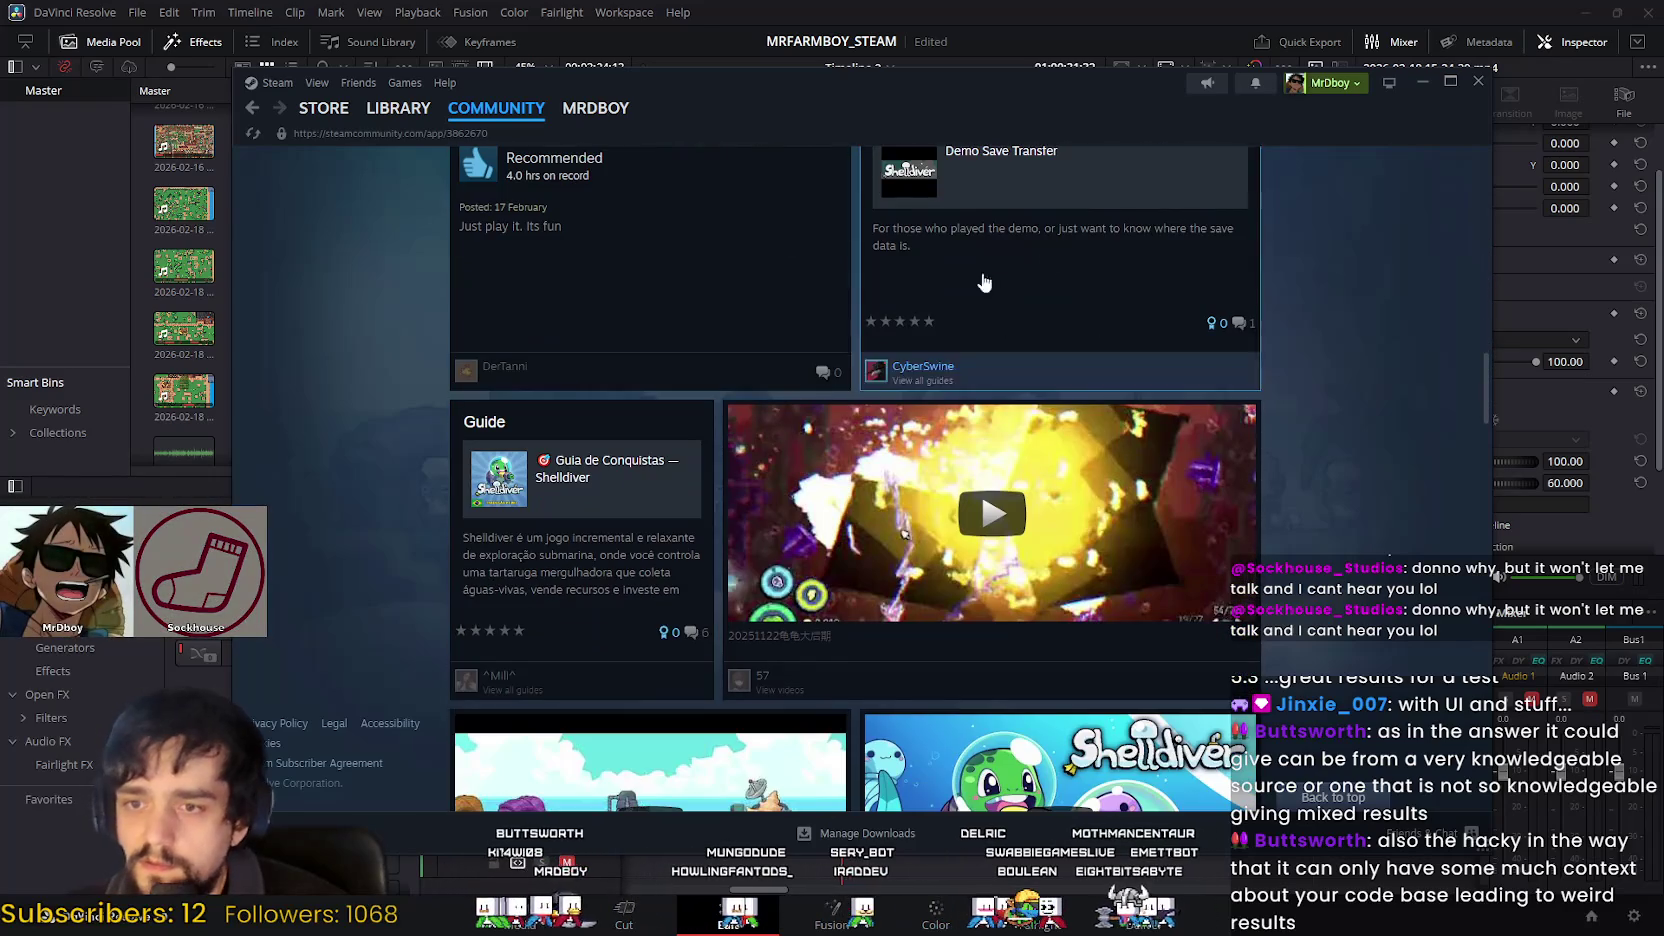
{"action": "left_click", "coordinate": [1421, 83]}
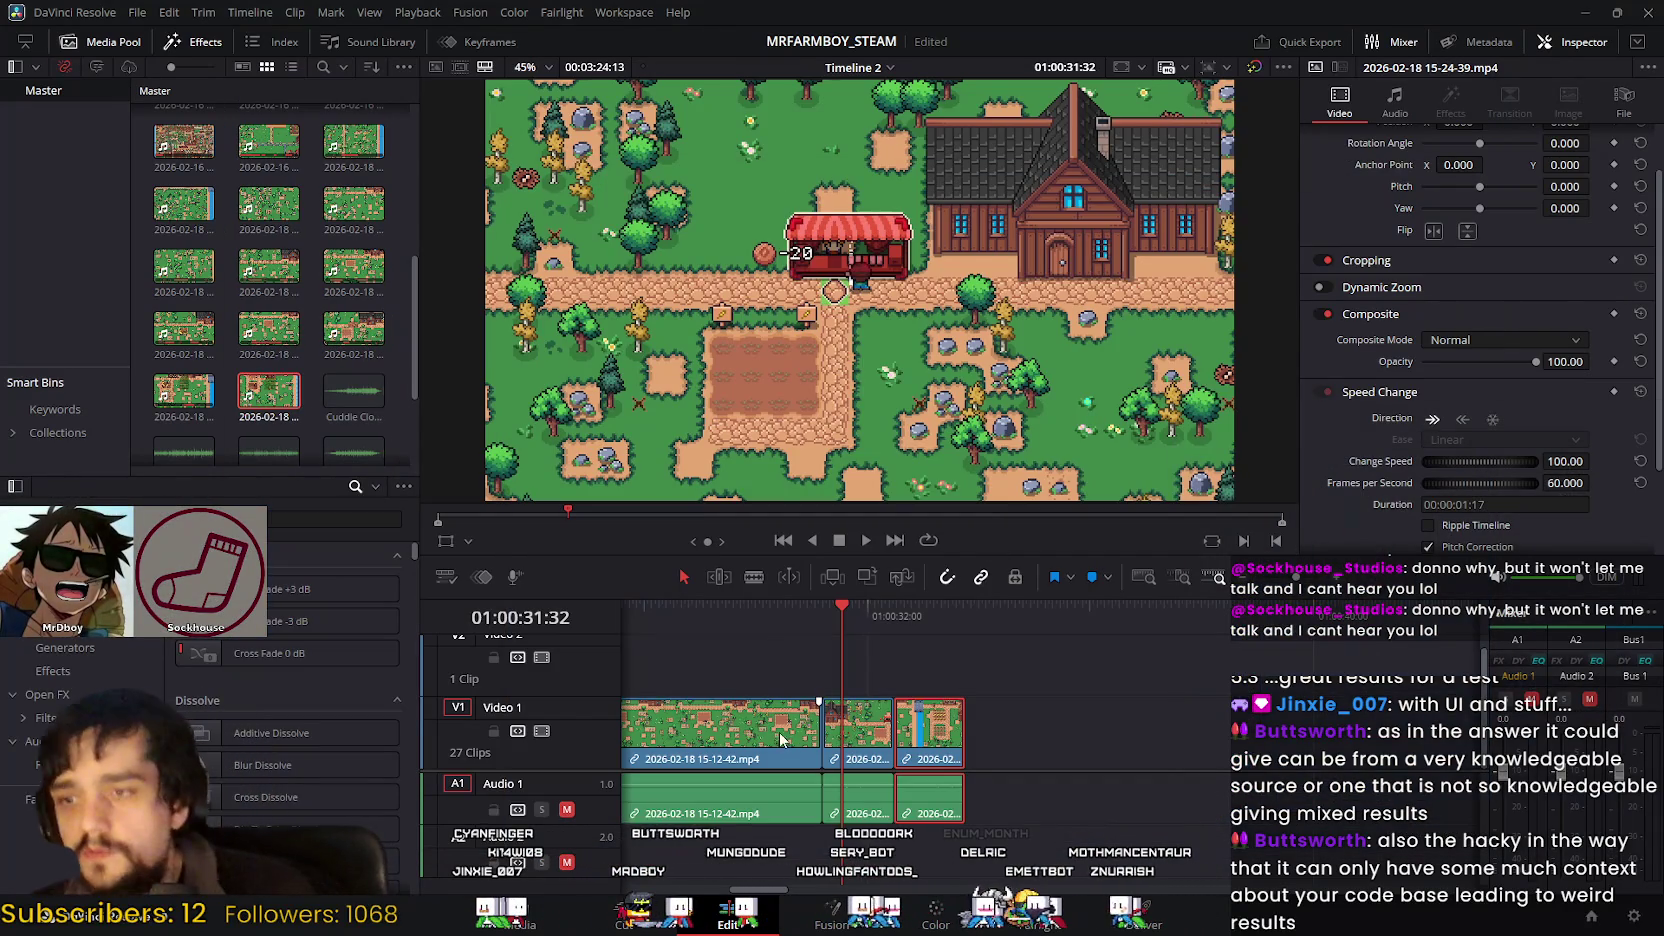
Step: Play Timeline 2's last farm clips from about 01:00:30:36
{"action": "left_click", "coordinate": [790, 624]}
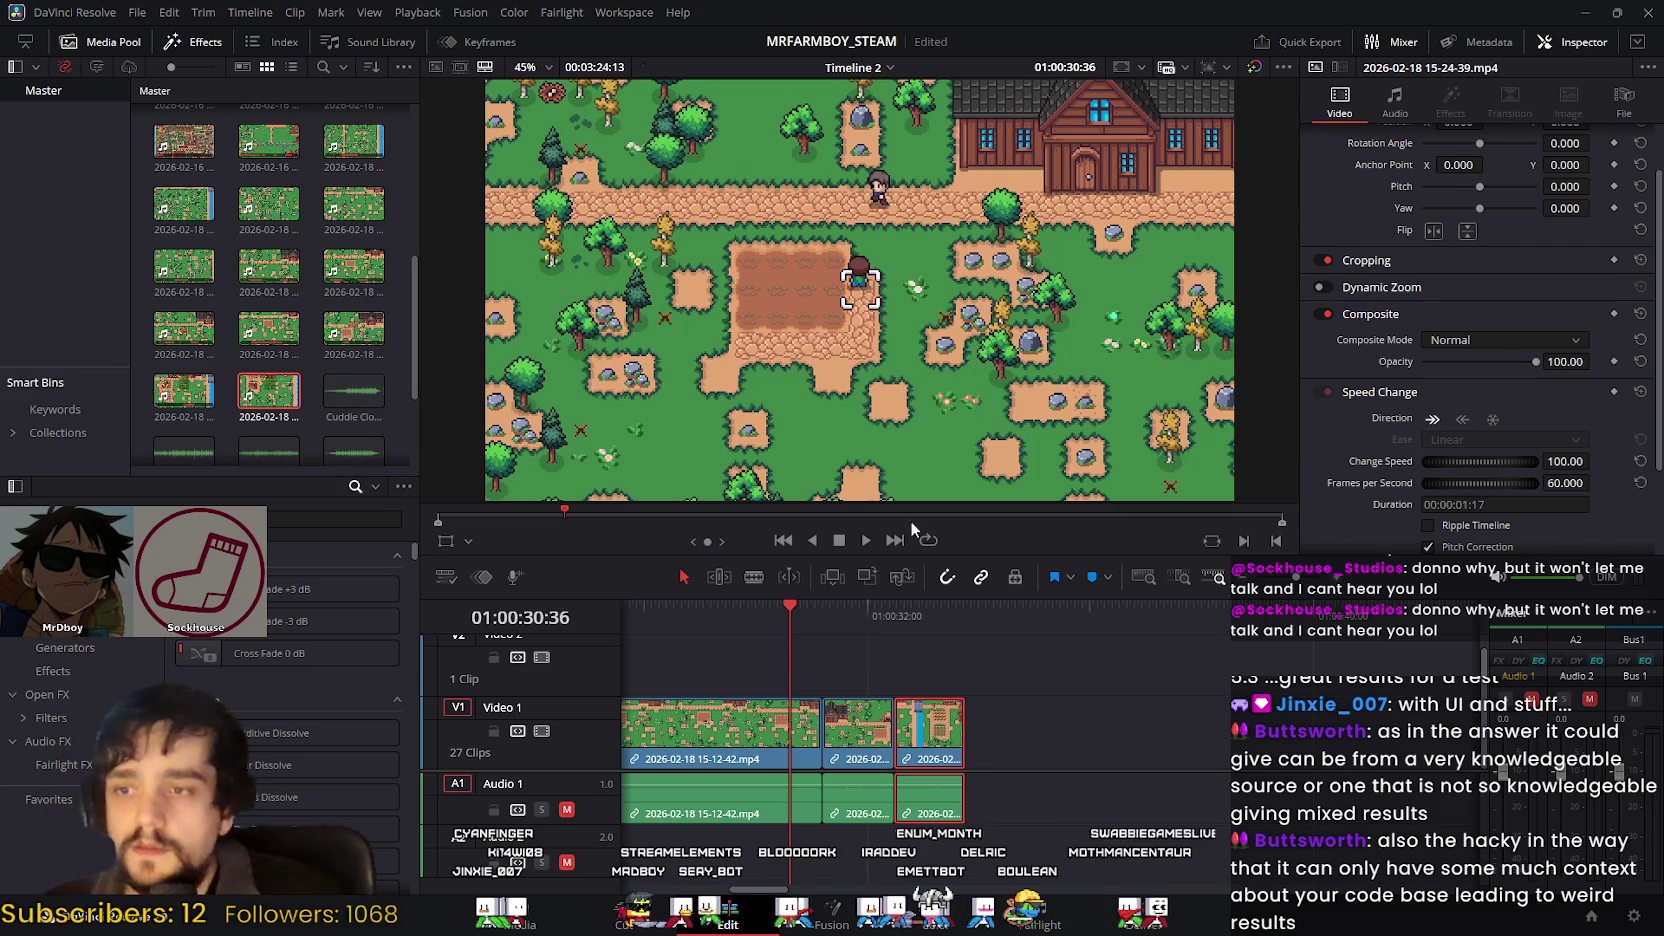
{"action": "left_click", "coordinate": [865, 540]}
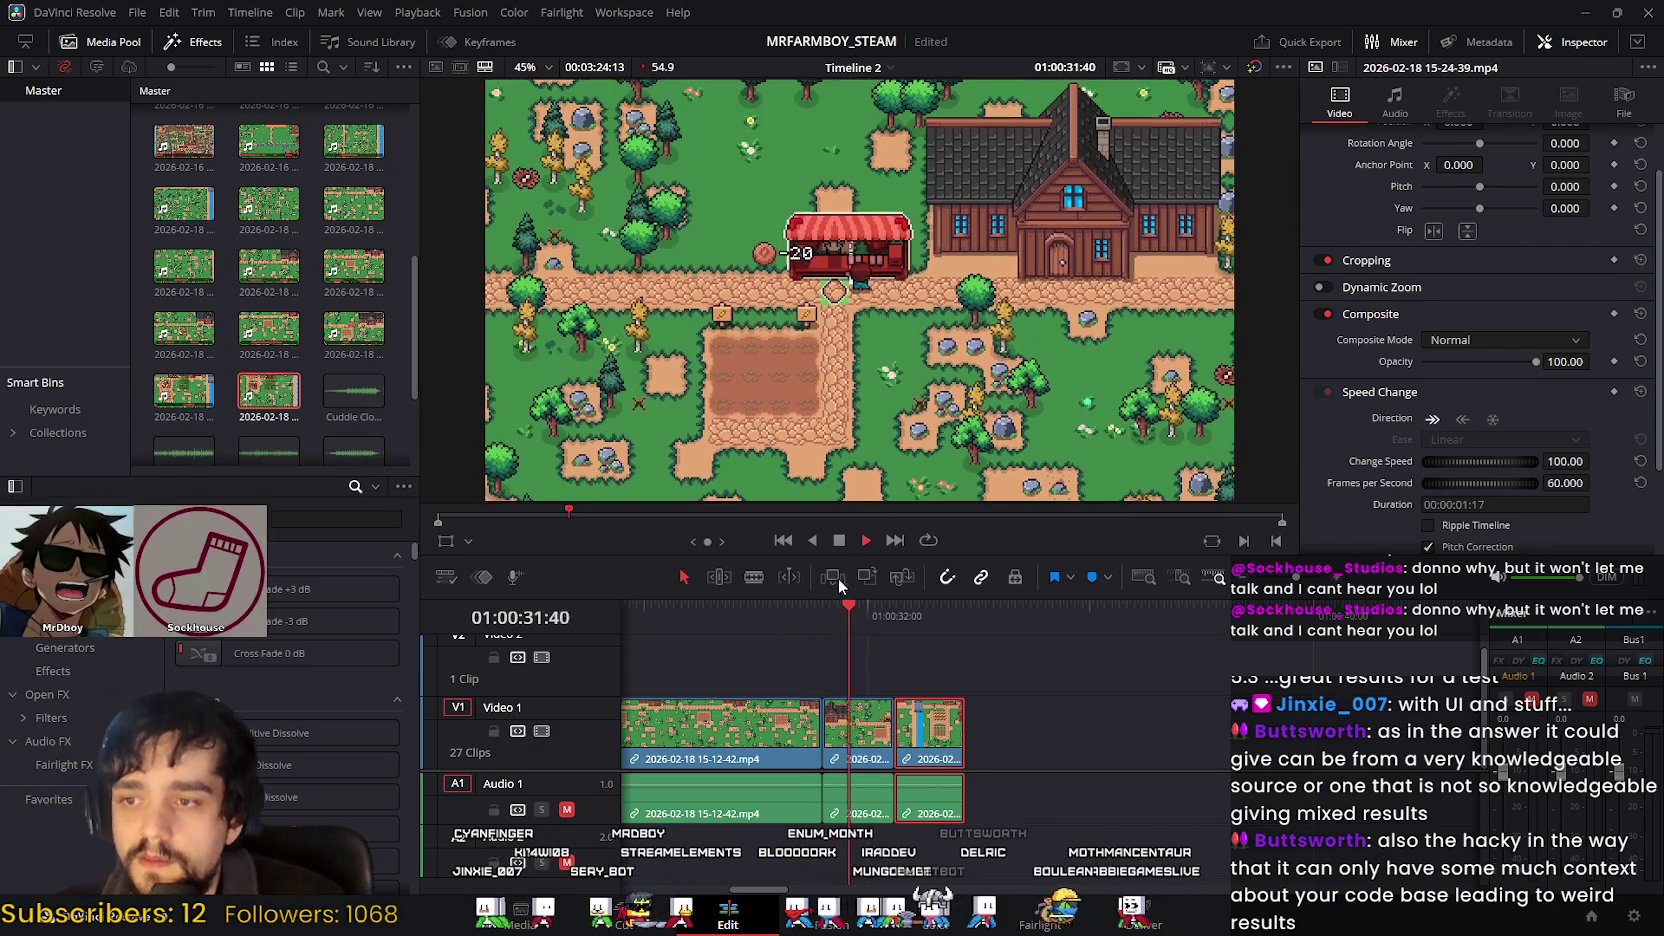
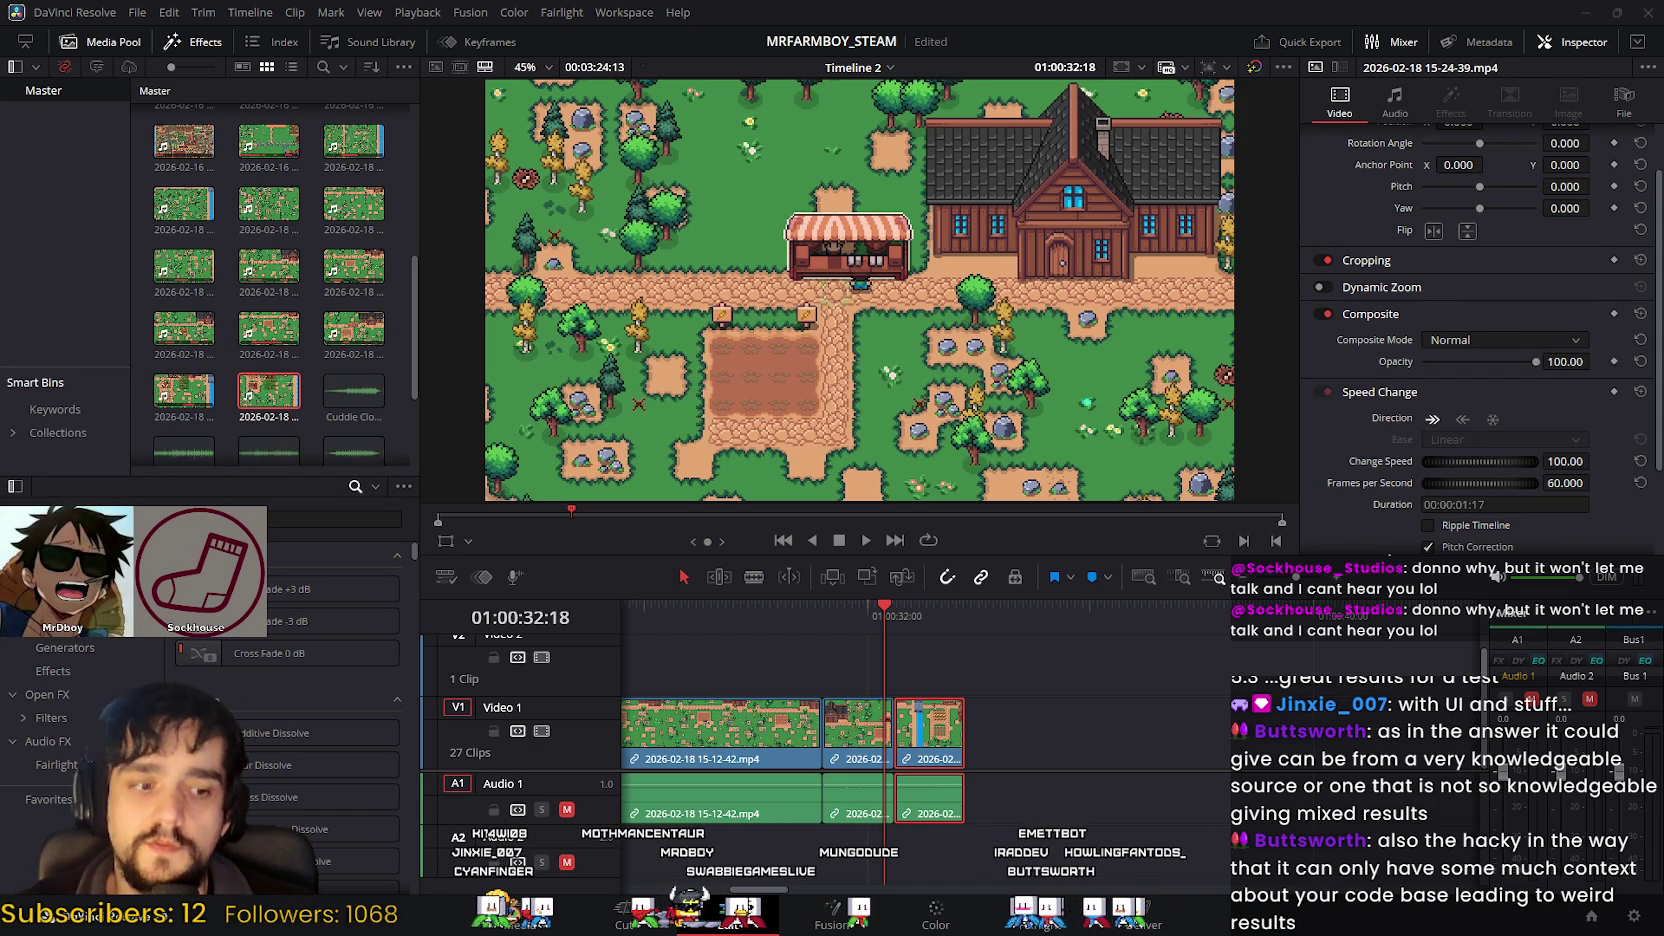
Step: Bring the Stardew Valley Trailer YouTube page forward and scroll through its comments
{"action": "key", "text": "alt+Tab"}
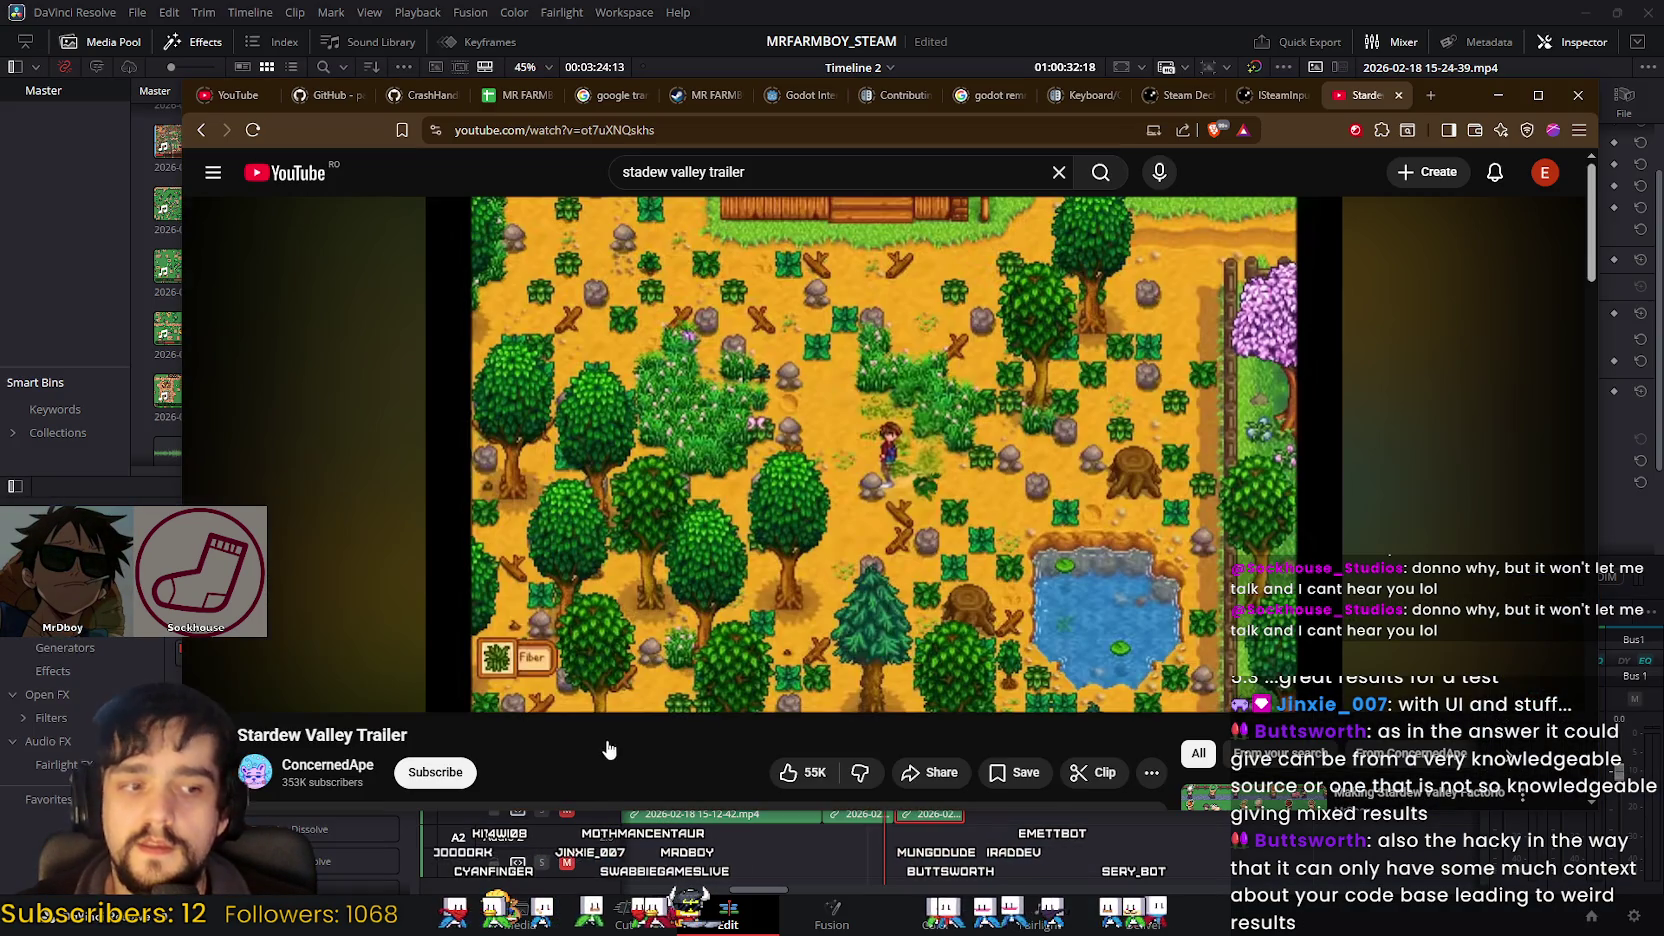
{"action": "right_click", "coordinate": [290, 178]}
{"action": "key", "text": "Escape"}
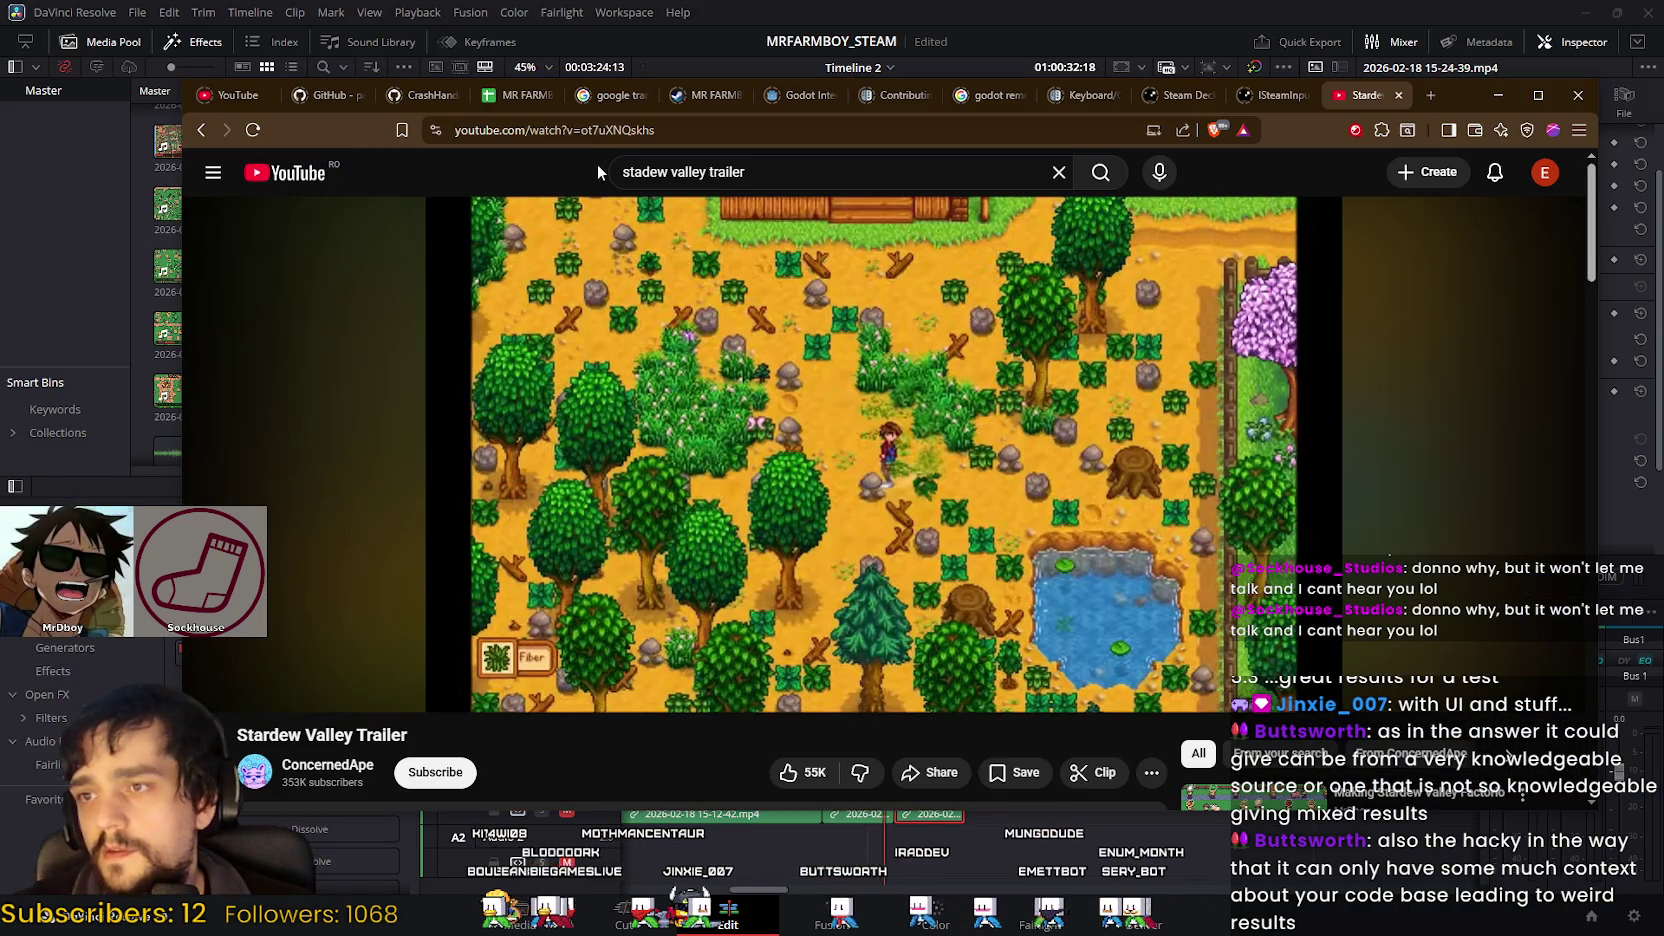
{"action": "scroll", "coordinate": [688, 488], "scroll_direction": "down", "scroll_amount": 3}
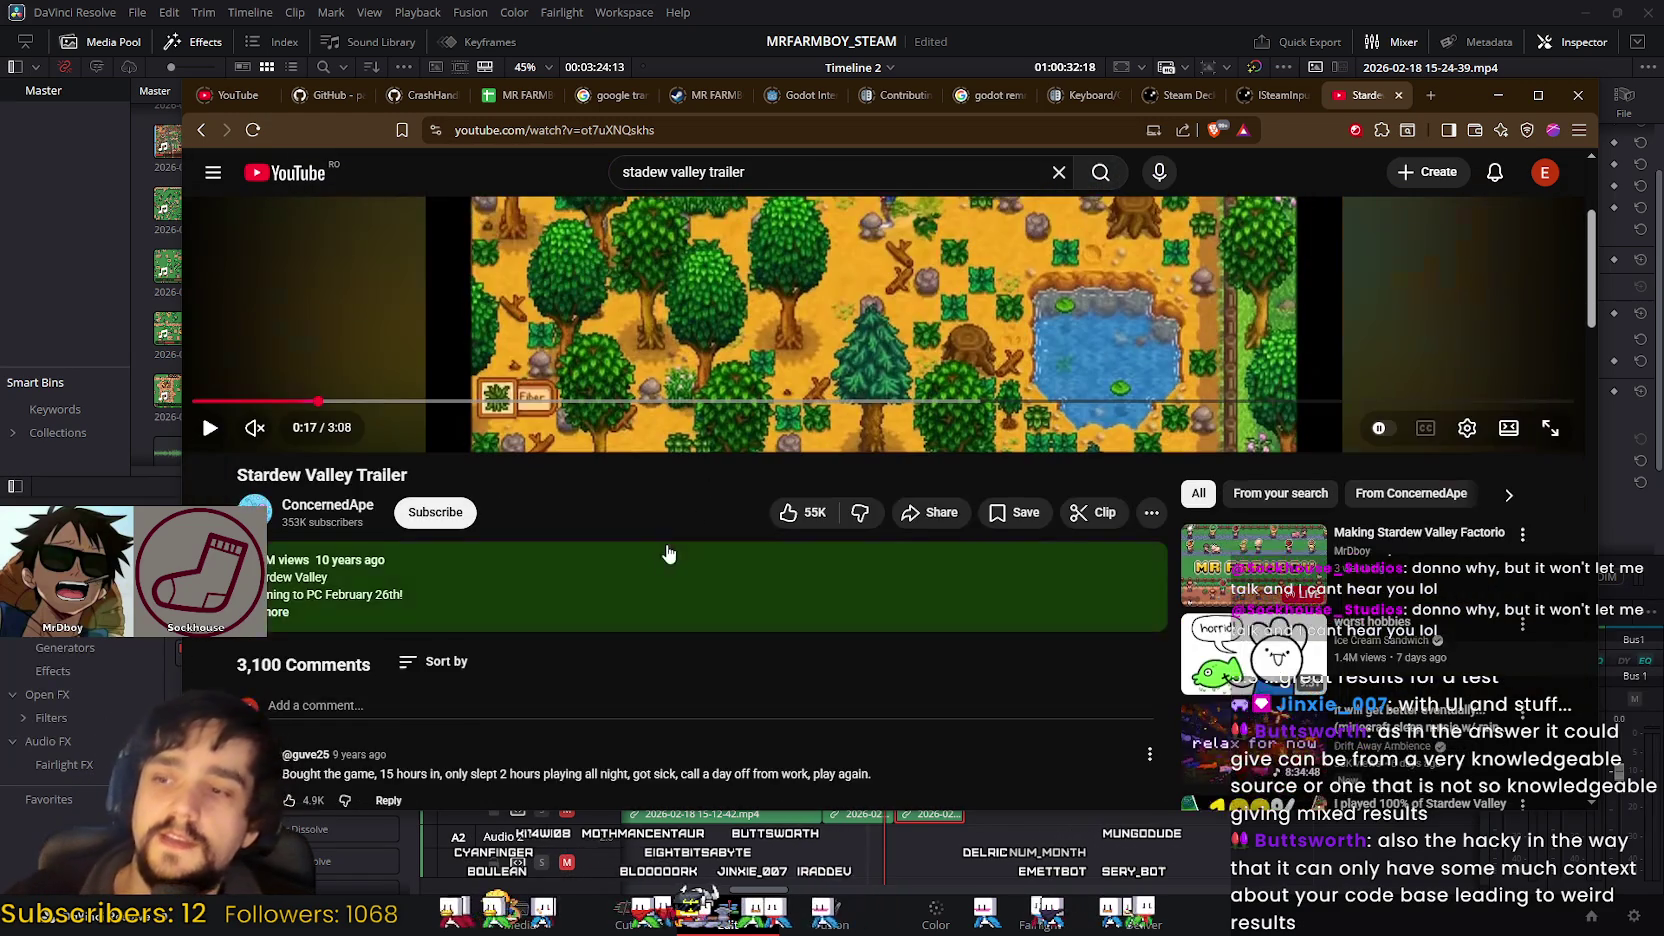
{"action": "scroll", "coordinate": [669, 553], "scroll_direction": "up", "scroll_amount": 1}
{"action": "scroll", "coordinate": [641, 728], "scroll_direction": "down", "scroll_amount": 2}
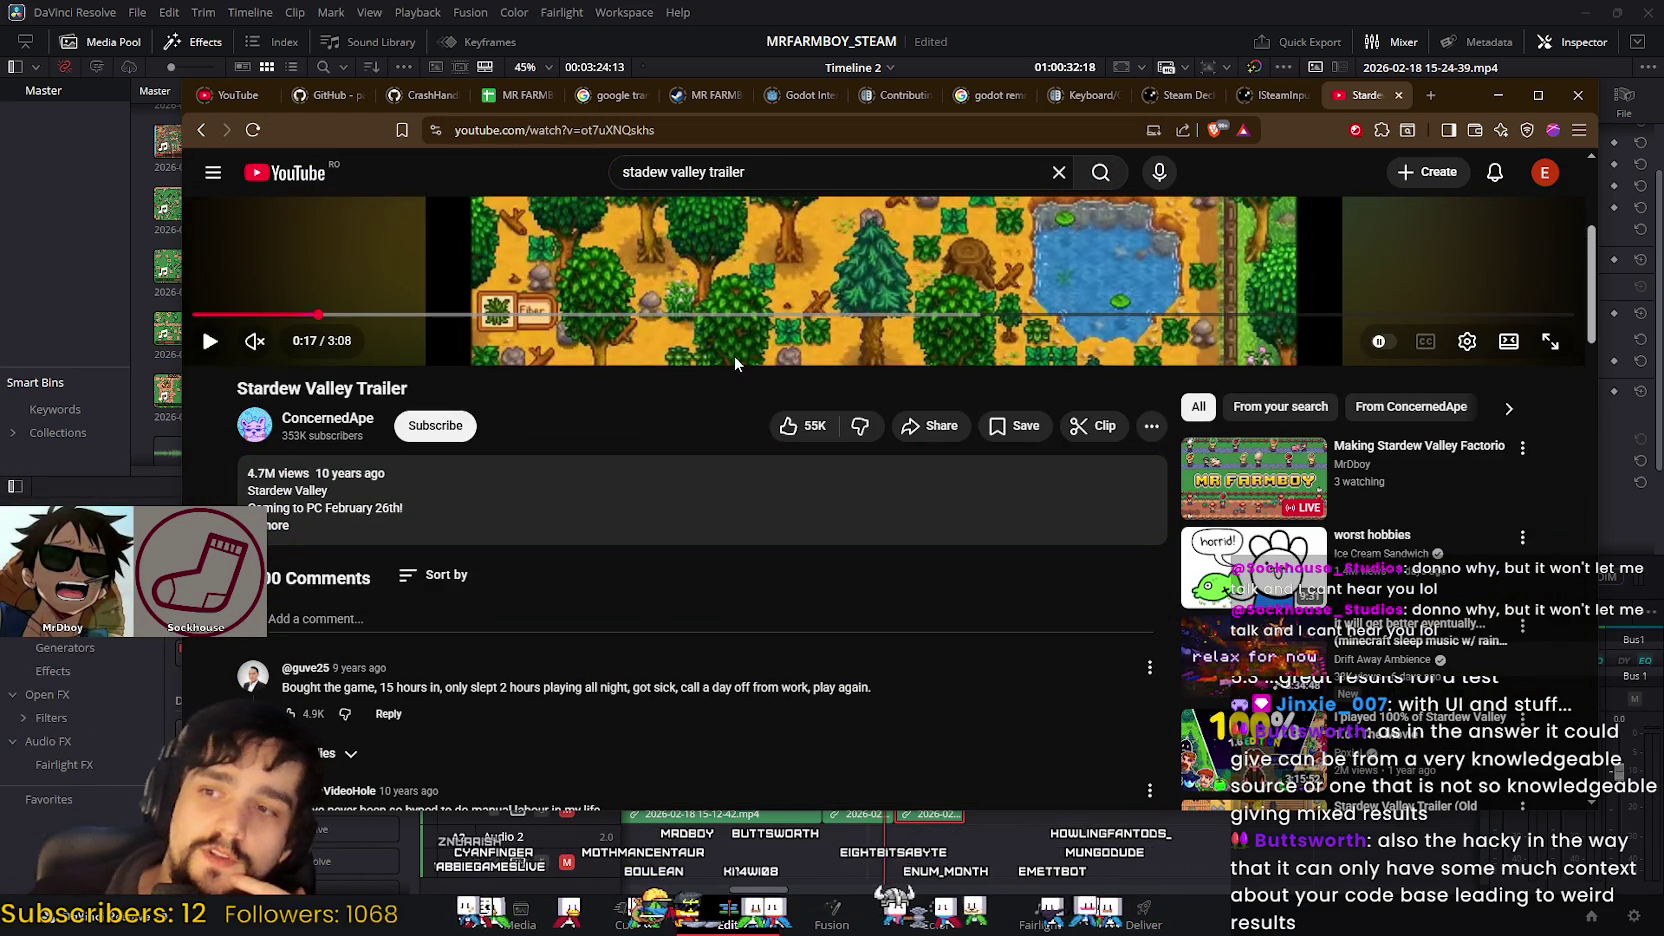
{"action": "scroll", "coordinate": [725, 504], "scroll_direction": "up", "scroll_amount": 3}
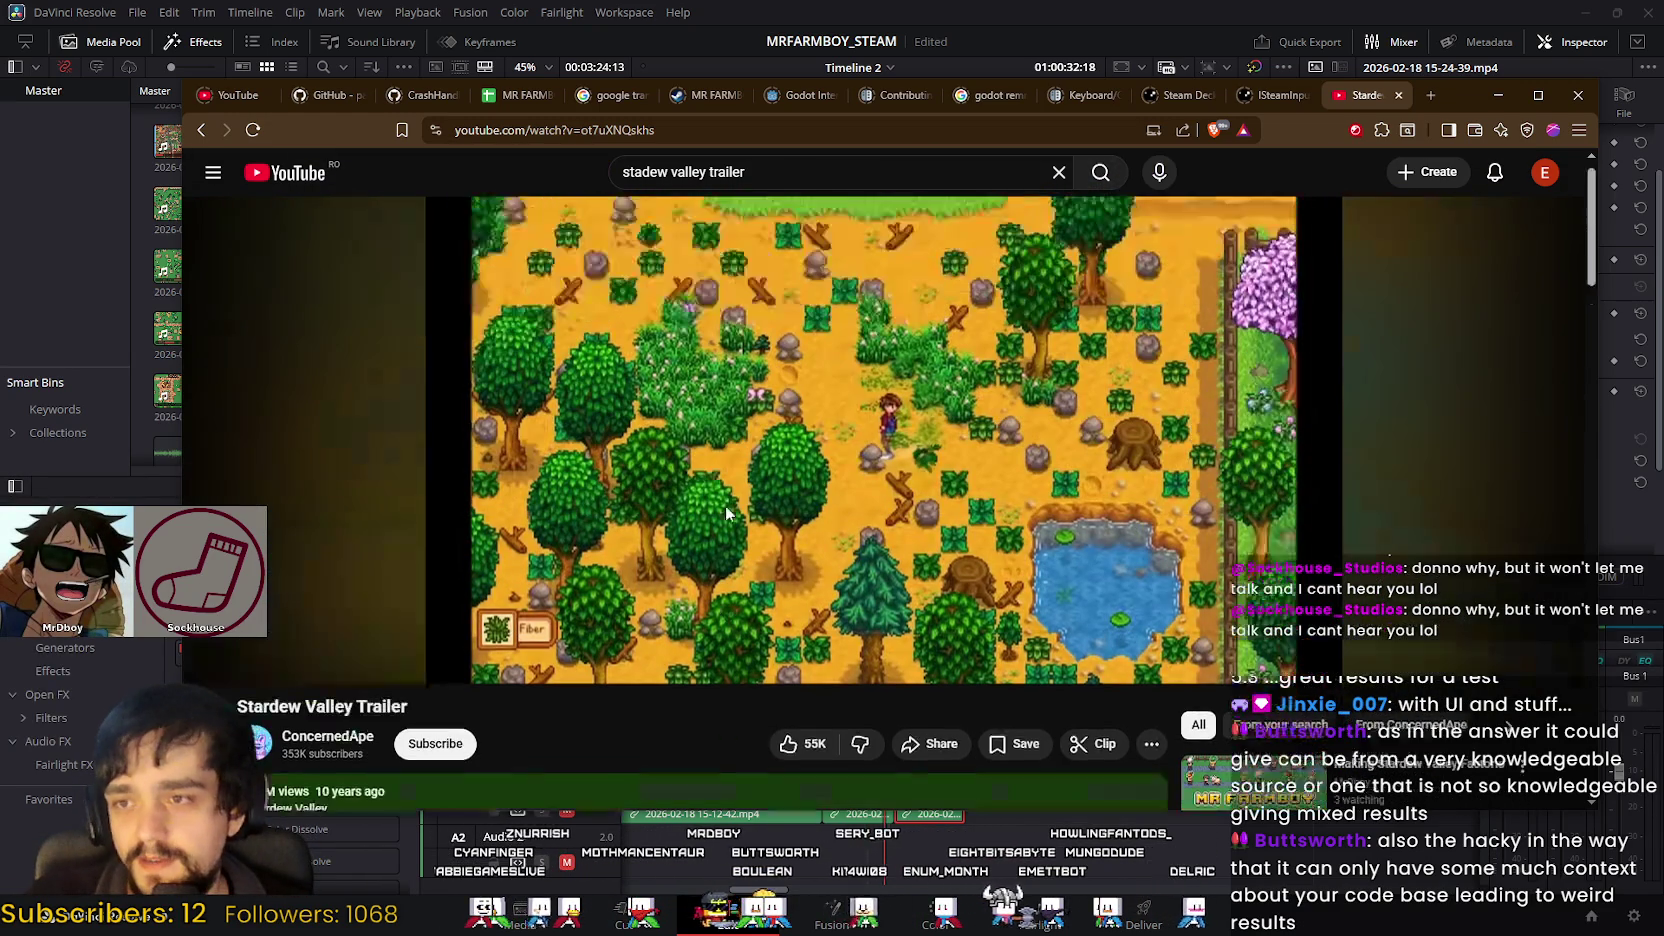
{"action": "scroll", "coordinate": [545, 651], "scroll_direction": "down", "scroll_amount": 1}
{"action": "scroll", "coordinate": [559, 630], "scroll_direction": "down", "scroll_amount": 2}
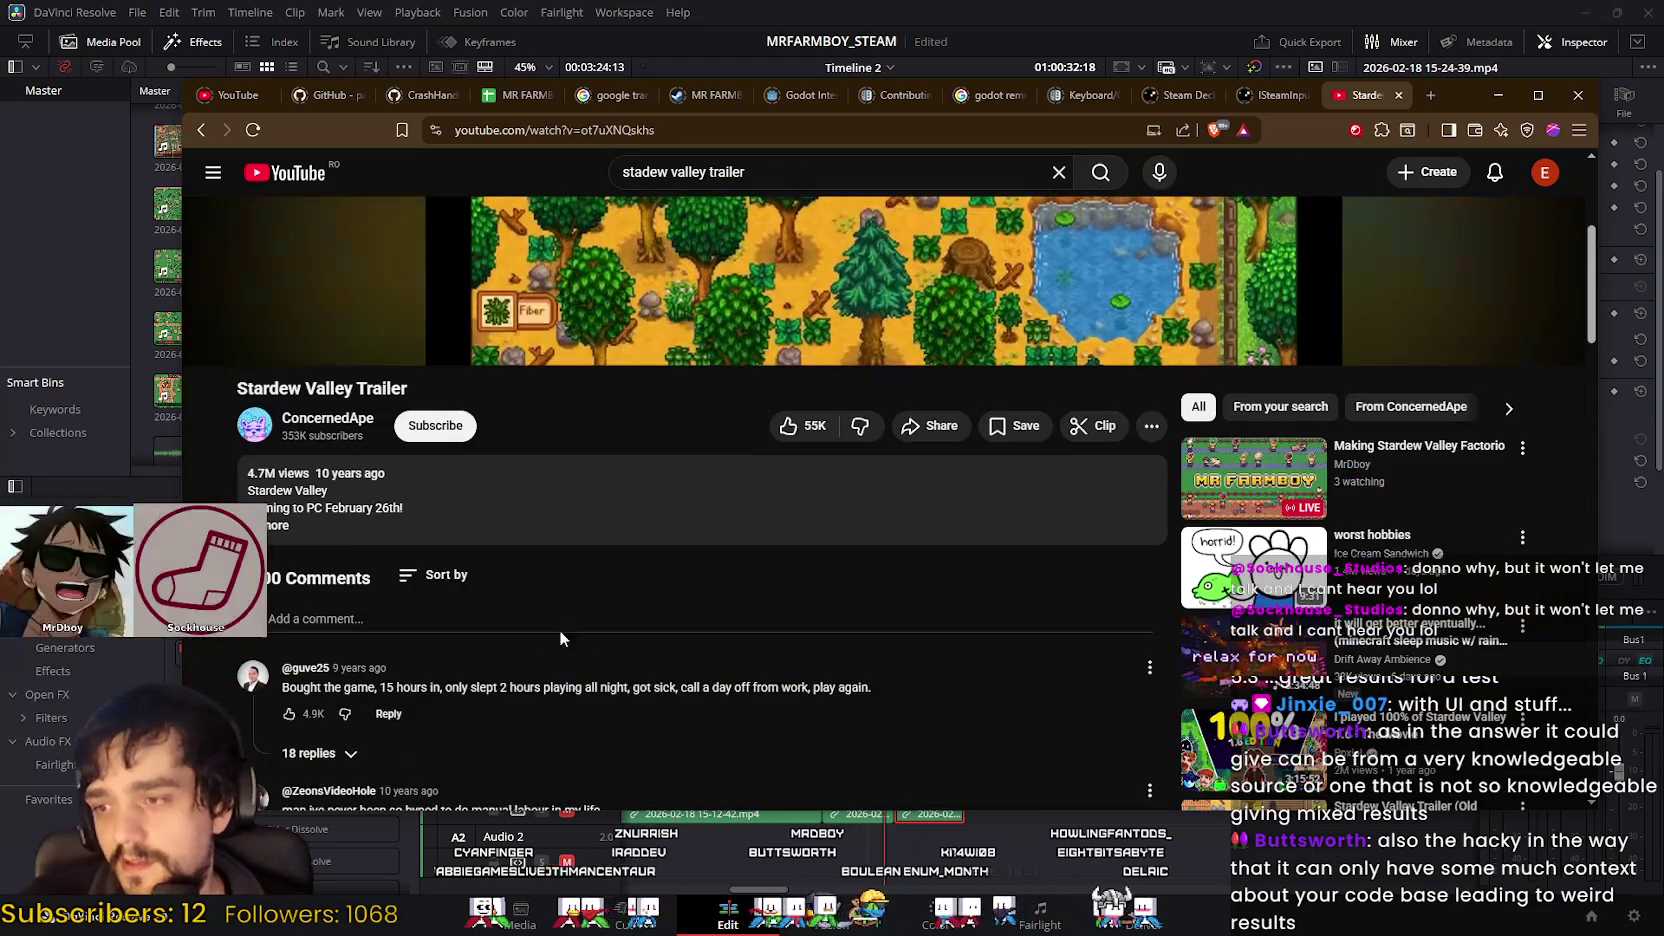
{"action": "scroll", "coordinate": [731, 564], "scroll_direction": "up", "scroll_amount": 3}
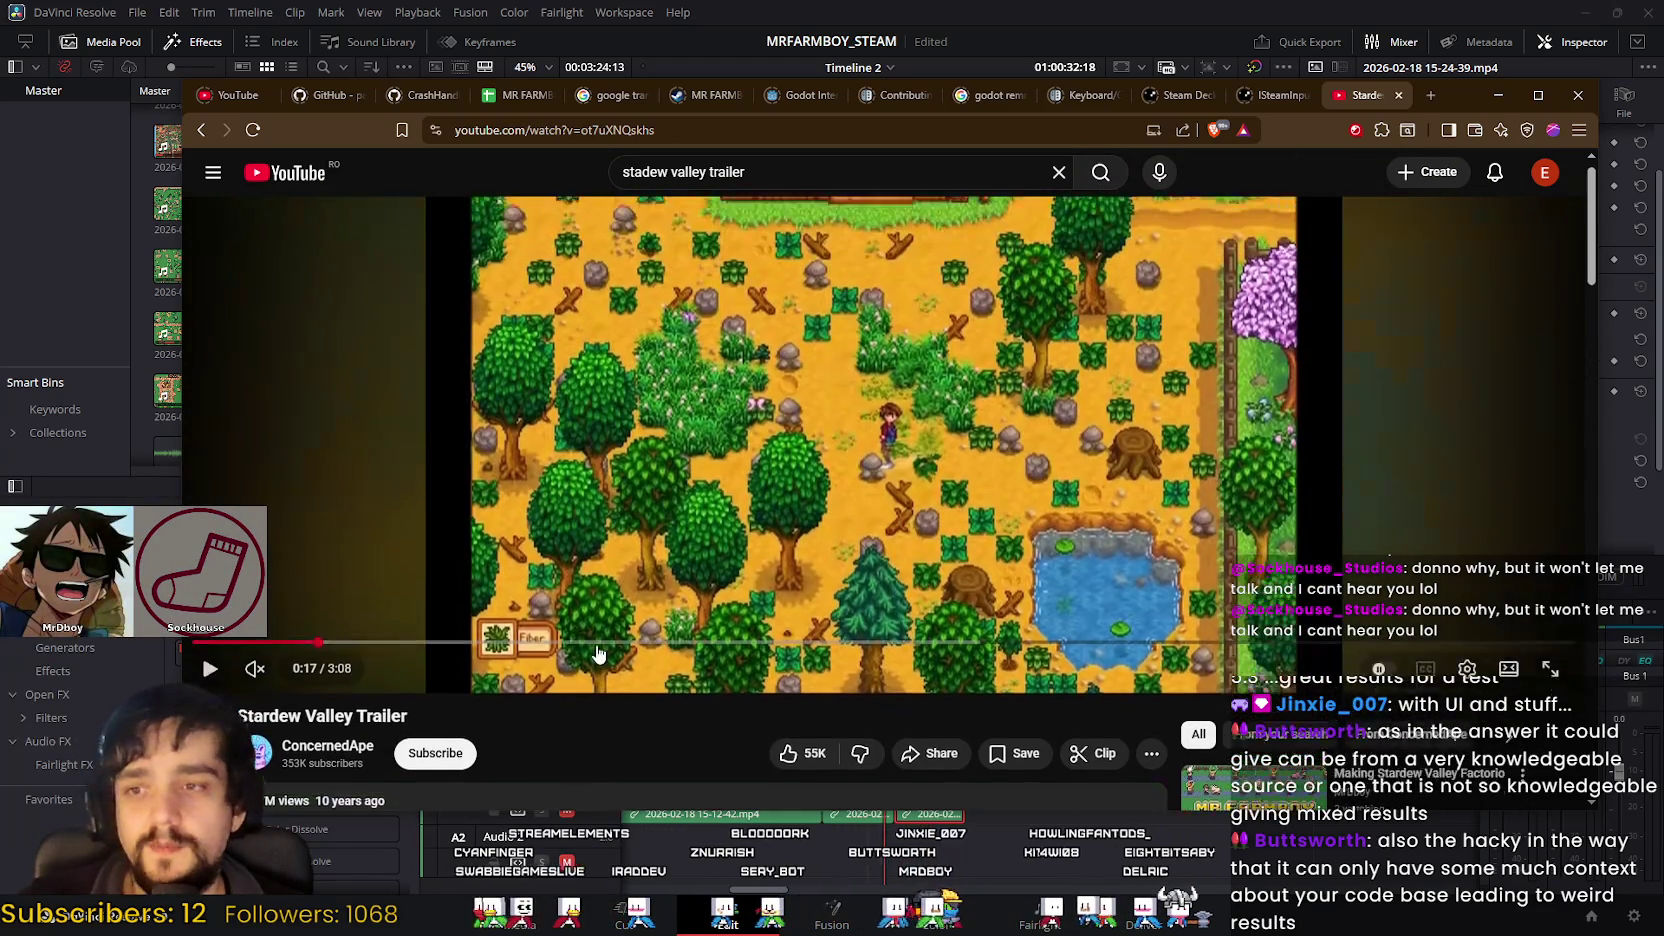
{"action": "mouse_move", "coordinate": [528, 702]}
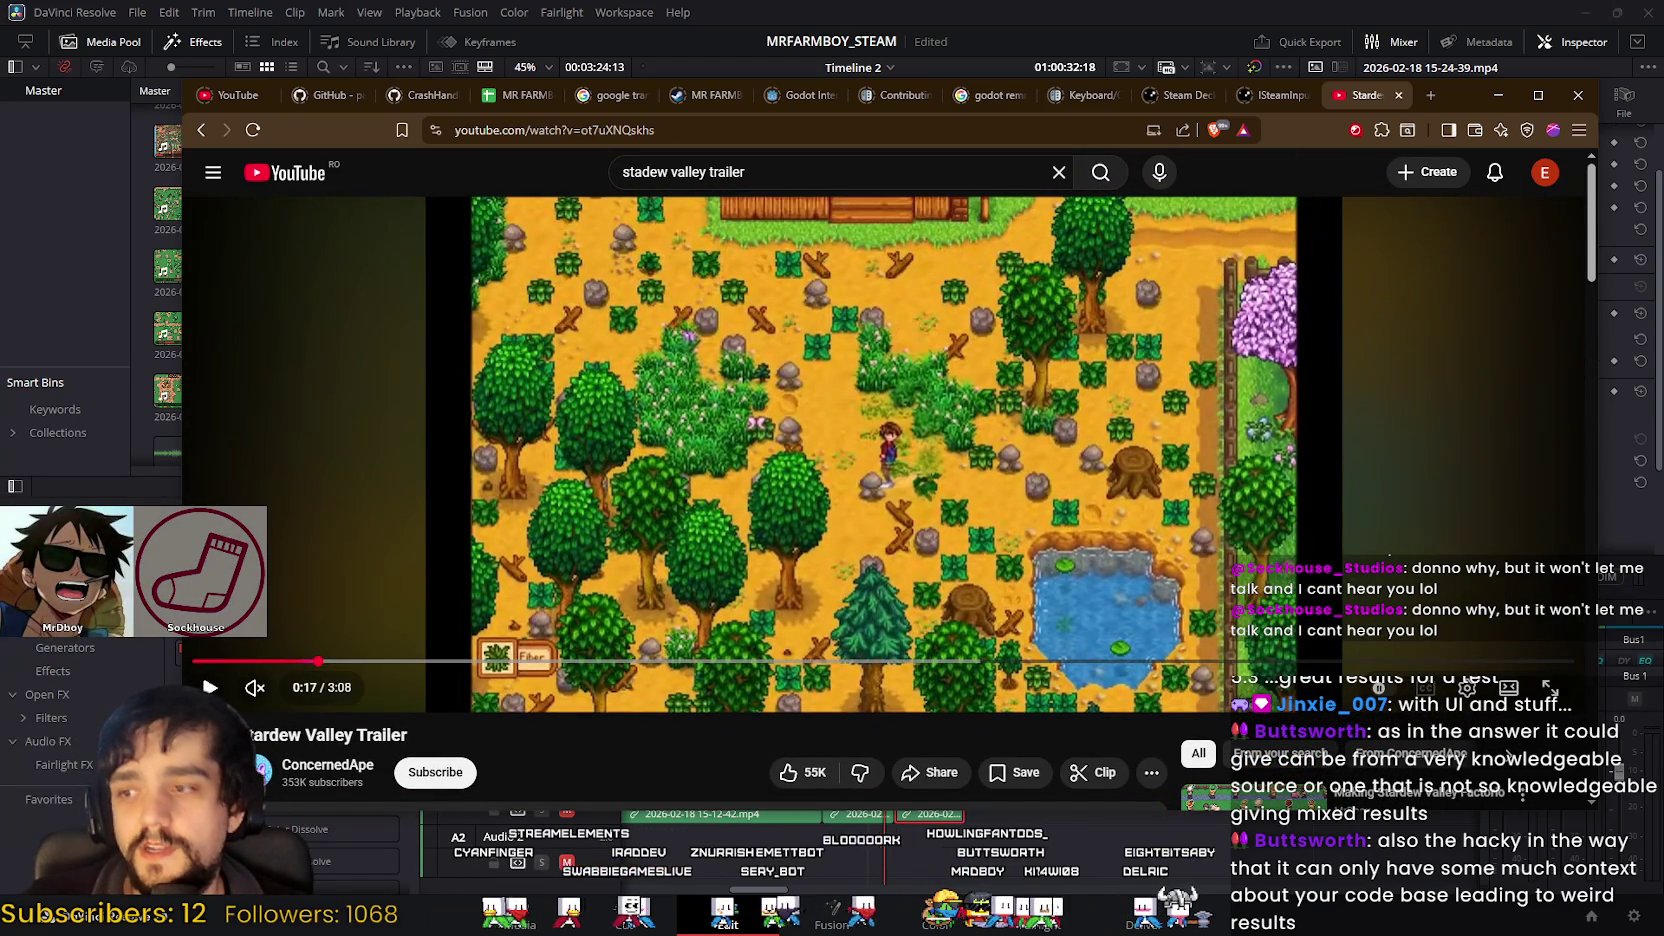
Step: Select the Stardew Valley Trailer title, then select the old search query for replacement
{"action": "triple_click", "coordinate": [330, 735]}
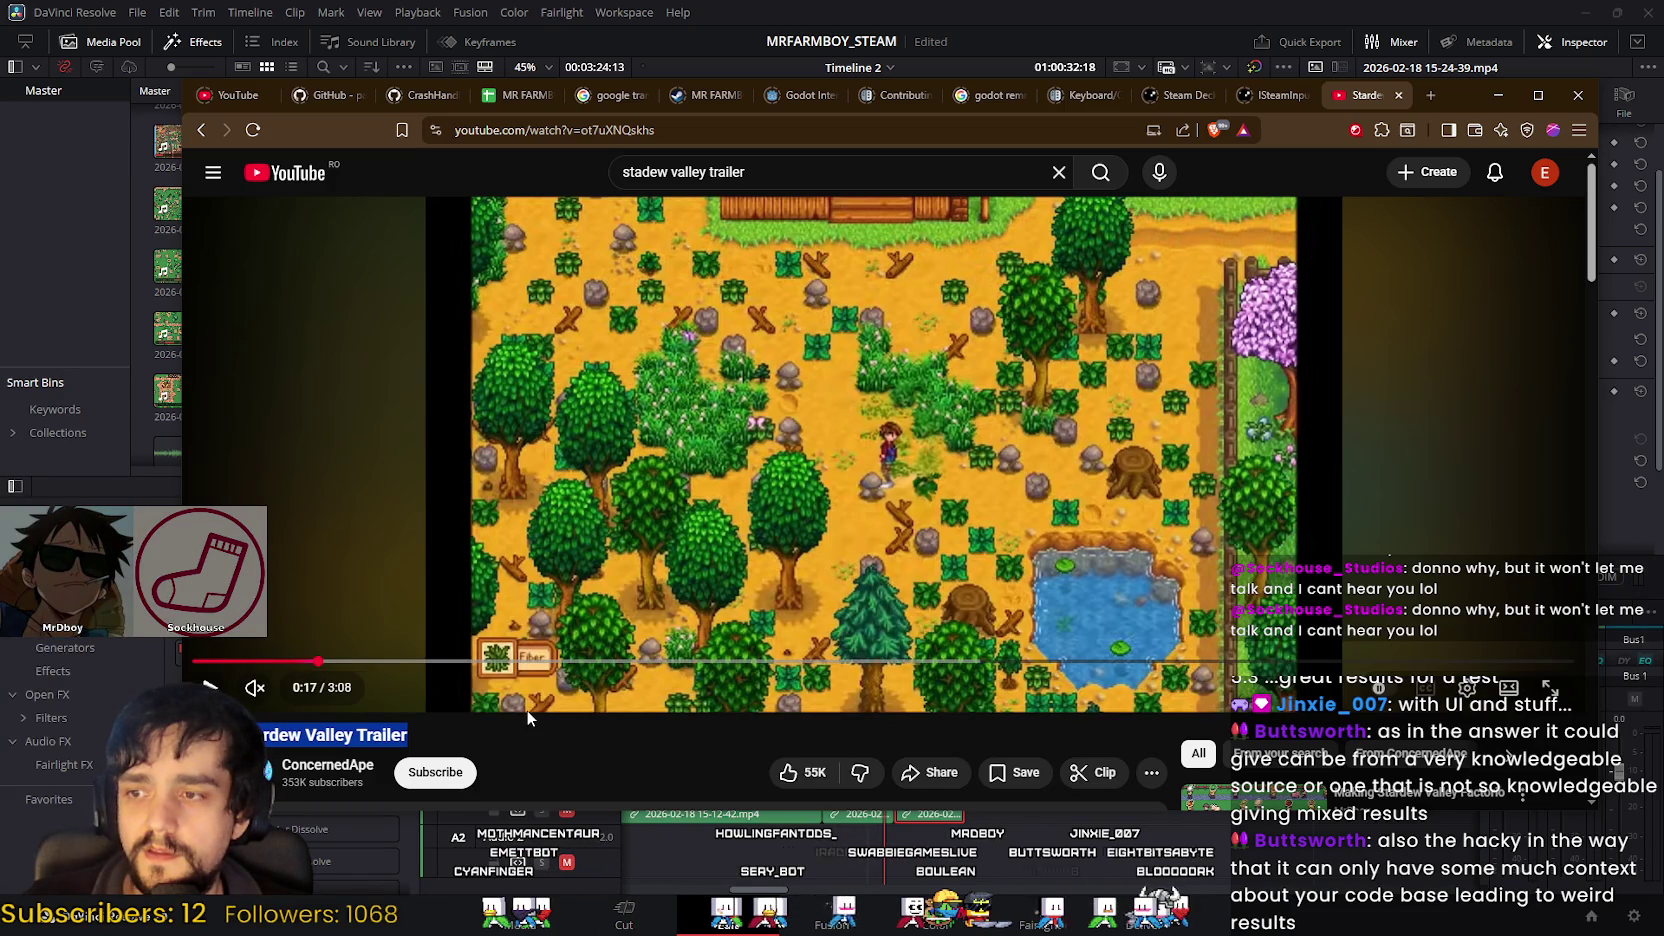
{"action": "left_click", "coordinate": [448, 737]}
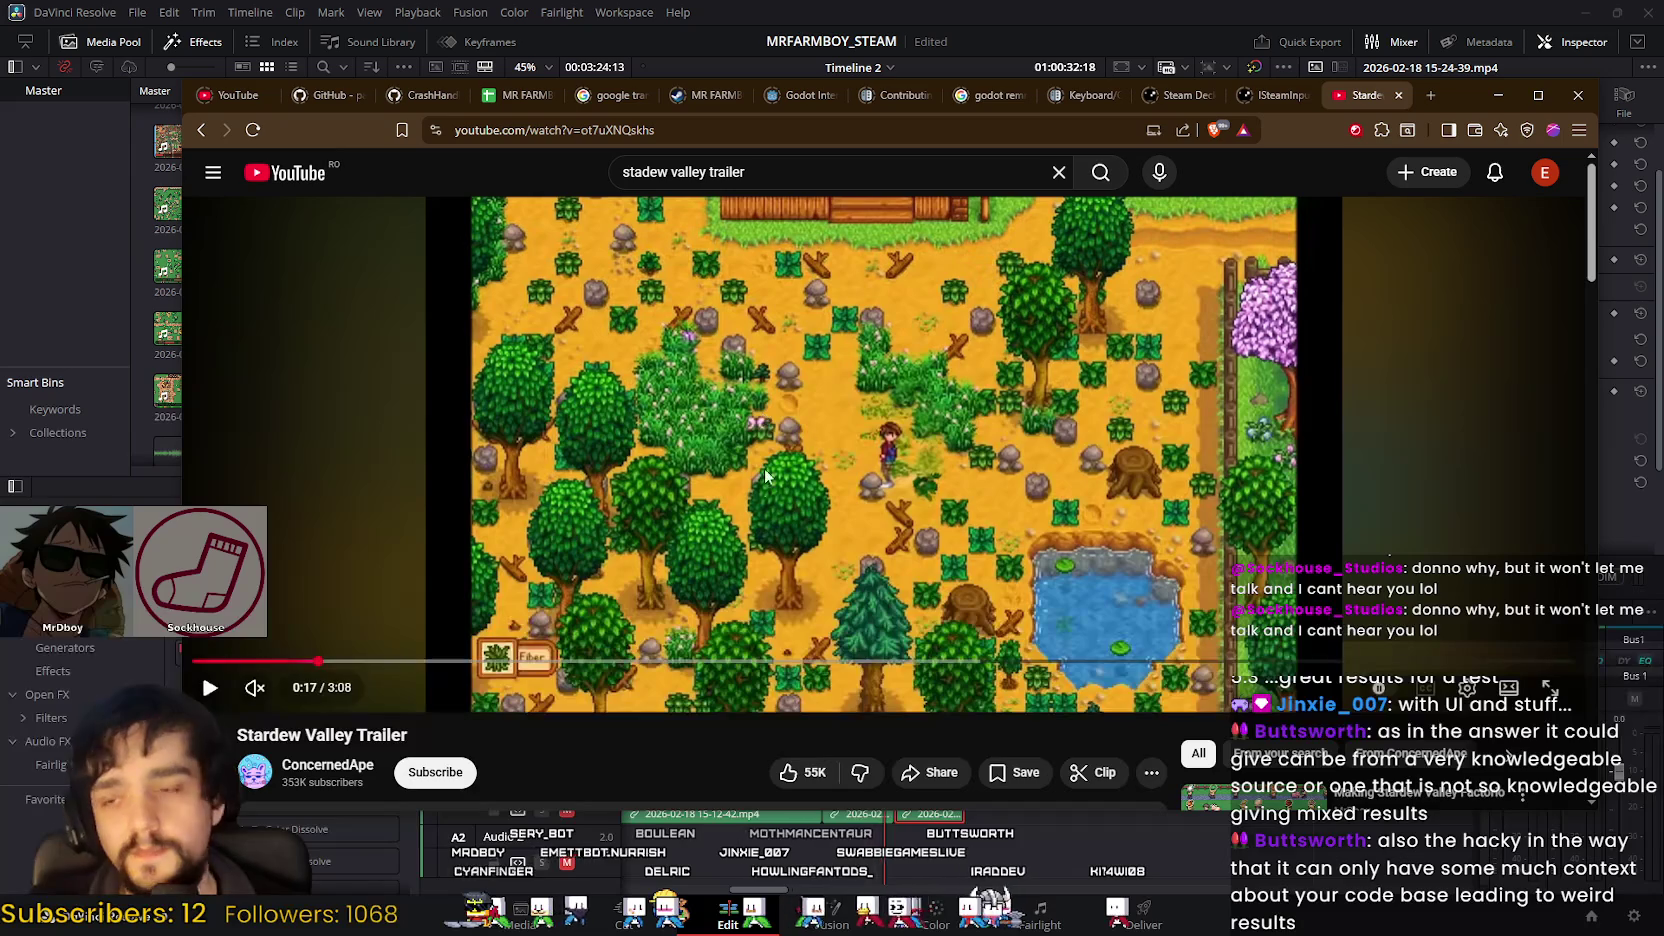
{"action": "scroll", "coordinate": [795, 485], "scroll_direction": "down", "scroll_amount": 3}
{"action": "scroll", "coordinate": [770, 380], "scroll_direction": "up", "scroll_amount": 3}
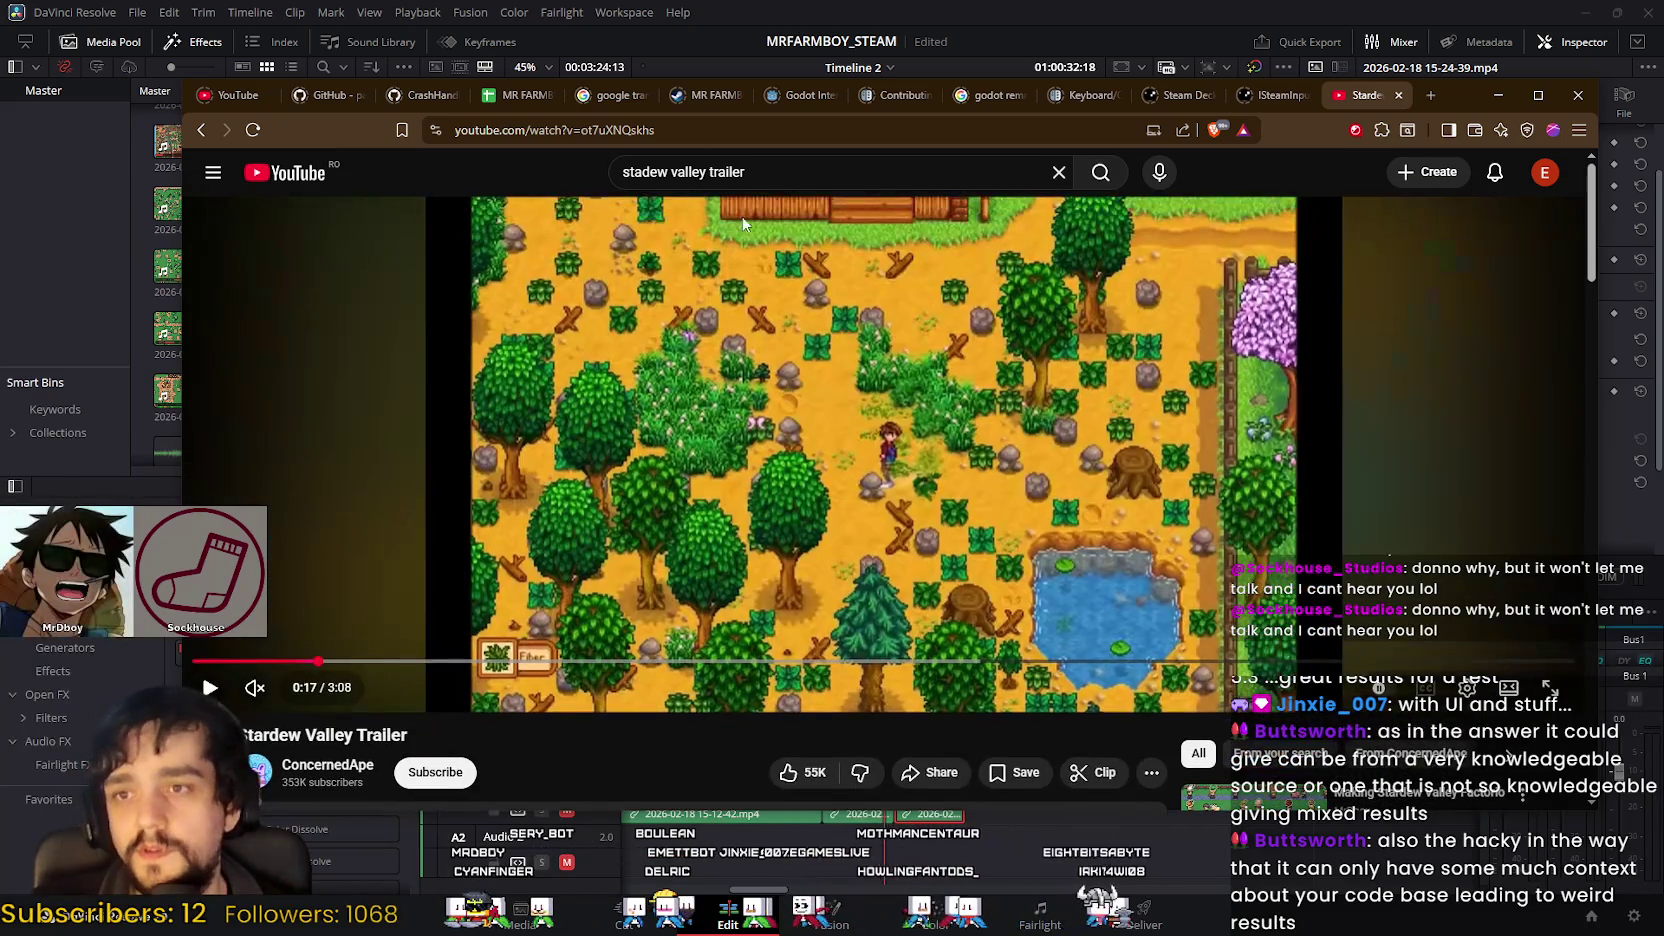
{"action": "triple_click", "coordinate": [762, 171]}
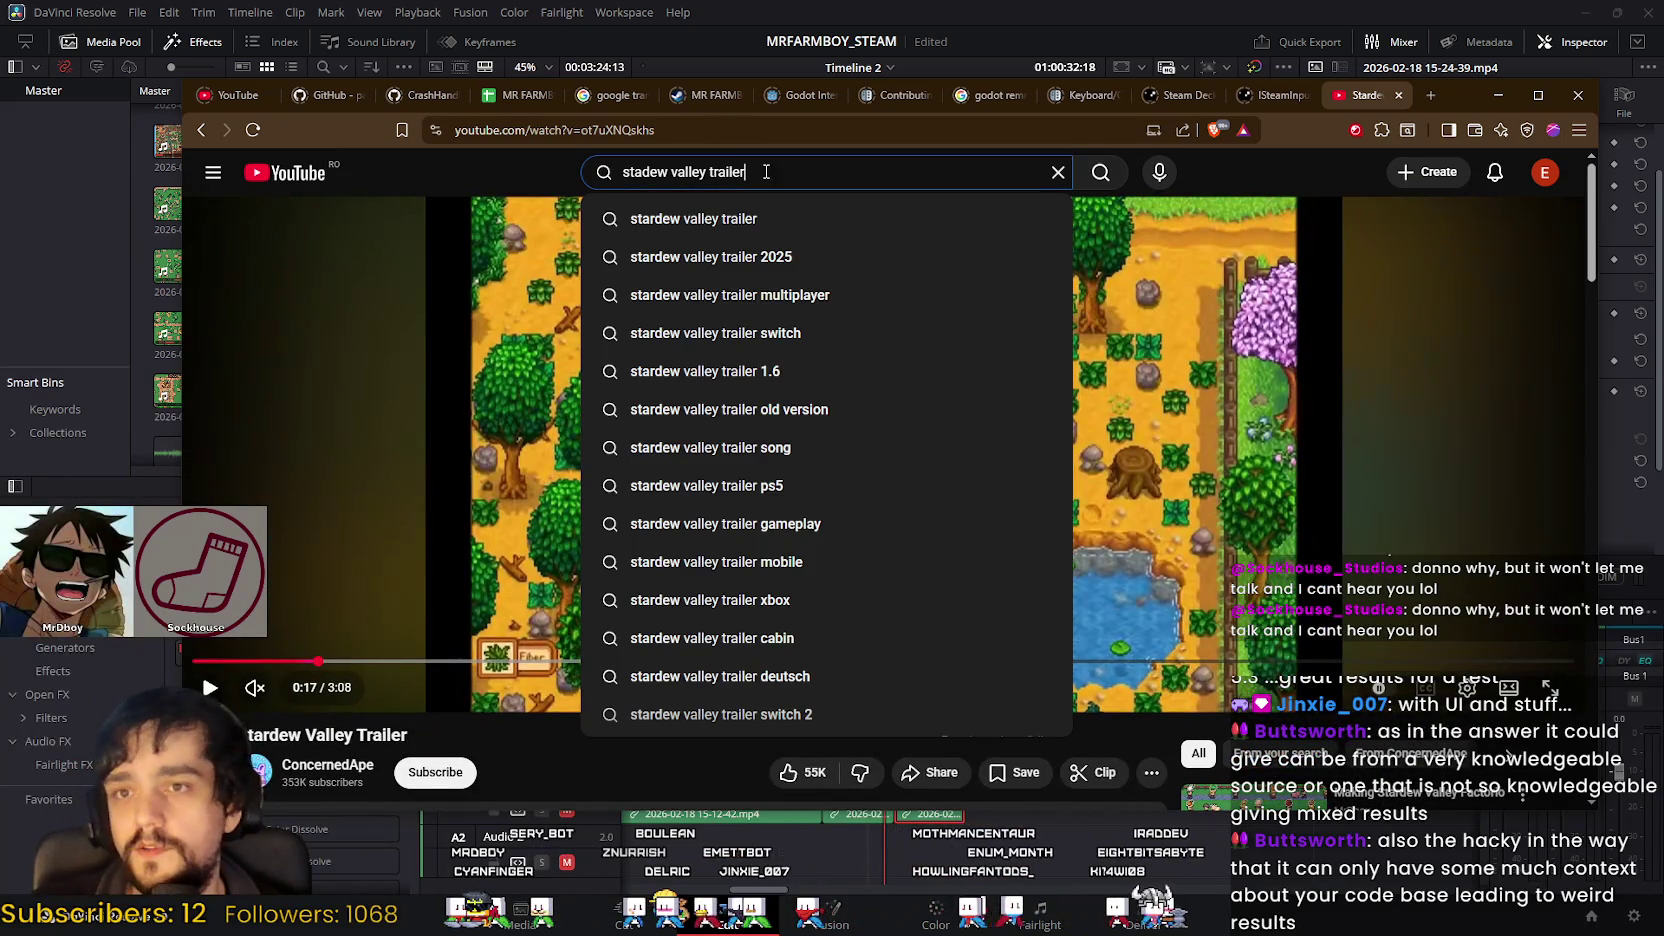
Step: Clear the stray search text and search YouTube for 'Shelldiver'
{"action": "type", "text": "d"}
{"action": "key", "text": "BackSpace"}
{"action": "left_click", "coordinate": [380, 156]}
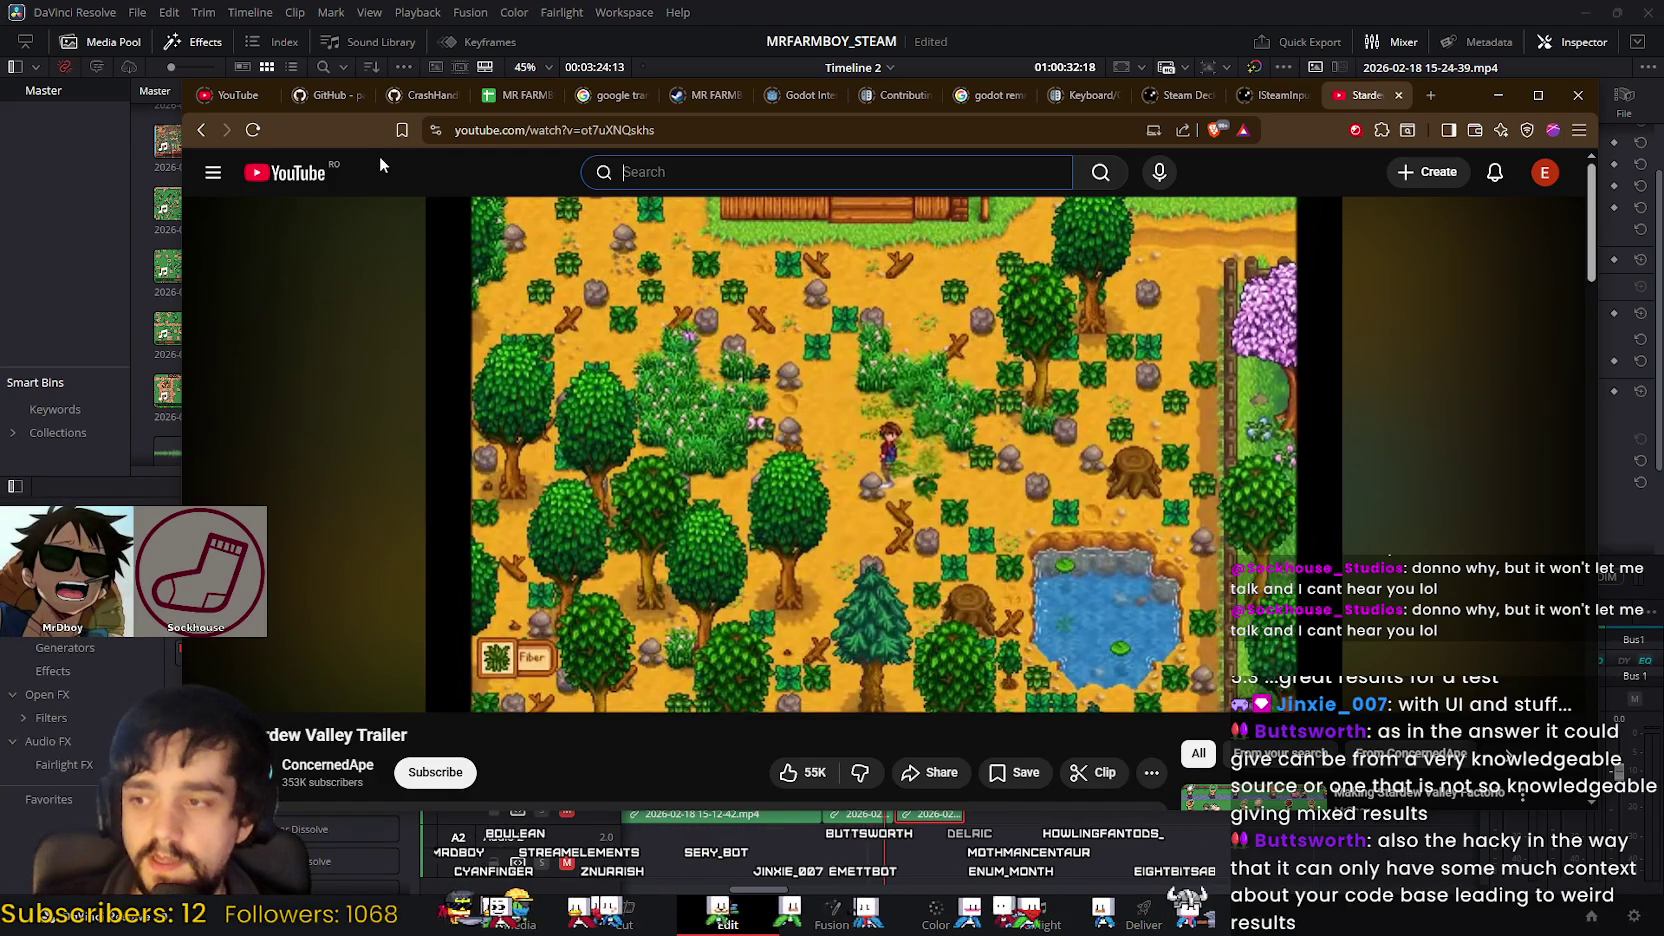
{"action": "type", "text": "tit"}
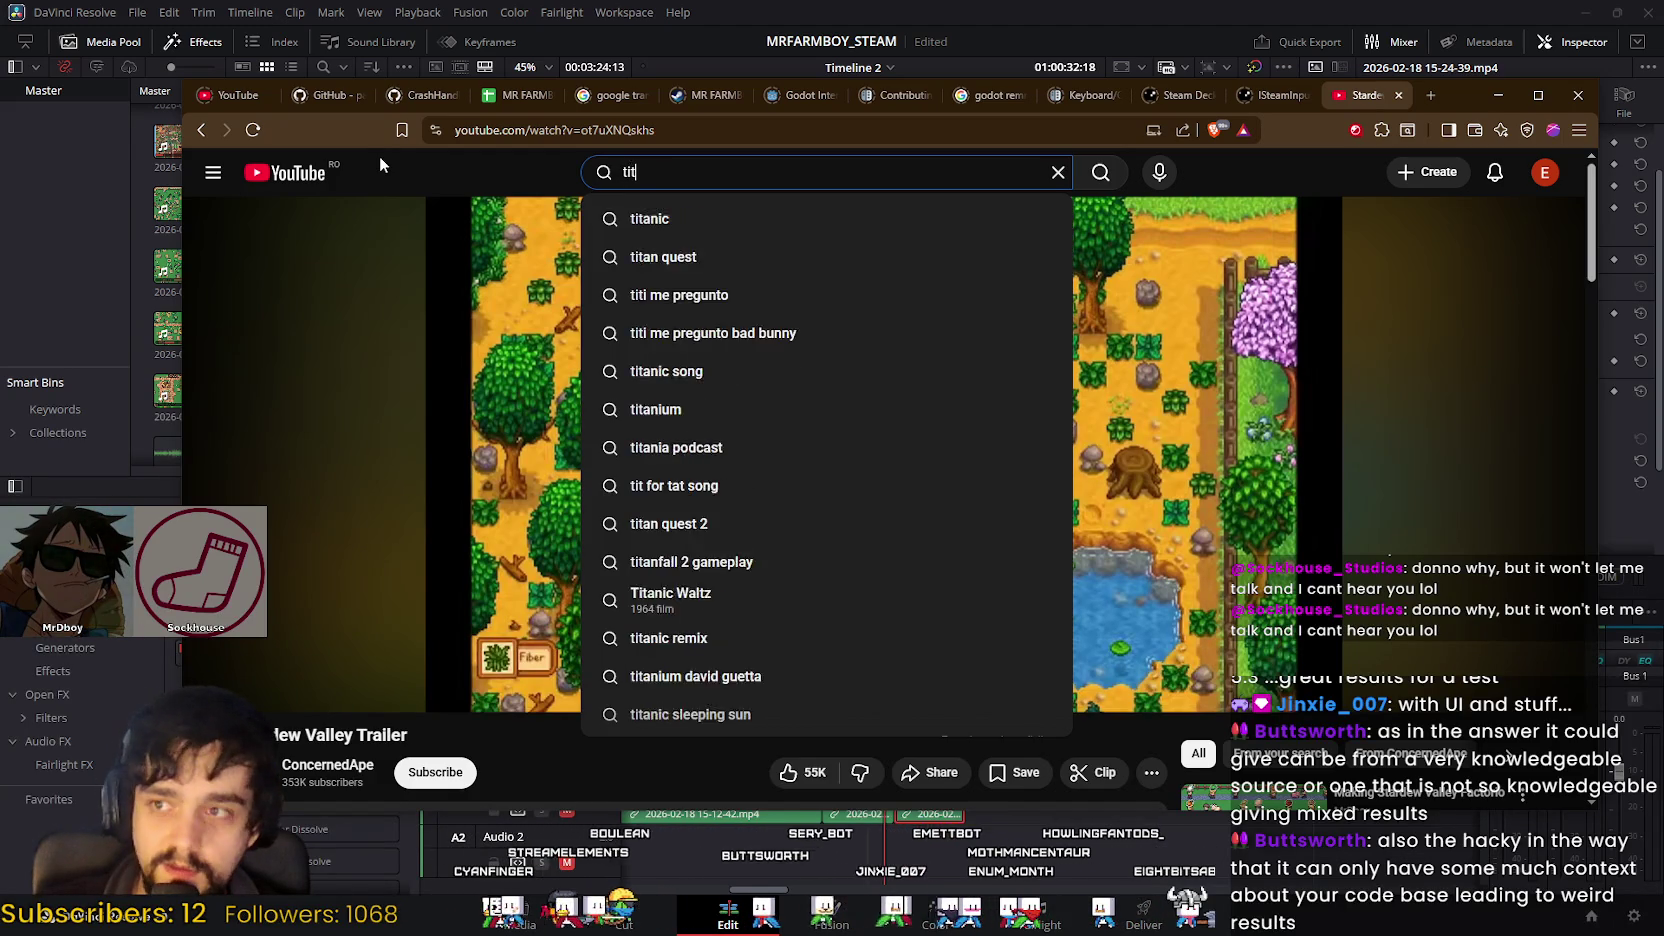
{"action": "key", "text": "BackSpace"}
{"action": "key", "text": "BackSpace"}
{"action": "type", "text": "b"}
{"action": "key", "text": "BackSpace"}
{"action": "type", "text": "b"}
{"action": "key", "text": "BackSpace"}
{"action": "type", "text": "b"}
{"action": "key", "text": "BackSpace"}
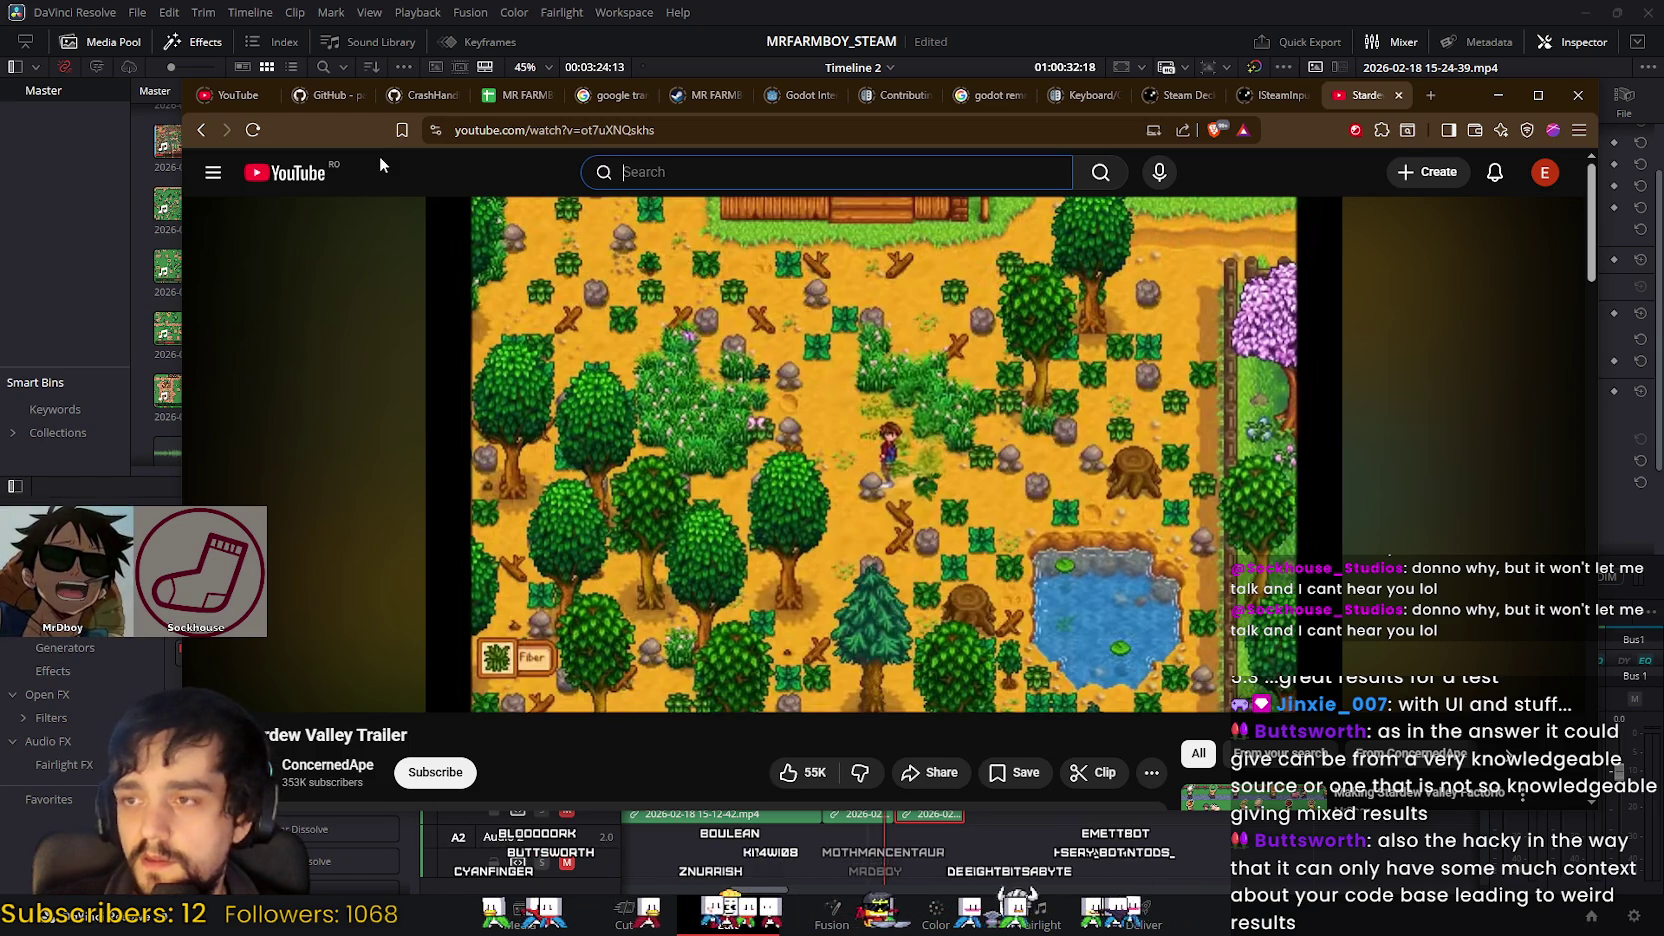
{"action": "type", "text": "Shell"}
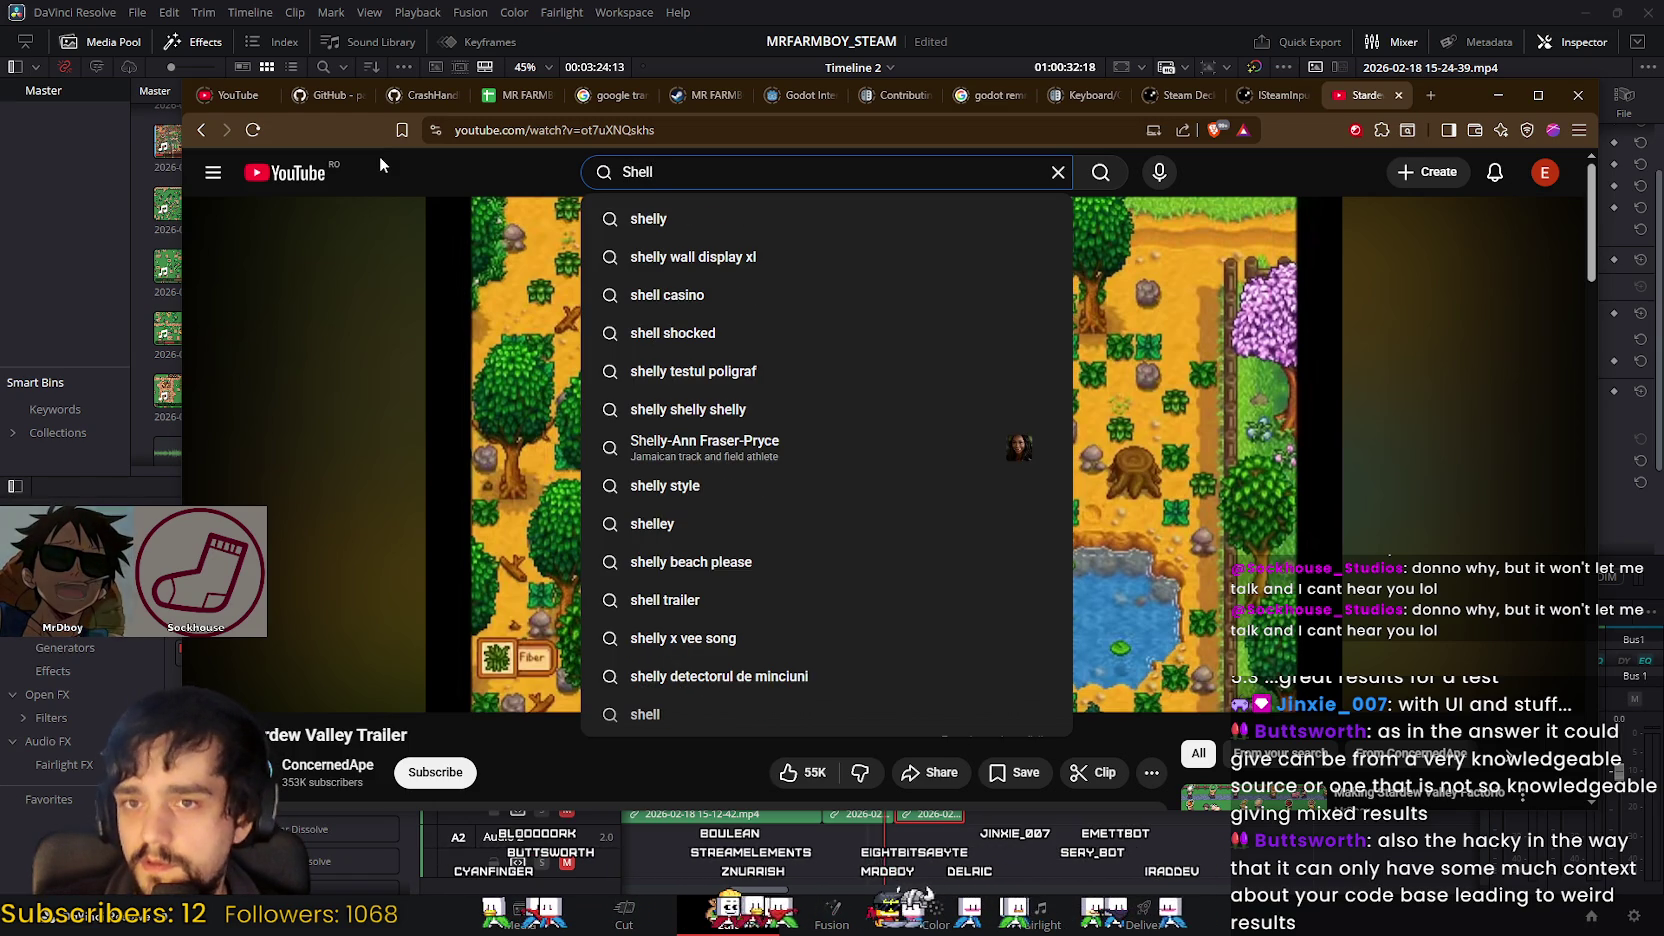
{"action": "type", "text": "diver"}
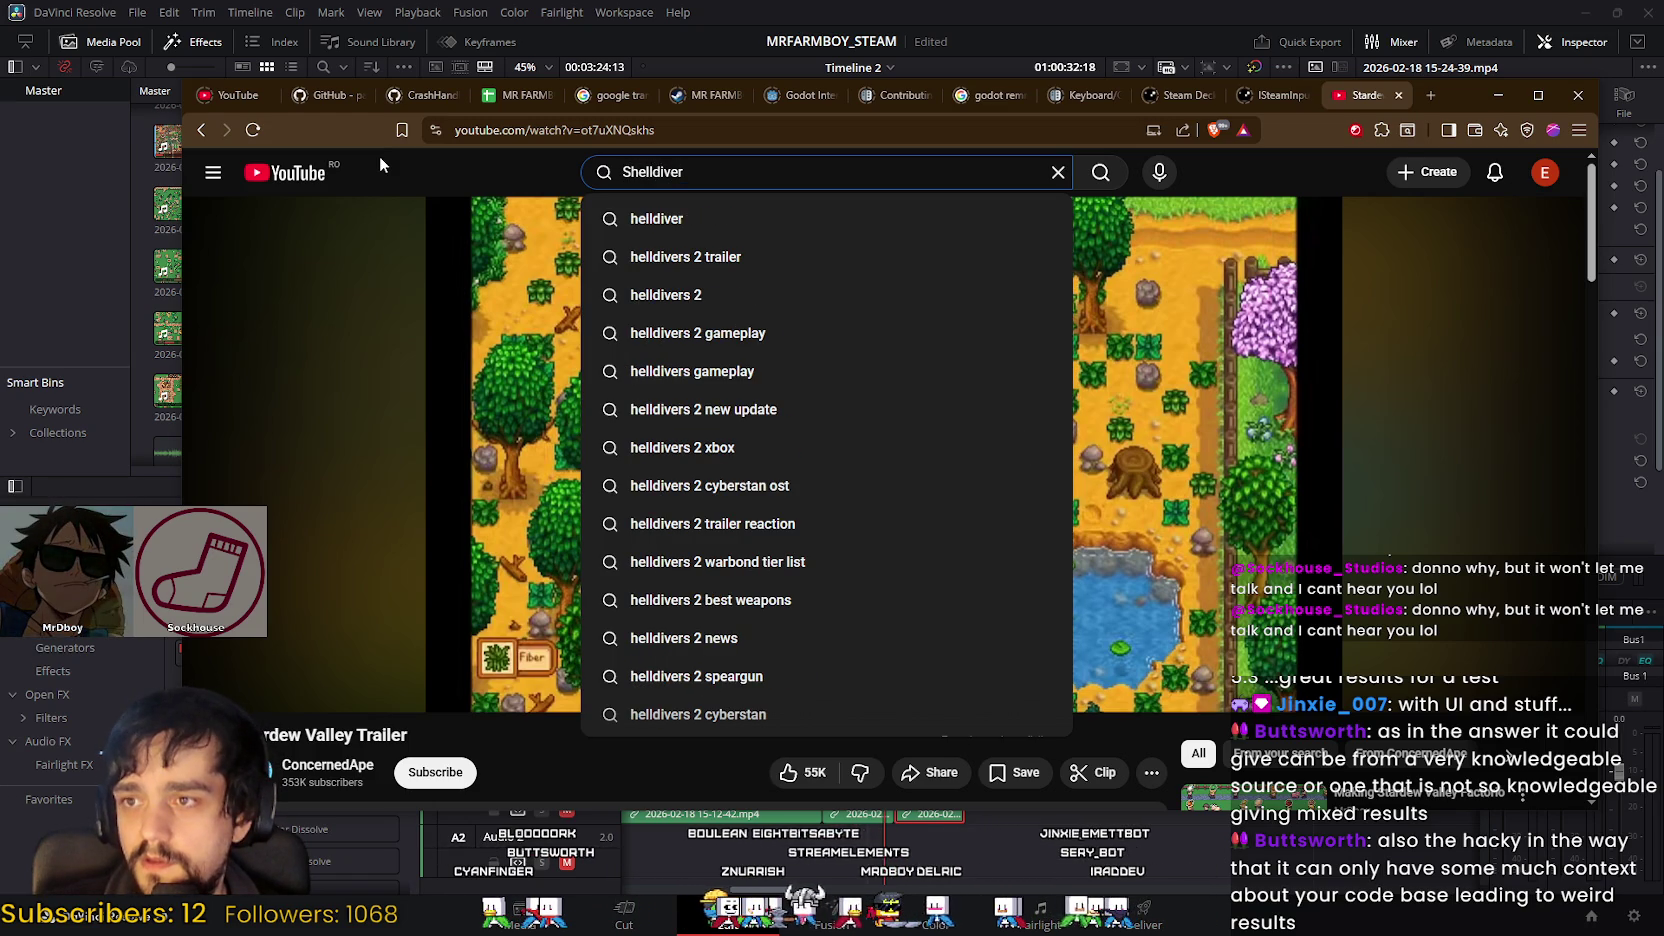
{"action": "key", "text": "Return"}
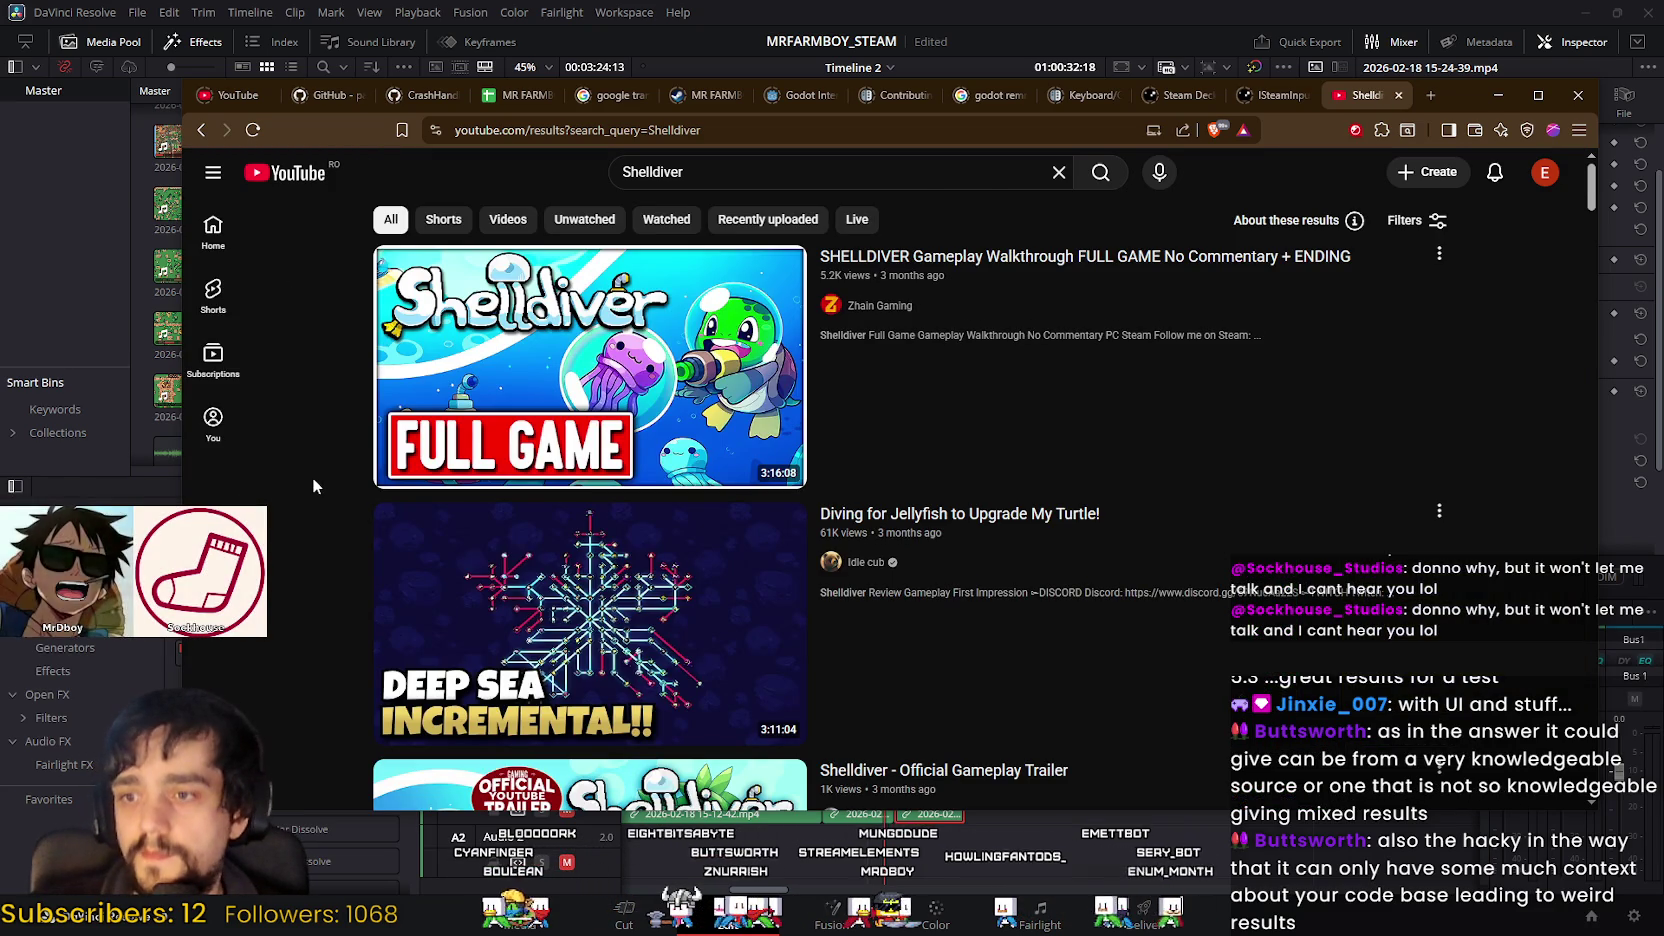
Step: Scroll through the Shelldiver search results to review the videos
{"action": "scroll", "coordinate": [317, 474], "scroll_direction": "down", "scroll_amount": 1}
{"action": "scroll", "coordinate": [317, 474], "scroll_direction": "up", "scroll_amount": 1}
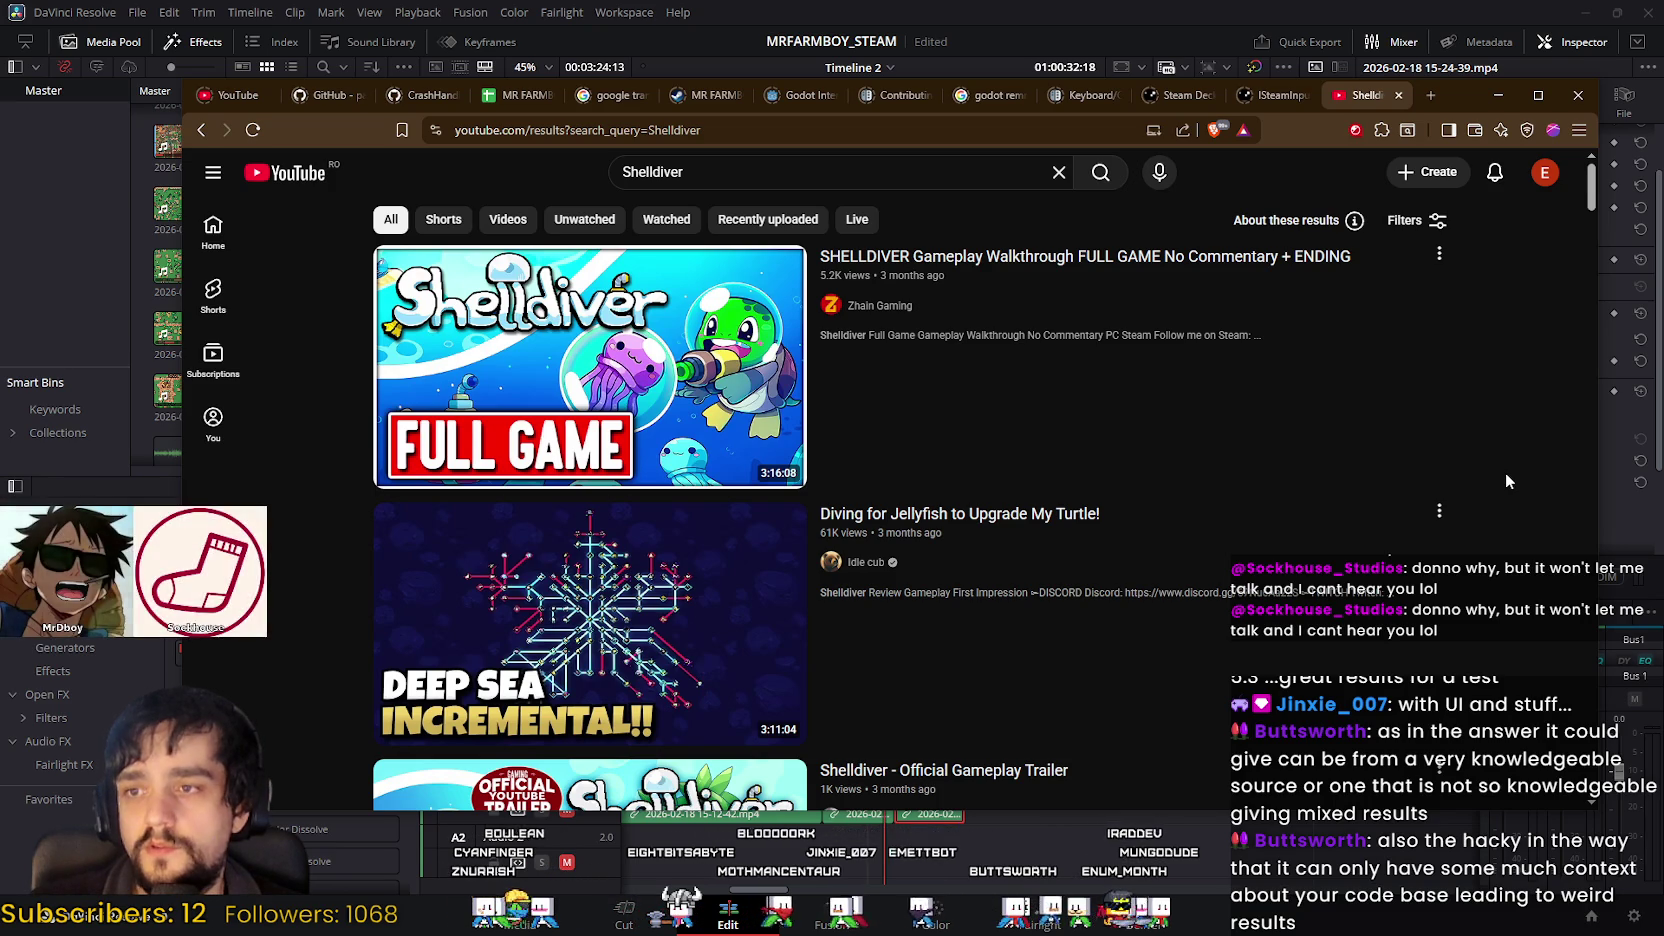
{"action": "scroll", "coordinate": [1505, 474], "scroll_direction": "down", "scroll_amount": 3}
{"action": "scroll", "coordinate": [1504, 475], "scroll_direction": "up", "scroll_amount": 3}
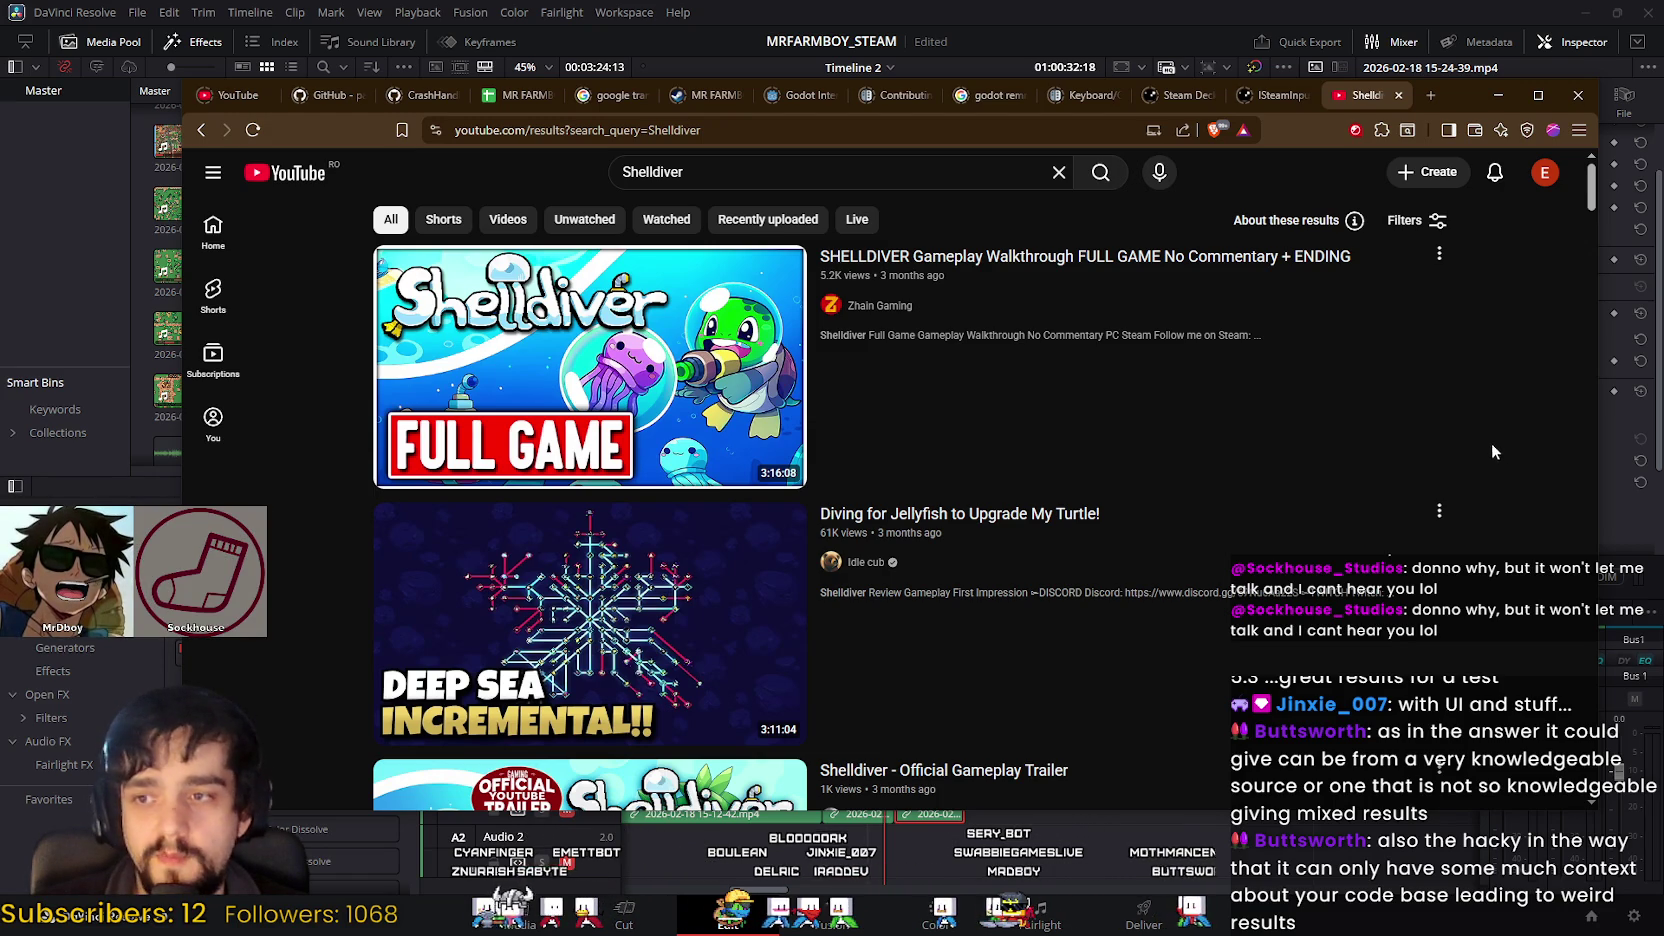
{"action": "mouse_move", "coordinate": [589, 624]}
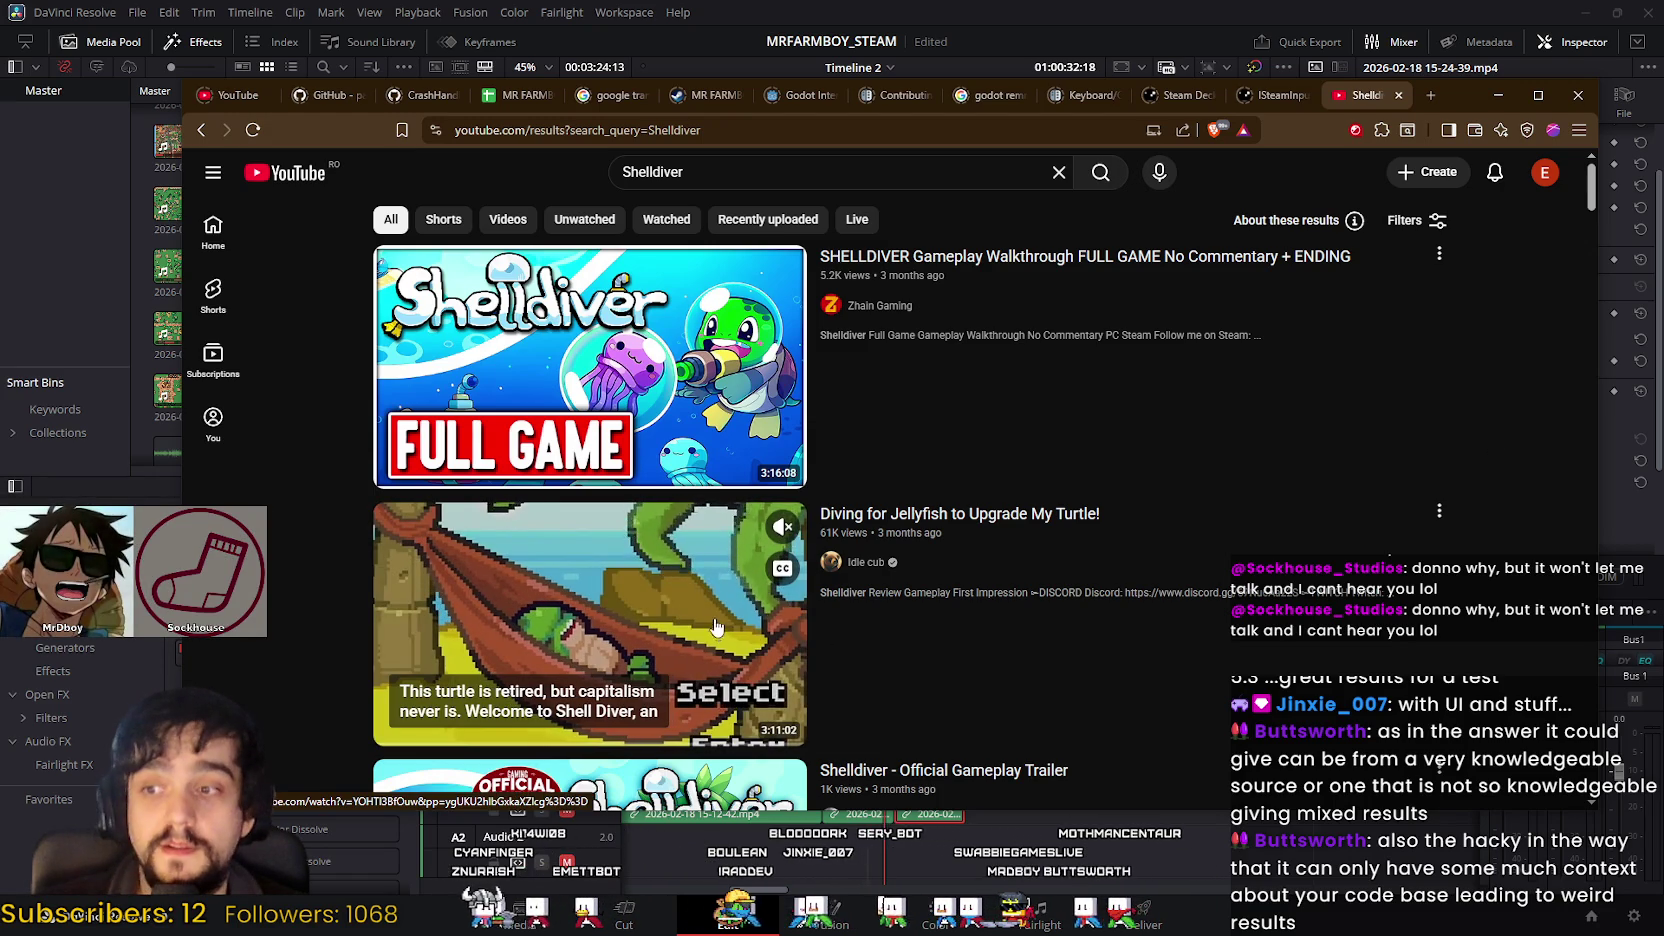
{"action": "scroll", "coordinate": [1531, 500], "scroll_direction": "down", "scroll_amount": 1}
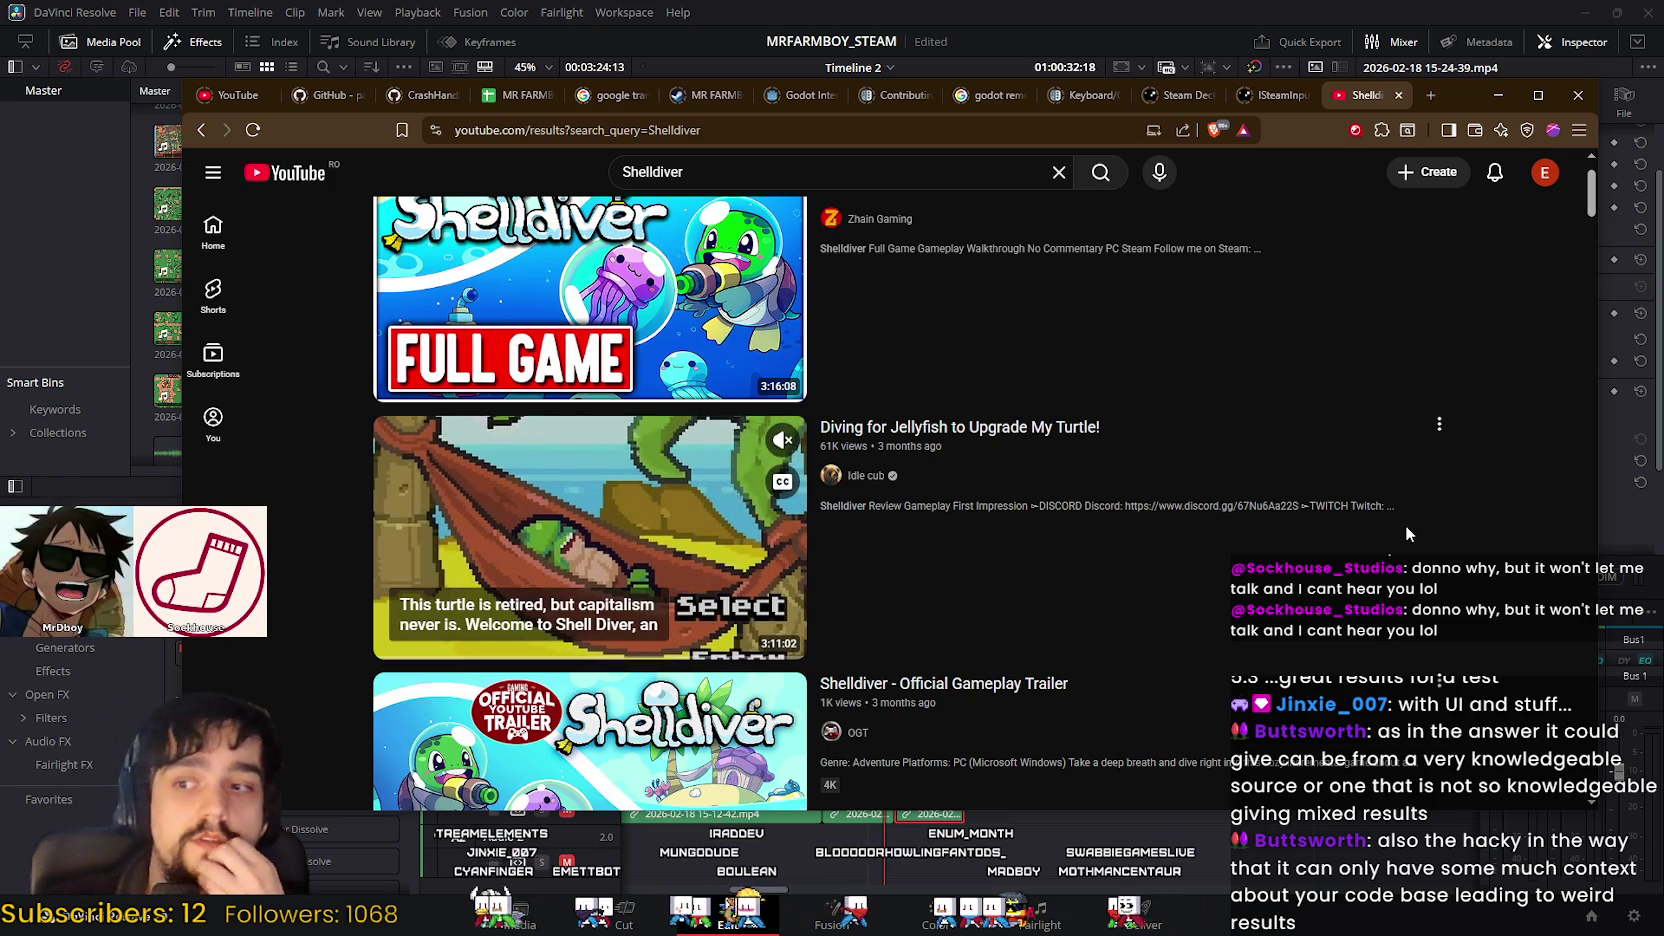
{"action": "scroll", "coordinate": [1410, 515], "scroll_direction": "down", "scroll_amount": 2}
{"action": "scroll", "coordinate": [1495, 495], "scroll_direction": "down", "scroll_amount": 2}
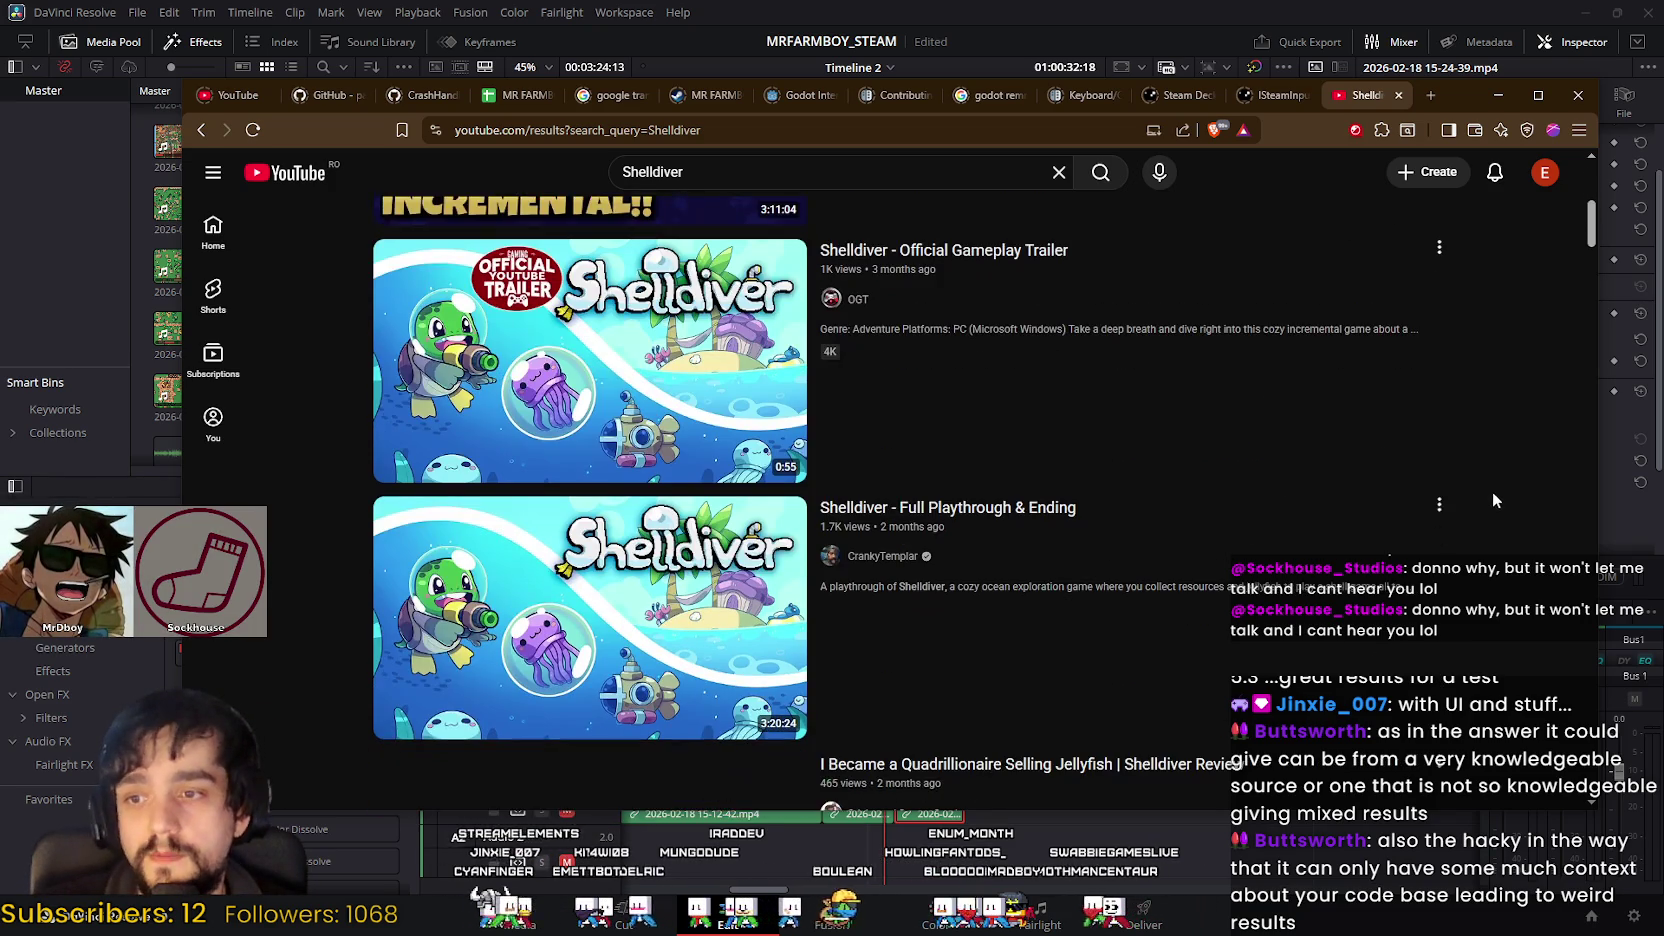
{"action": "scroll", "coordinate": [1500, 490], "scroll_direction": "down", "scroll_amount": 2}
{"action": "scroll", "coordinate": [1504, 475], "scroll_direction": "down", "scroll_amount": 3}
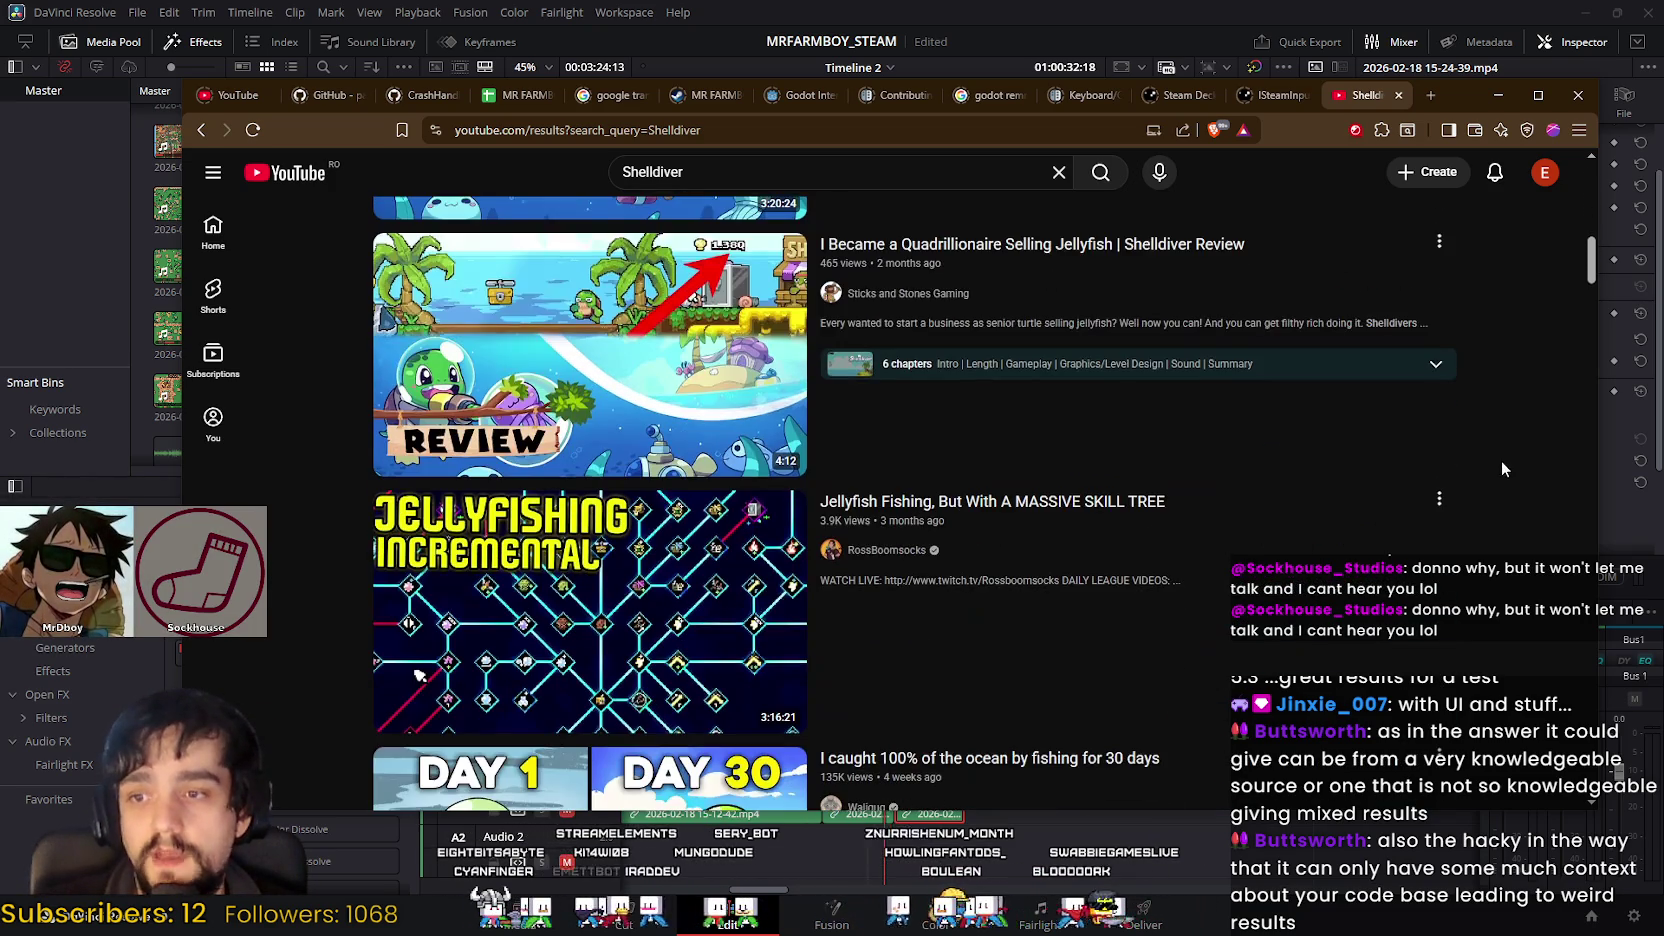
{"action": "scroll", "coordinate": [1494, 452], "scroll_direction": "up", "scroll_amount": 2}
{"action": "scroll", "coordinate": [1470, 500], "scroll_direction": "down", "scroll_amount": 2}
{"action": "scroll", "coordinate": [1460, 520], "scroll_direction": "down", "scroll_amount": 4}
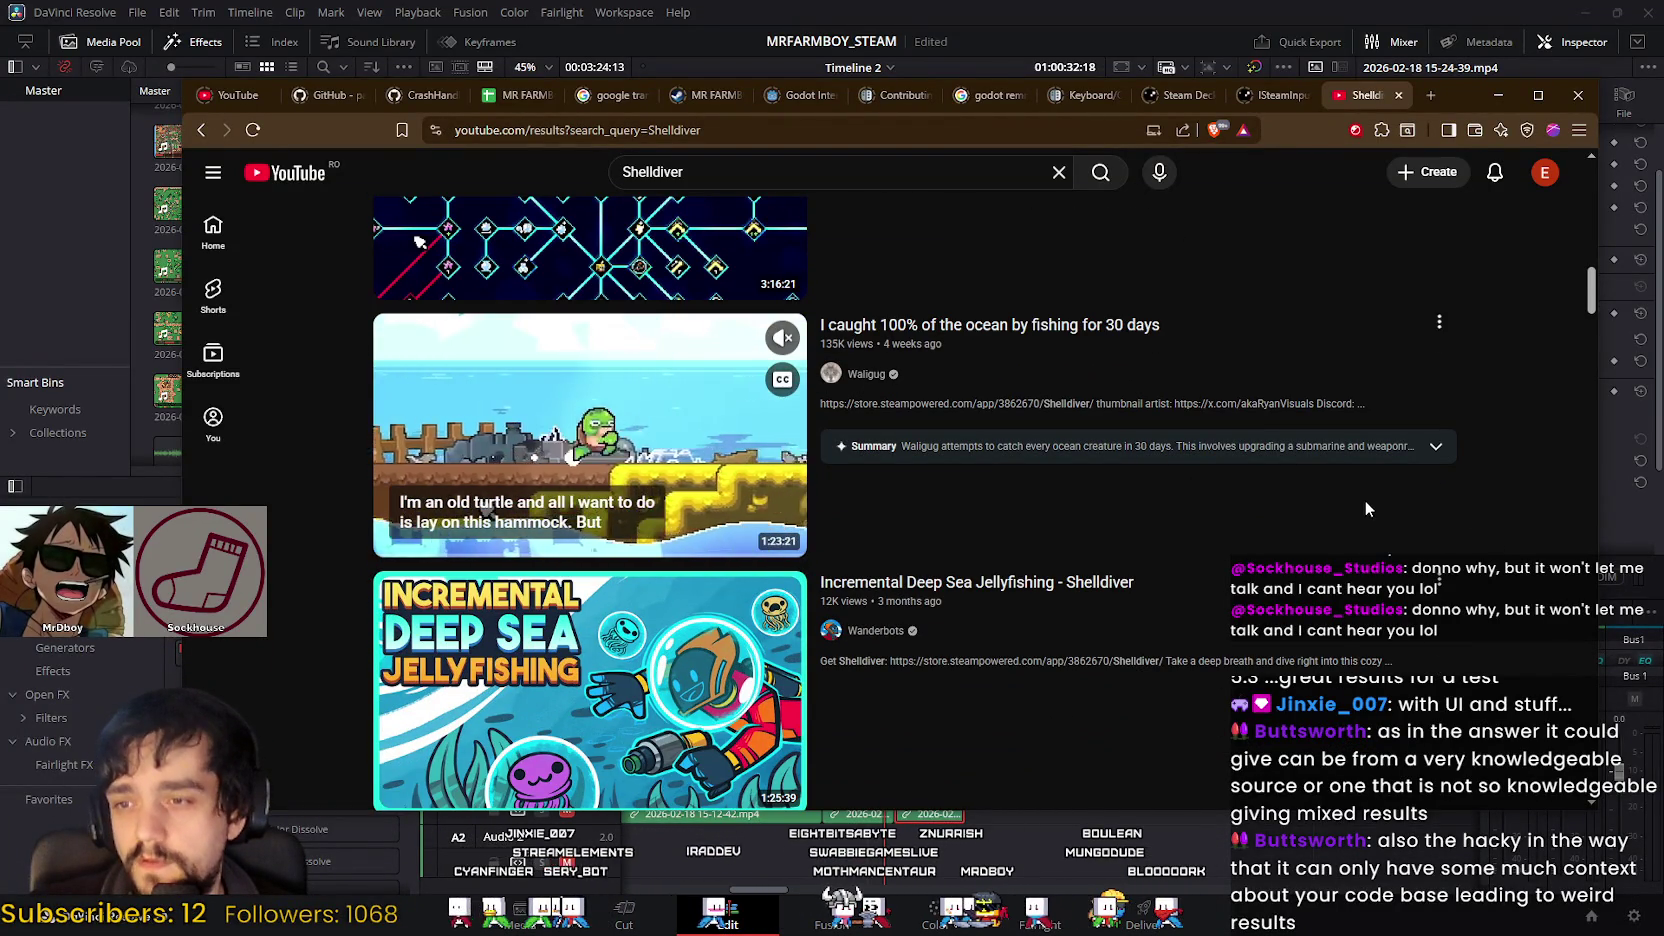
{"action": "scroll", "coordinate": [1362, 495], "scroll_direction": "down", "scroll_amount": 2}
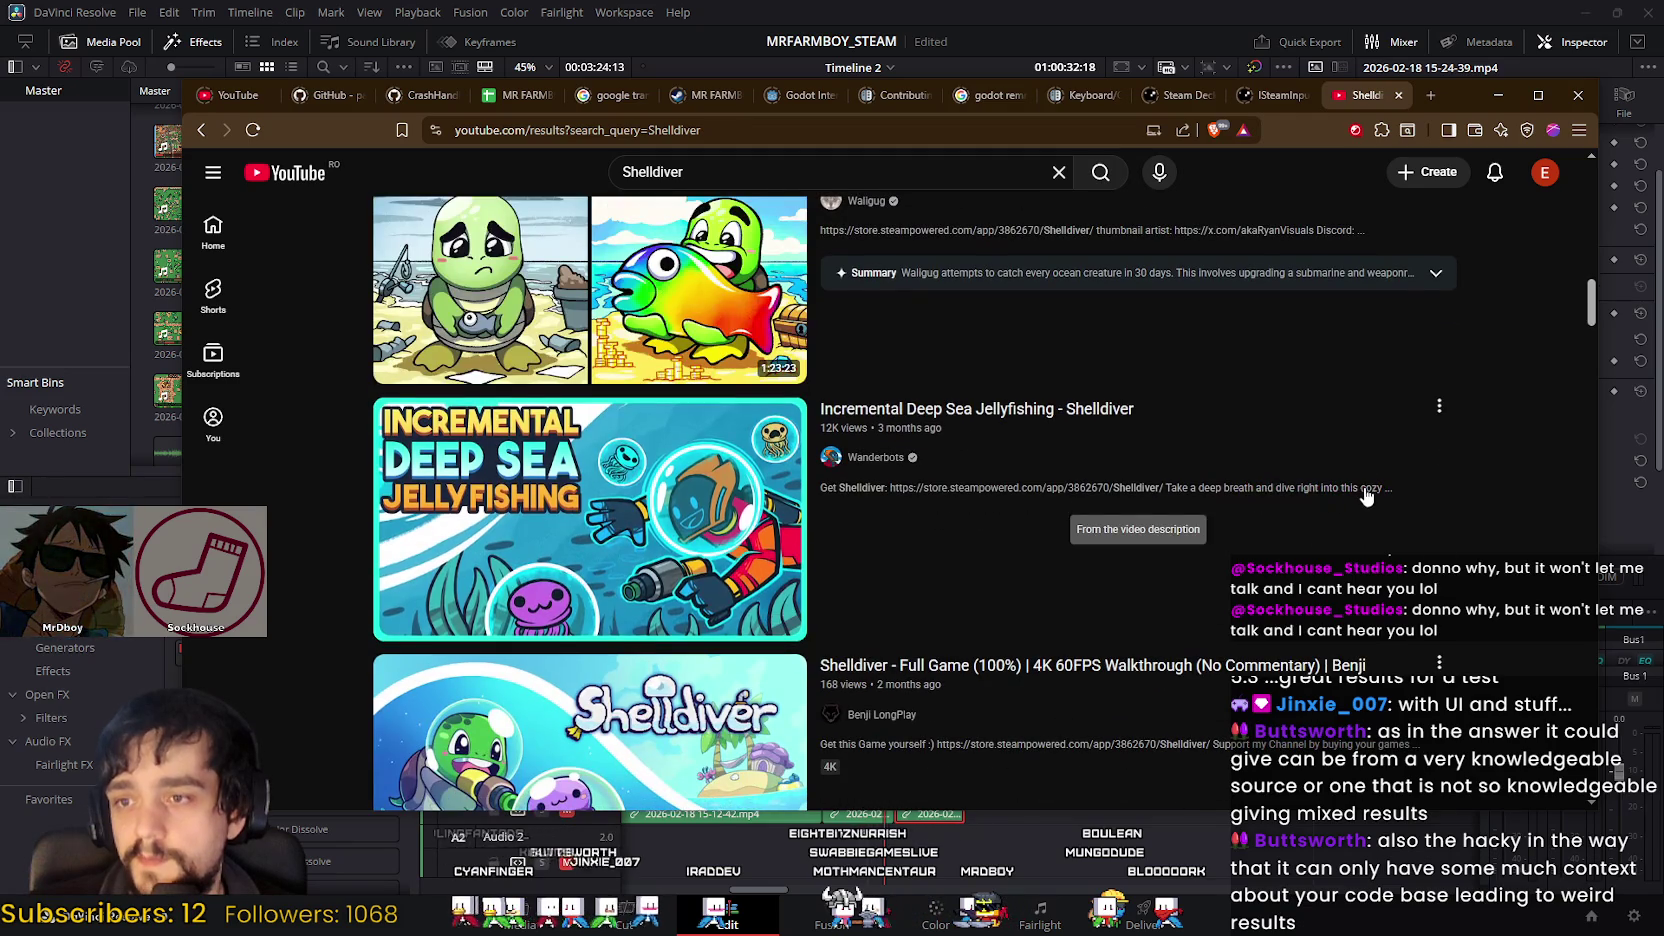
{"action": "mouse_move", "coordinate": [1365, 508]}
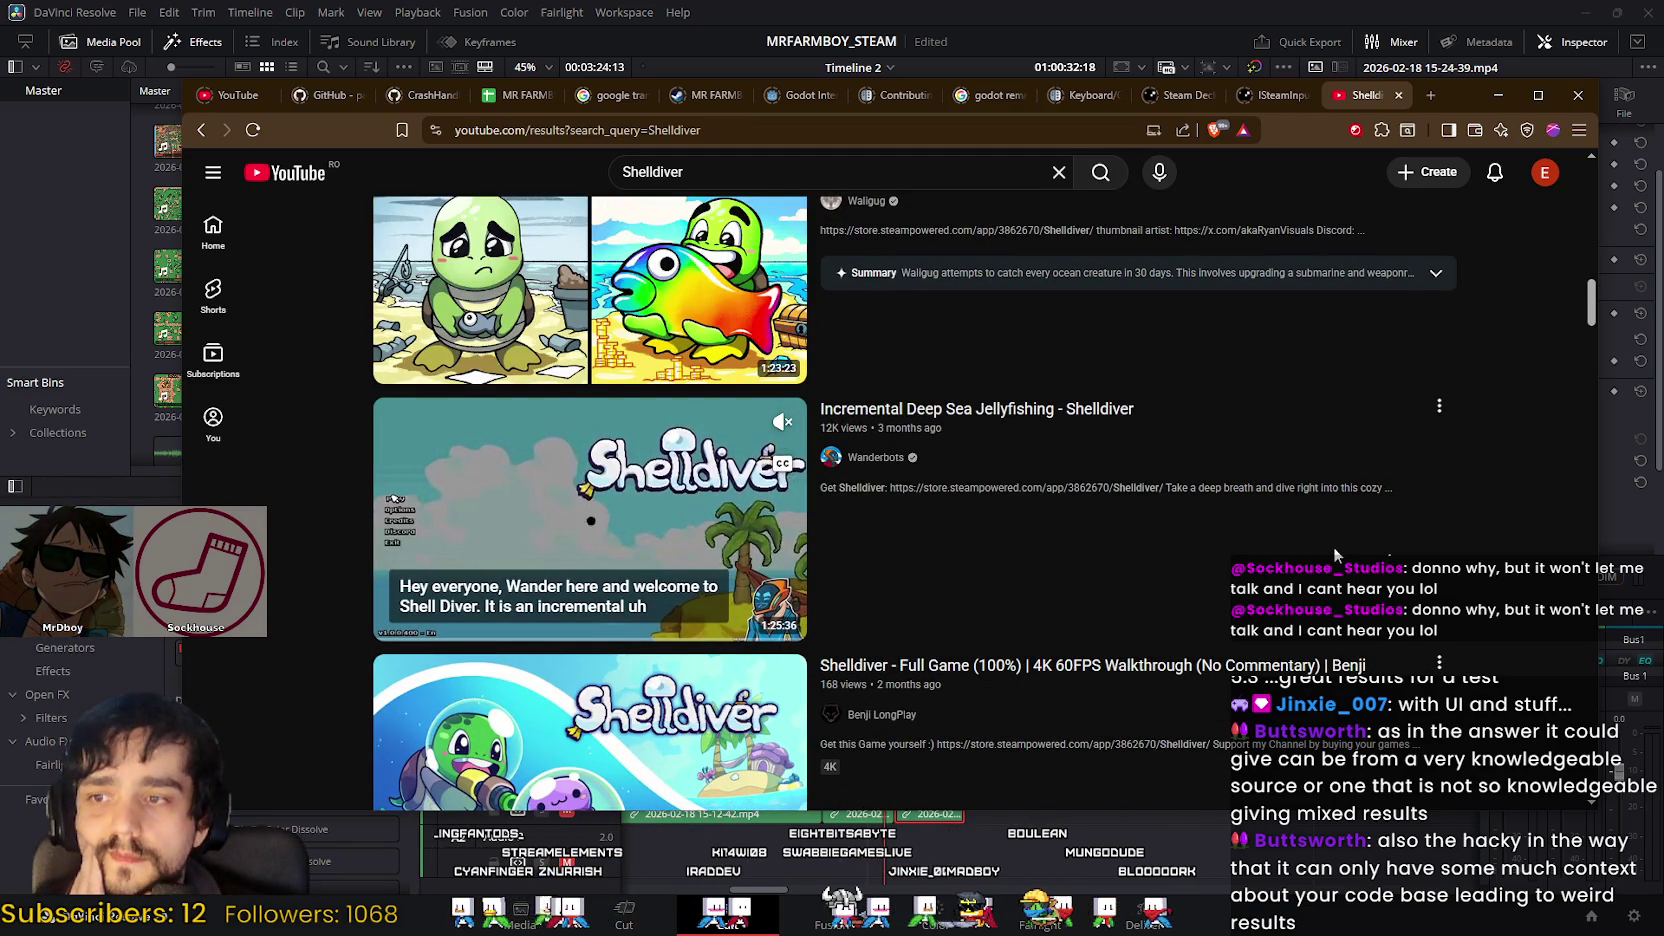
Step: Open the Wanderbots channel in a new tab and switch to it
{"action": "right_click", "coordinate": [867, 451]}
{"action": "left_click", "coordinate": [950, 471]}
{"action": "left_click", "coordinate": [1384, 96]}
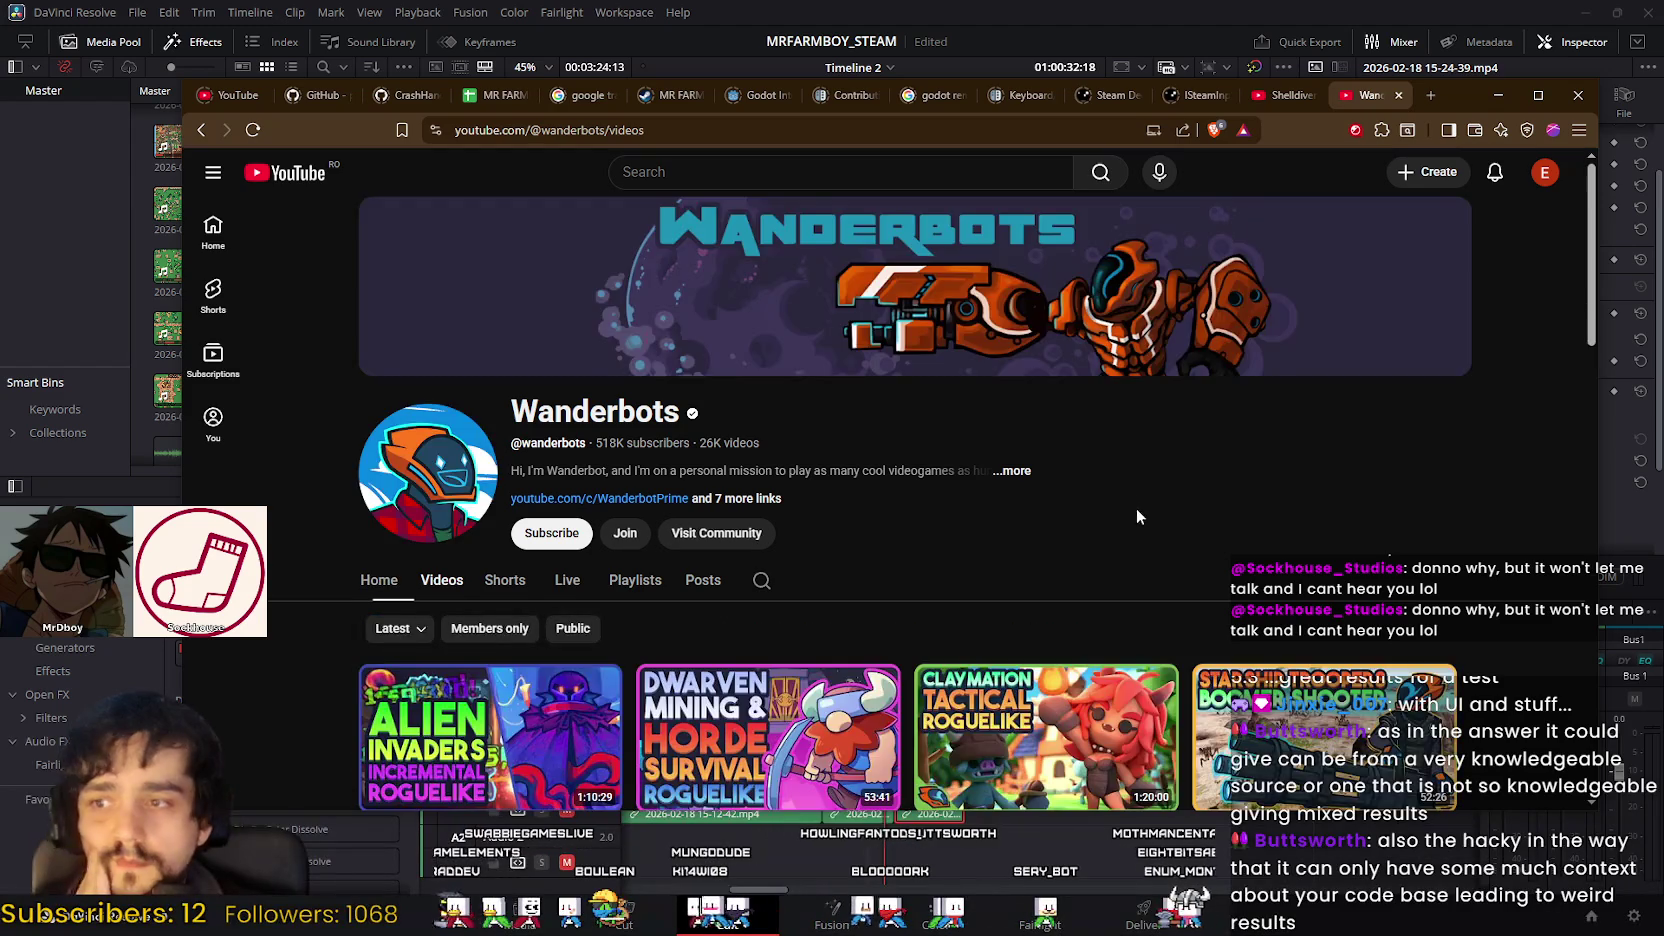
Step: Browse the Wanderbots Videos list, opening and dismissing its sort options unchanged
{"action": "scroll", "coordinate": [1136, 508], "scroll_direction": "down", "scroll_amount": 3}
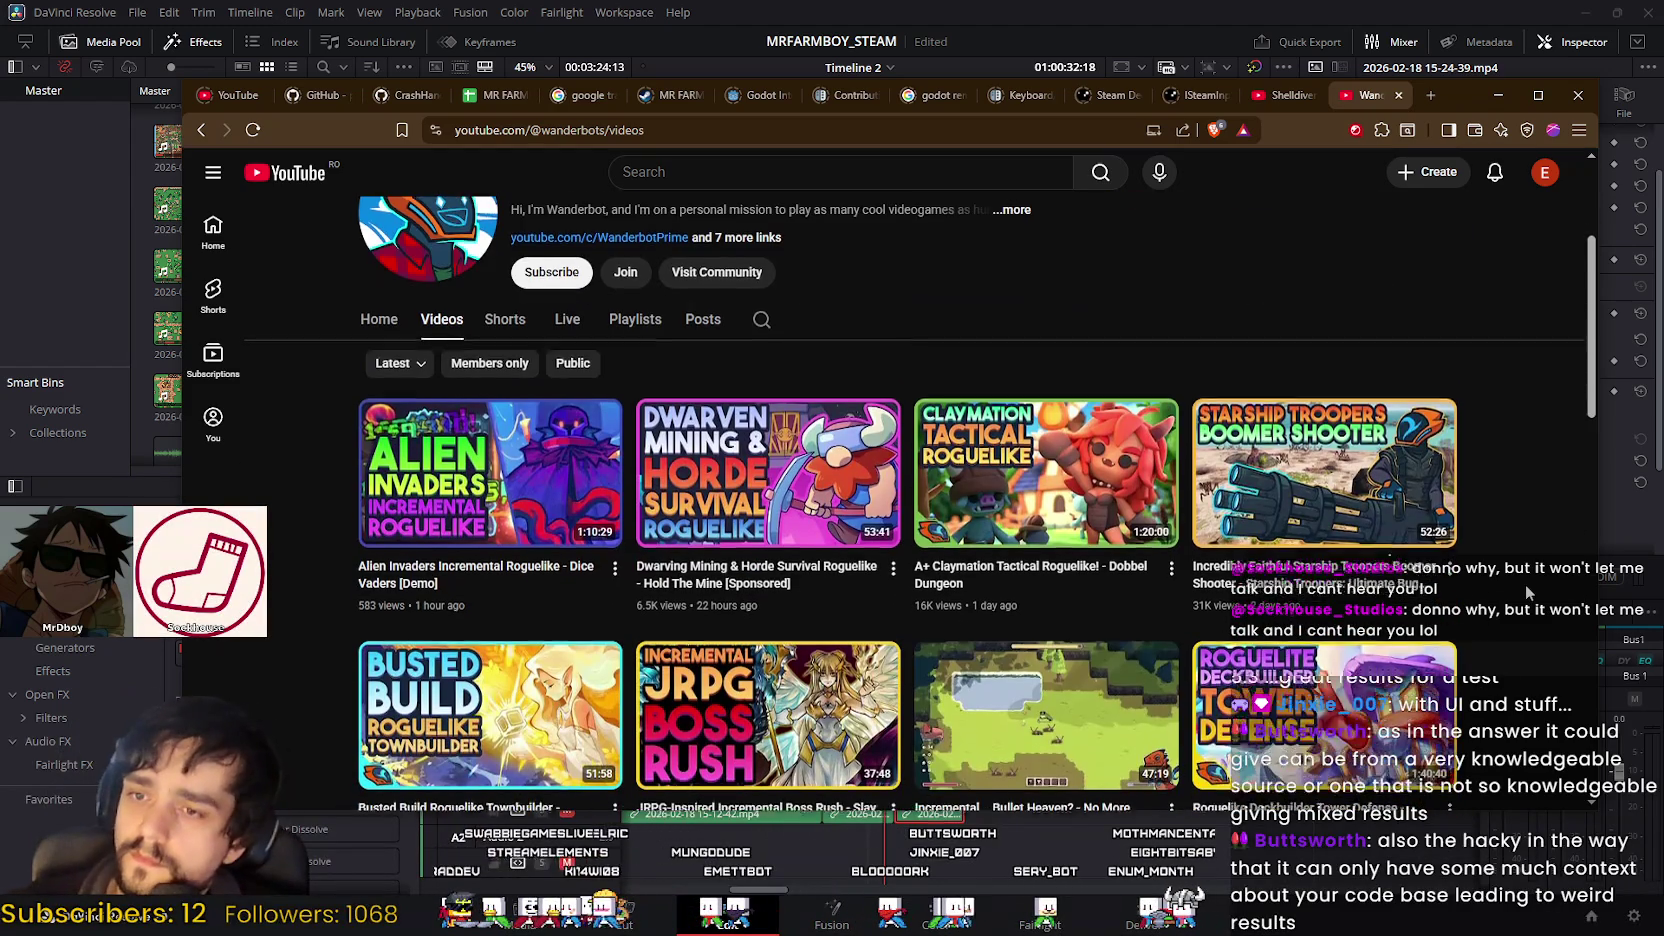
{"action": "scroll", "coordinate": [1526, 584], "scroll_direction": "down", "scroll_amount": 1}
{"action": "scroll", "coordinate": [1526, 575], "scroll_direction": "down", "scroll_amount": 2}
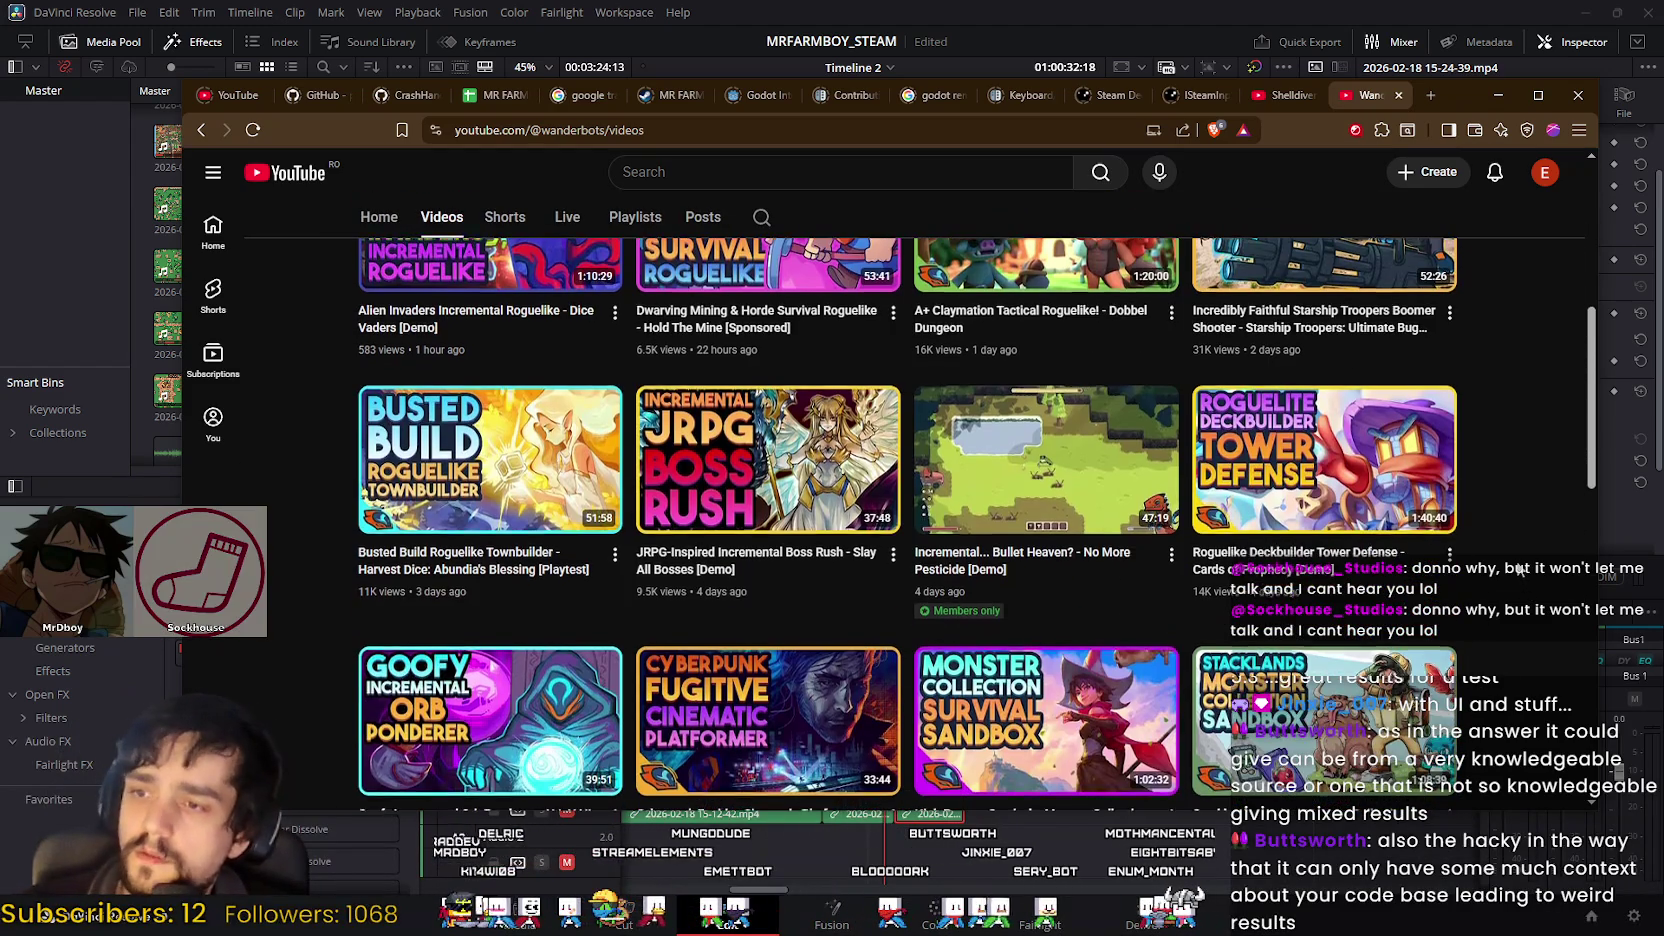
{"action": "scroll", "coordinate": [1066, 417], "scroll_direction": "up", "scroll_amount": 2}
{"action": "scroll", "coordinate": [1066, 417], "scroll_direction": "up", "scroll_amount": 1}
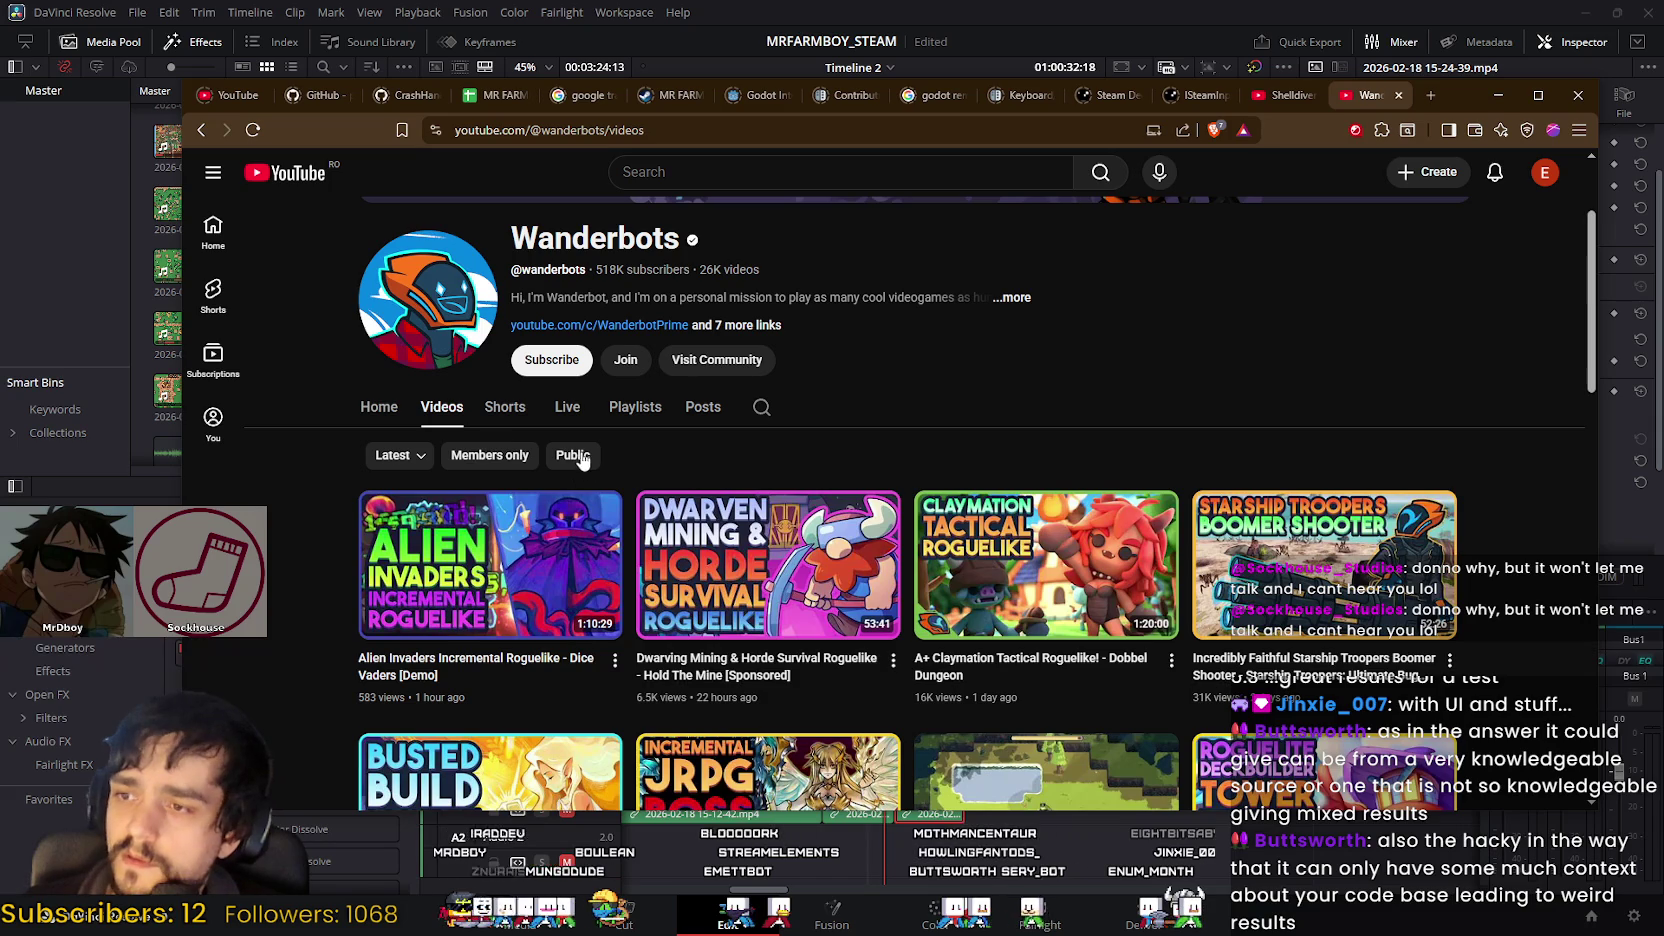
{"action": "left_click", "coordinate": [374, 456]}
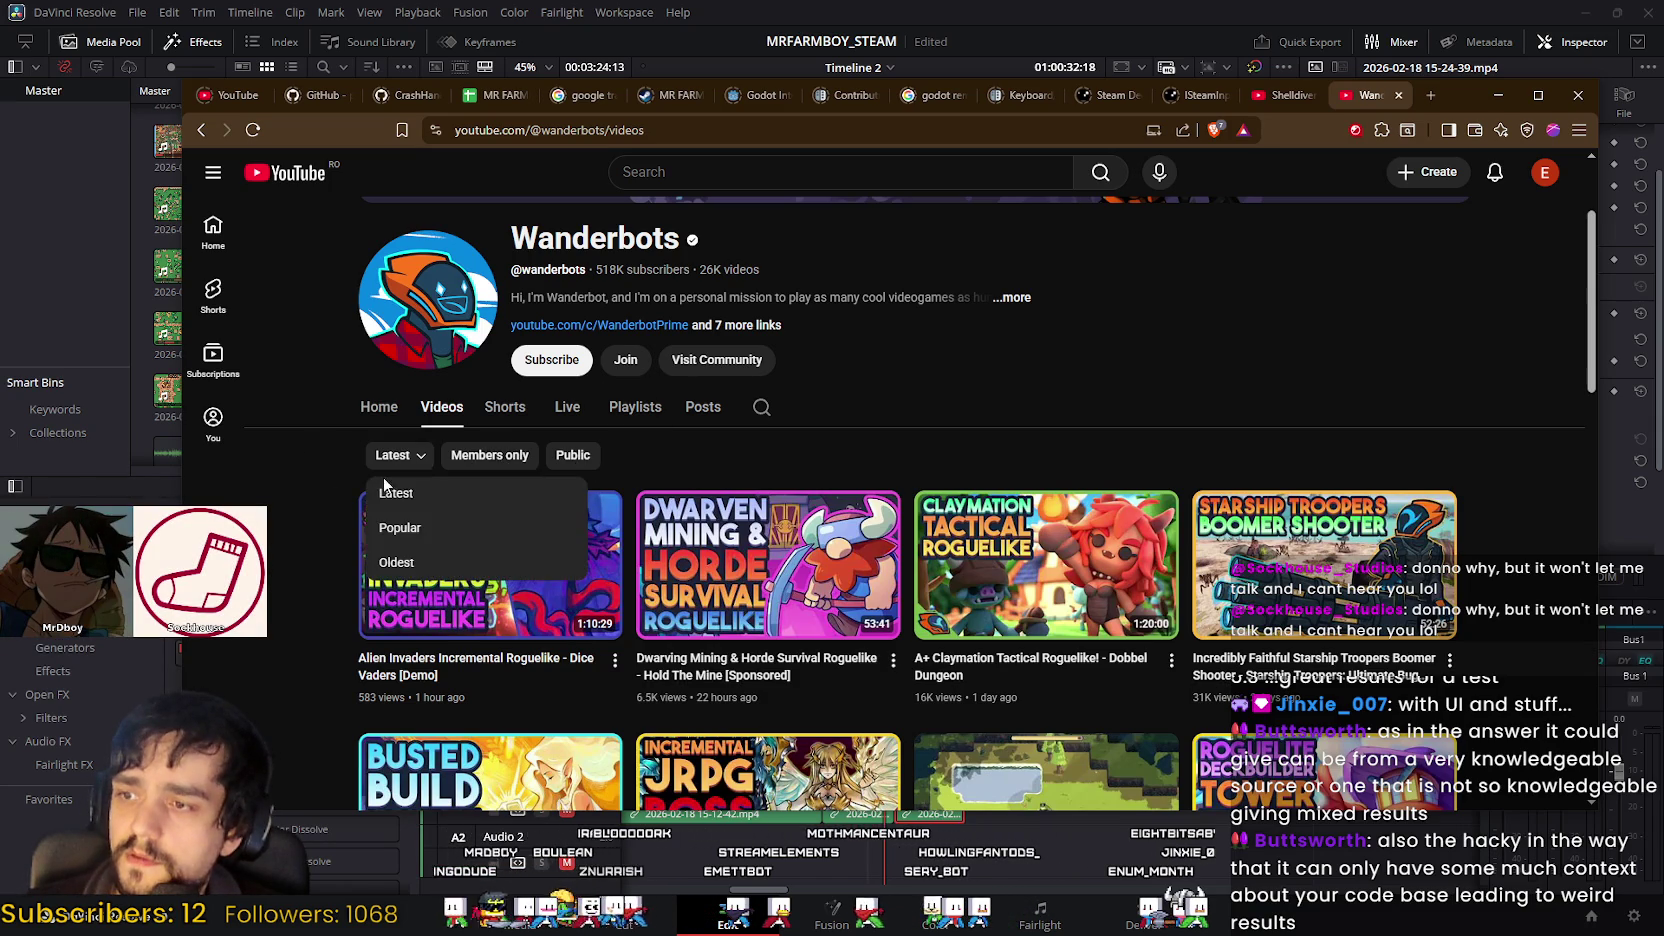
{"action": "left_click", "coordinate": [311, 465]}
{"action": "scroll", "coordinate": [290, 478], "scroll_direction": "down", "scroll_amount": 3}
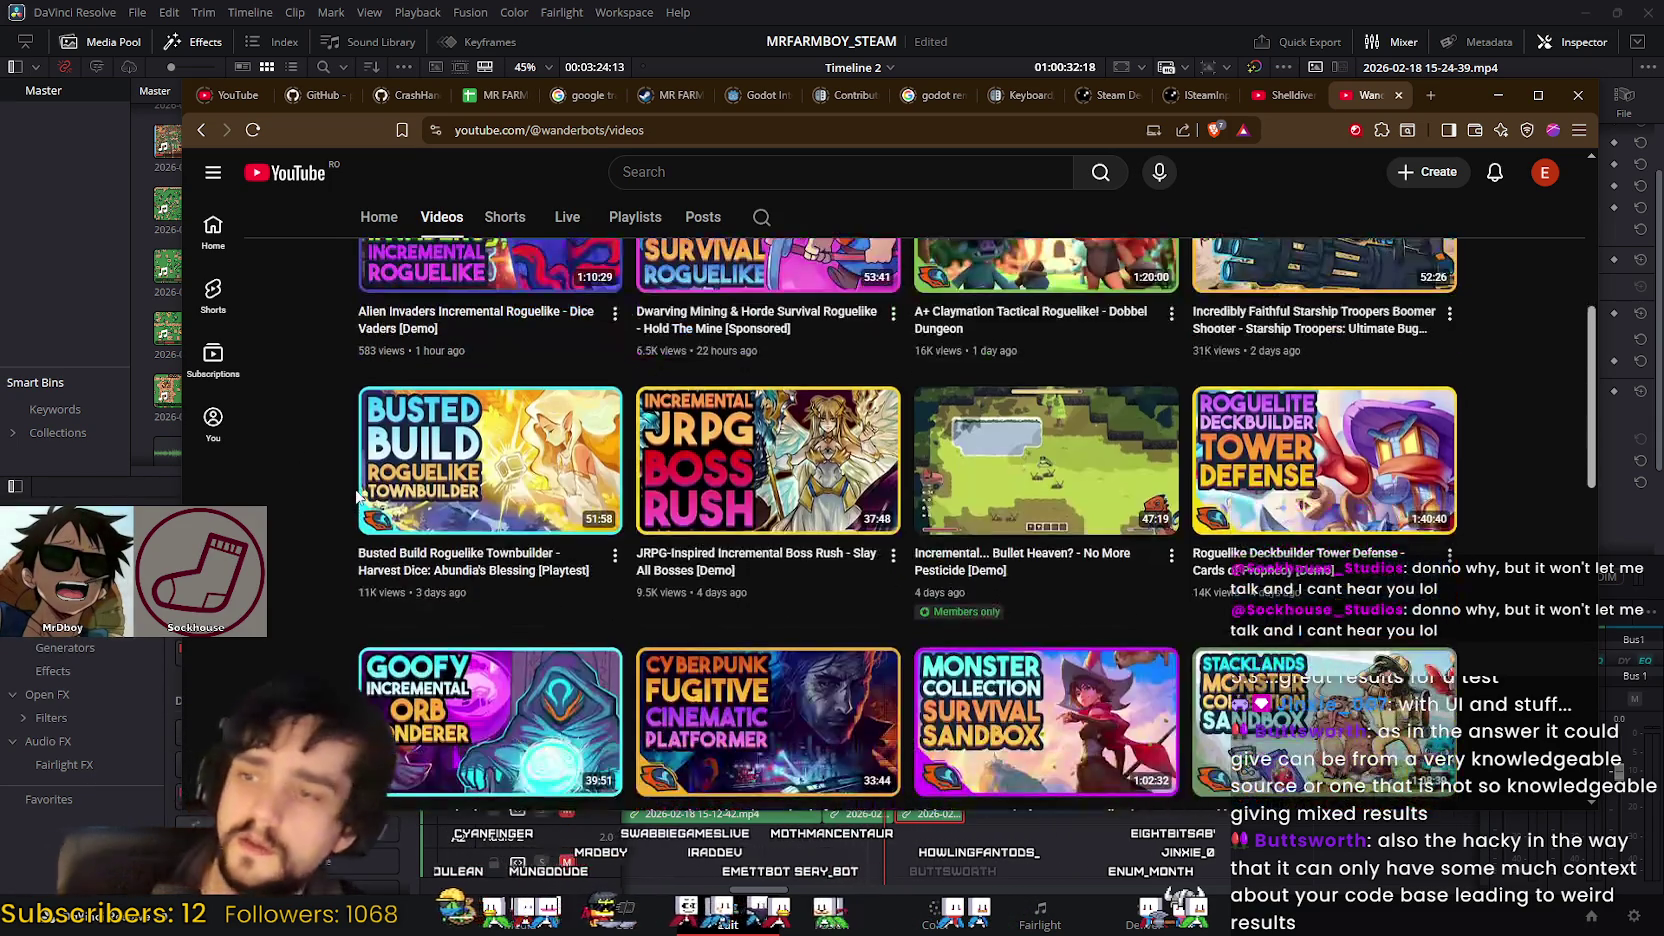
{"action": "scroll", "coordinate": [365, 488], "scroll_direction": "up", "scroll_amount": 3}
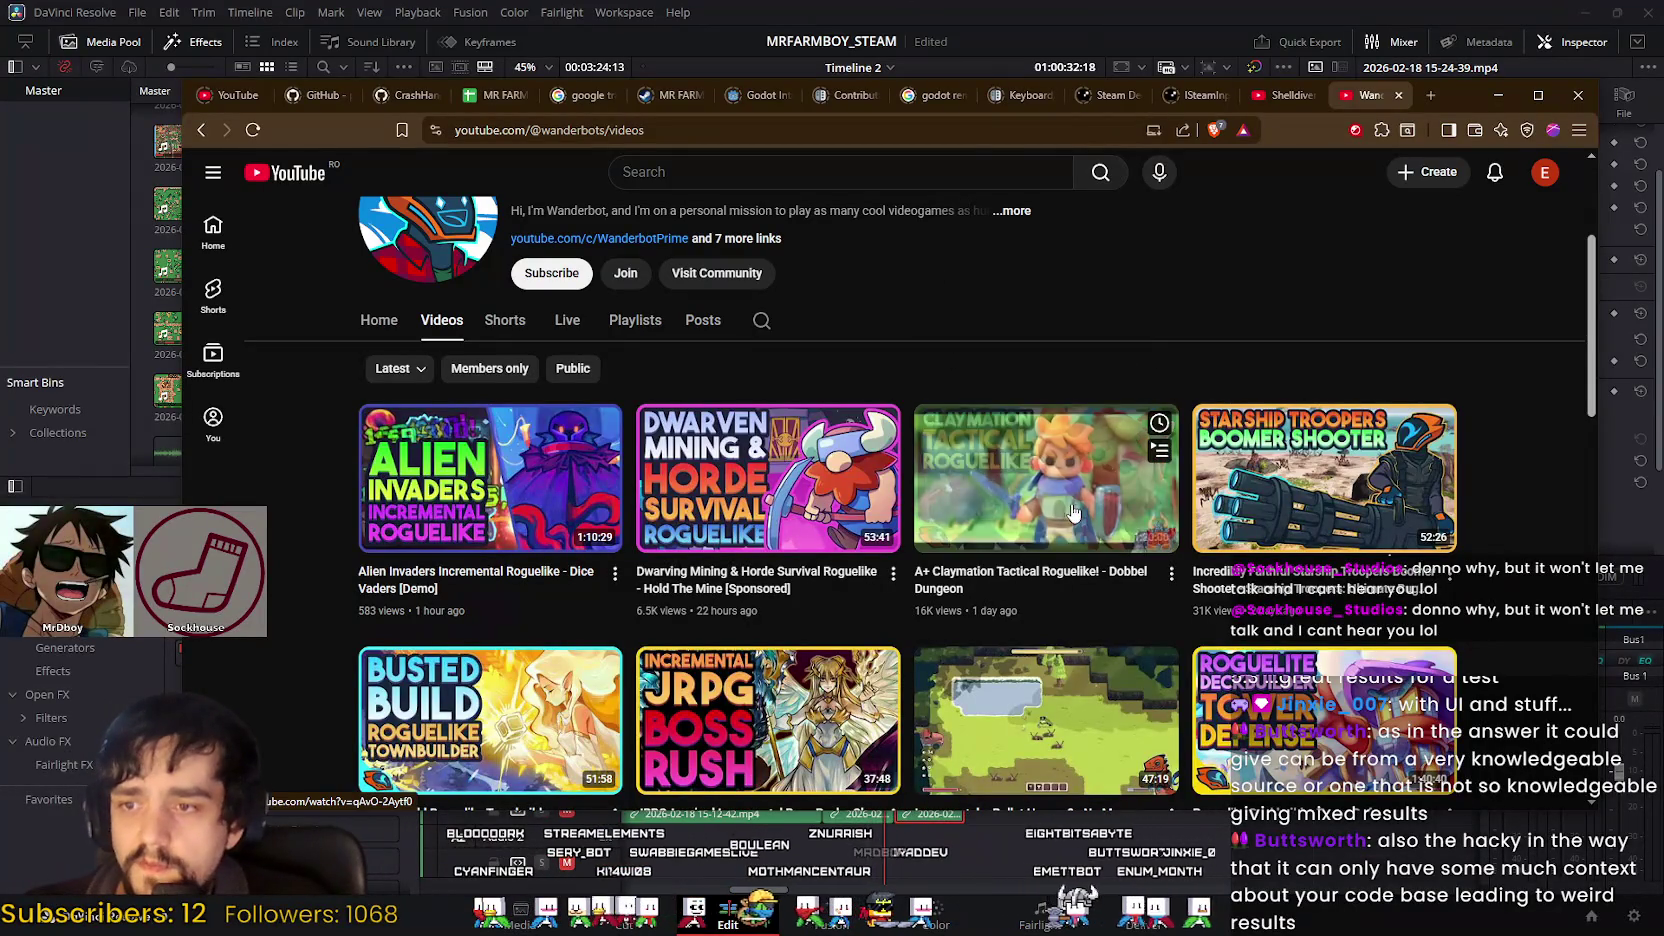
Step: Scroll further down the Wanderbots channel's video list
{"action": "scroll", "coordinate": [928, 418], "scroll_direction": "down", "scroll_amount": 2}
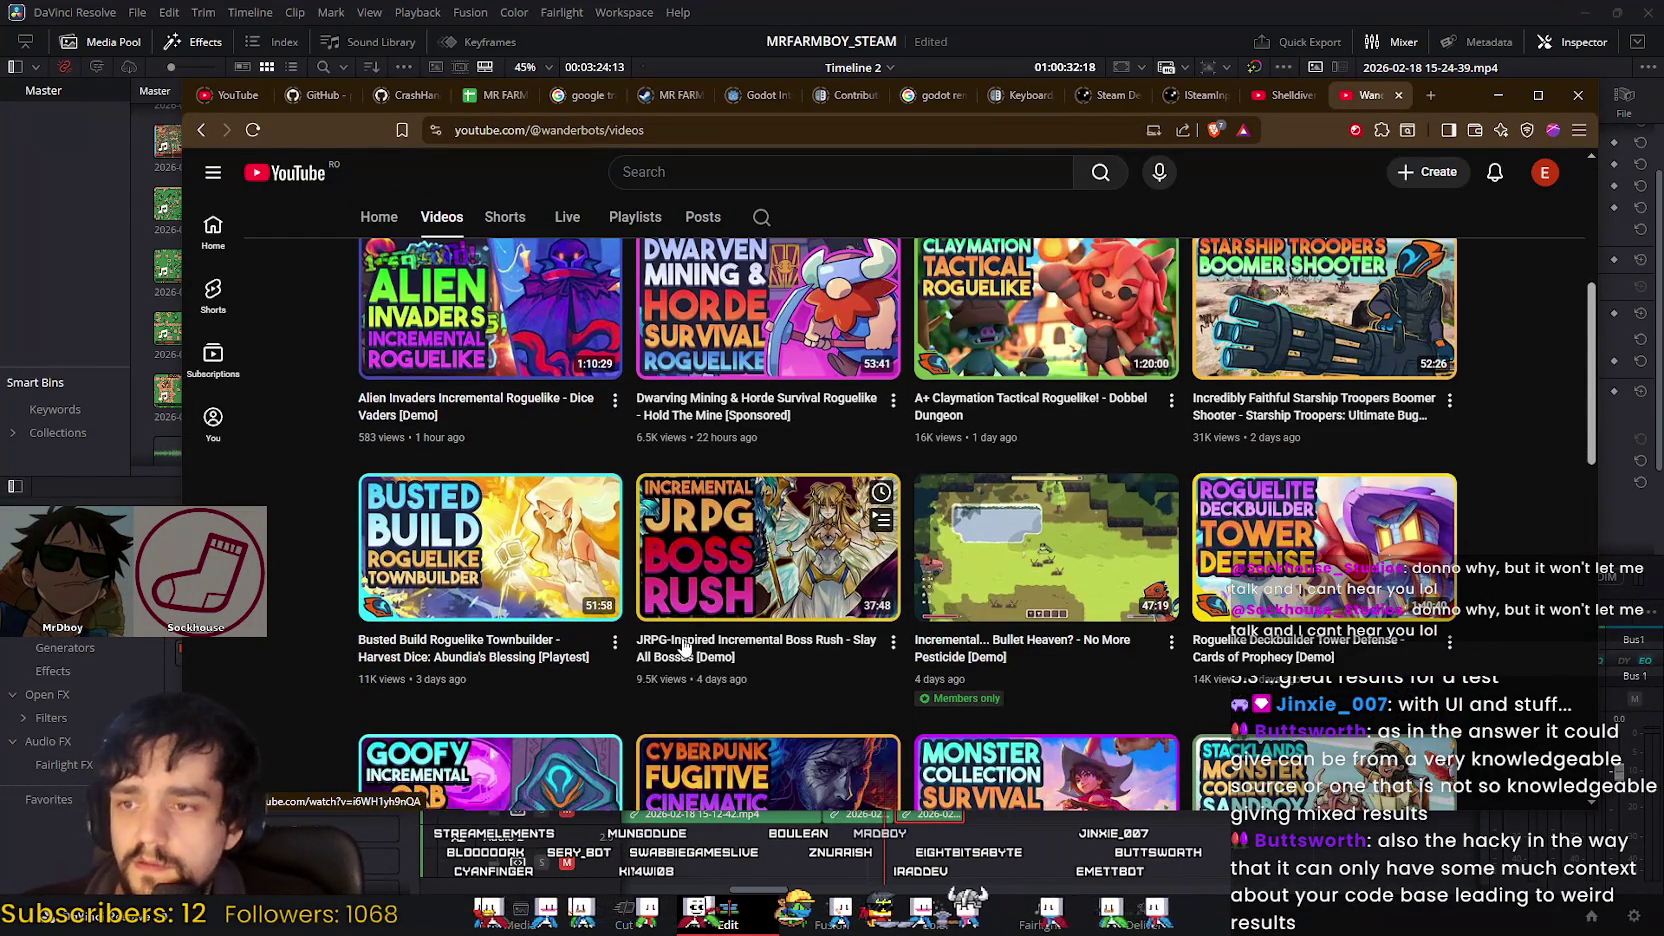
{"action": "scroll", "coordinate": [506, 532], "scroll_direction": "down", "scroll_amount": 2}
{"action": "scroll", "coordinate": [498, 538], "scroll_direction": "down", "scroll_amount": 2}
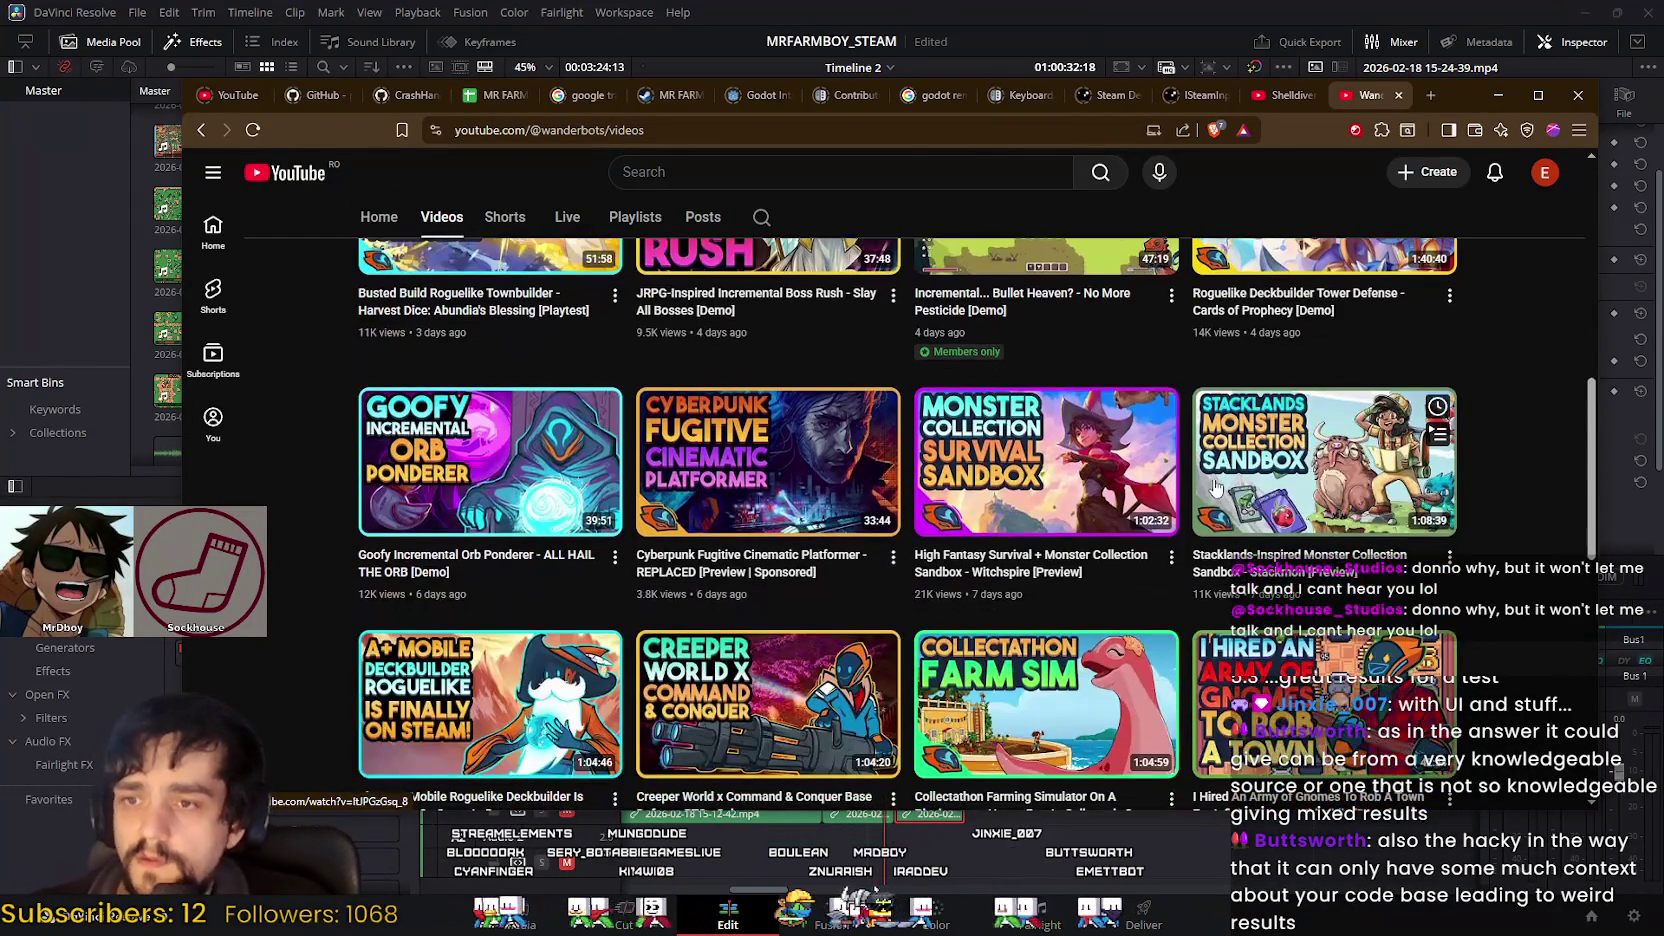
{"action": "mouse_move", "coordinate": [1046, 461]}
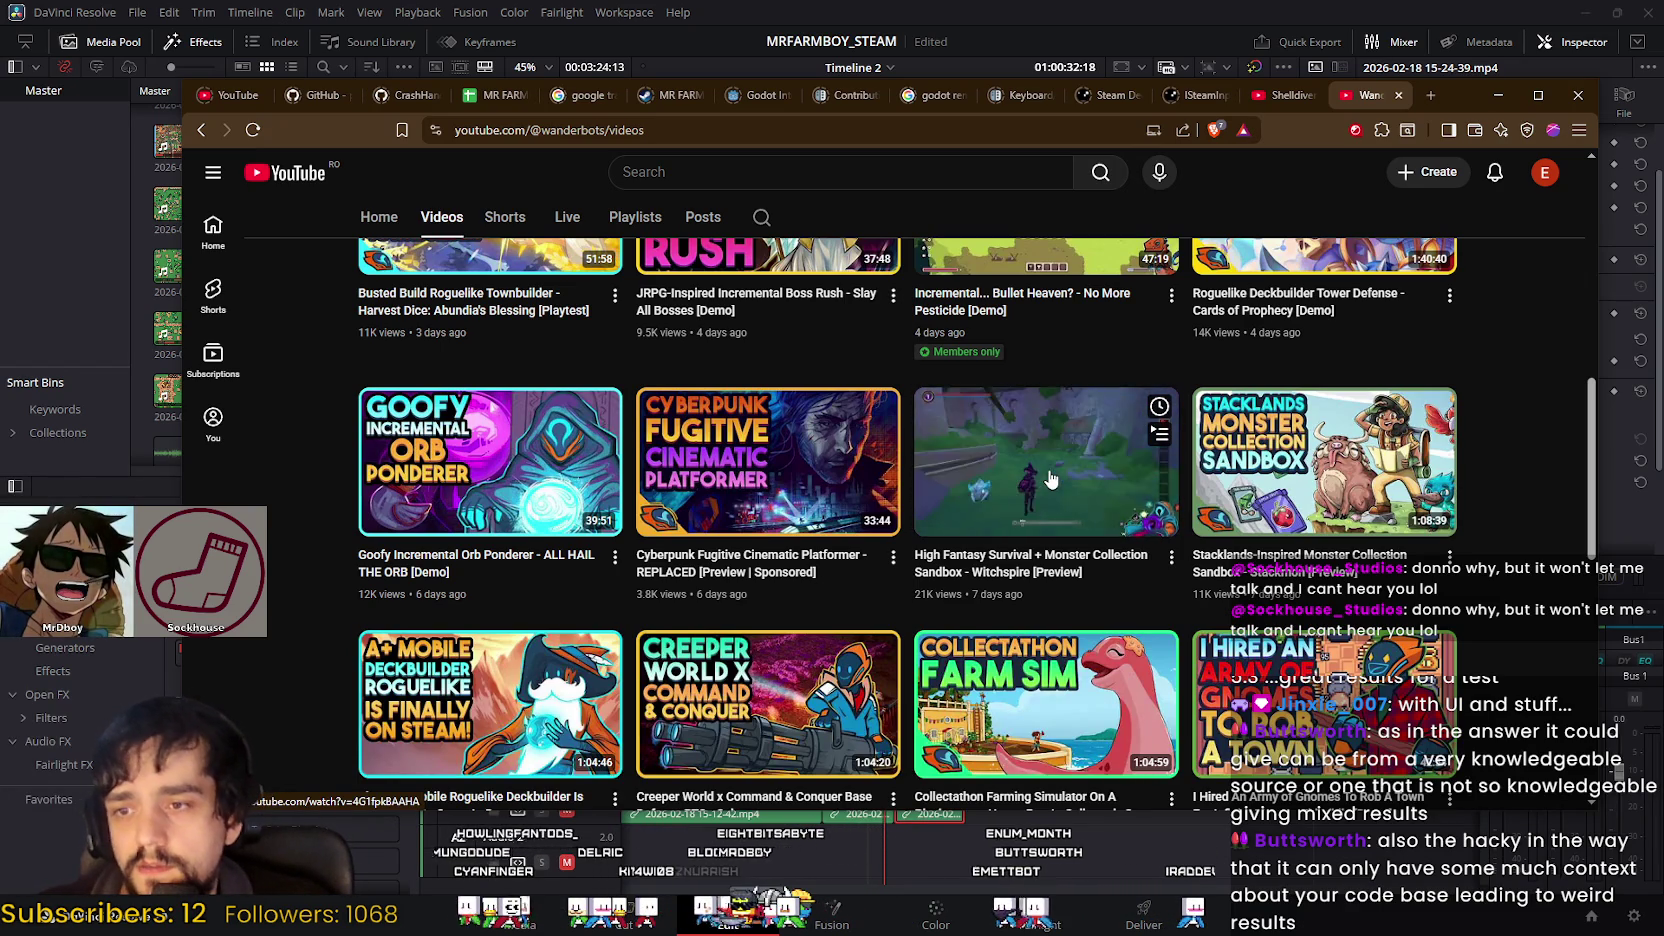
{"action": "scroll", "coordinate": [1030, 484], "scroll_direction": "down", "scroll_amount": 1}
{"action": "scroll", "coordinate": [1030, 490], "scroll_direction": "down", "scroll_amount": 2}
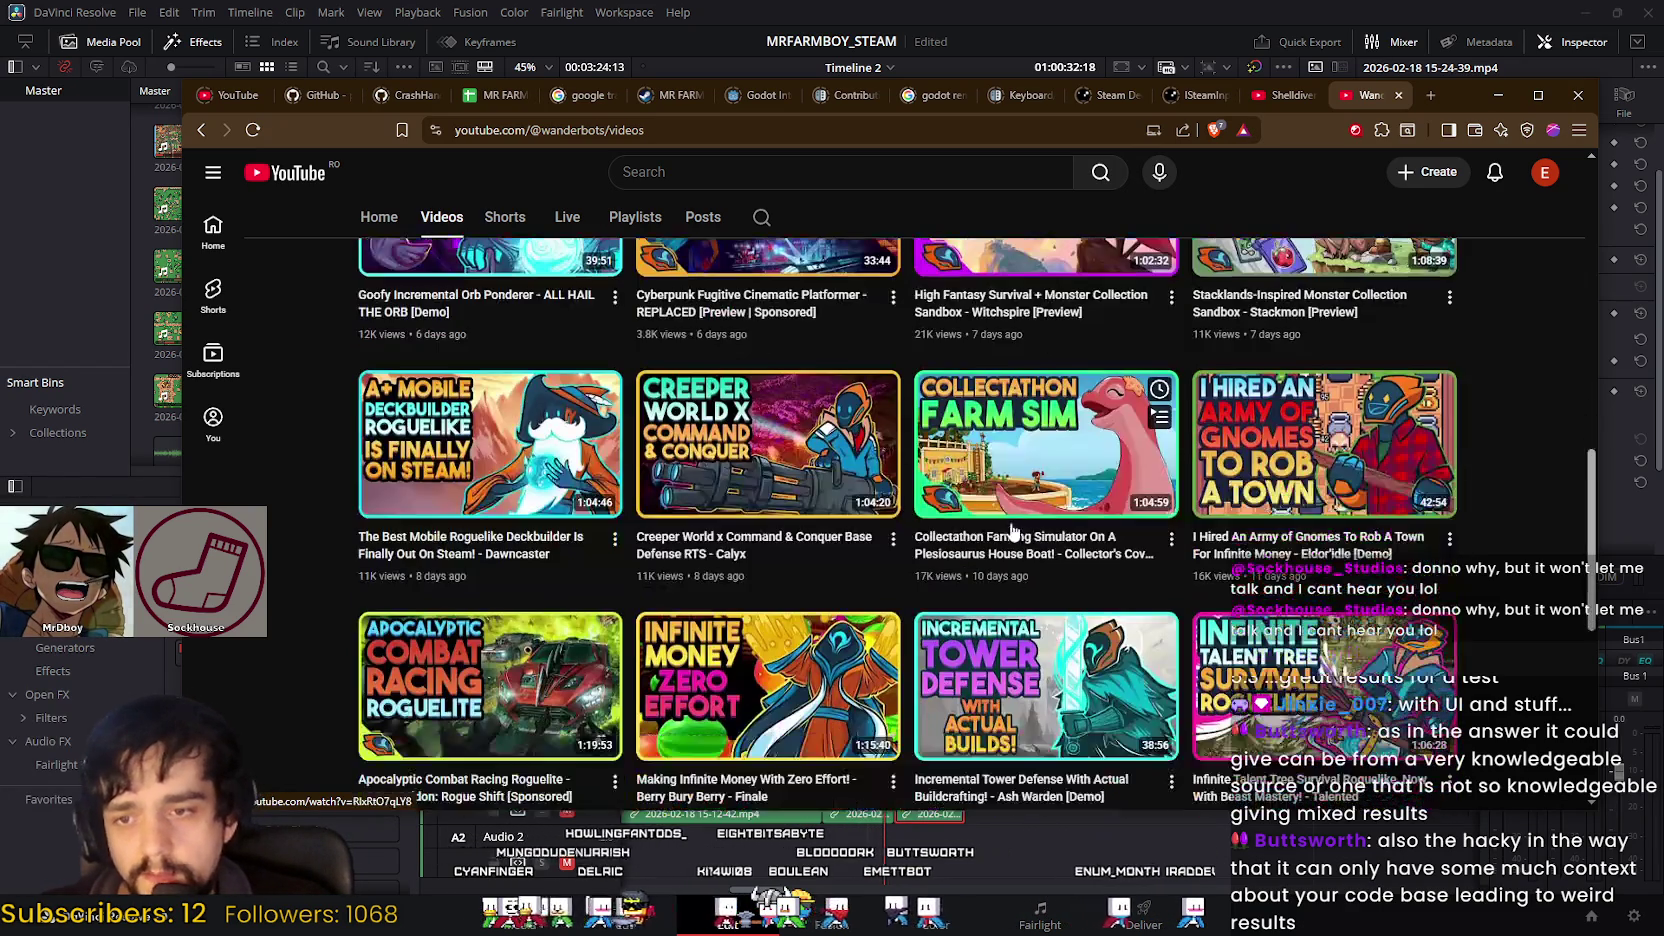
{"action": "scroll", "coordinate": [1022, 700], "scroll_direction": "down", "scroll_amount": 2}
{"action": "scroll", "coordinate": [1022, 706], "scroll_direction": "down", "scroll_amount": 1}
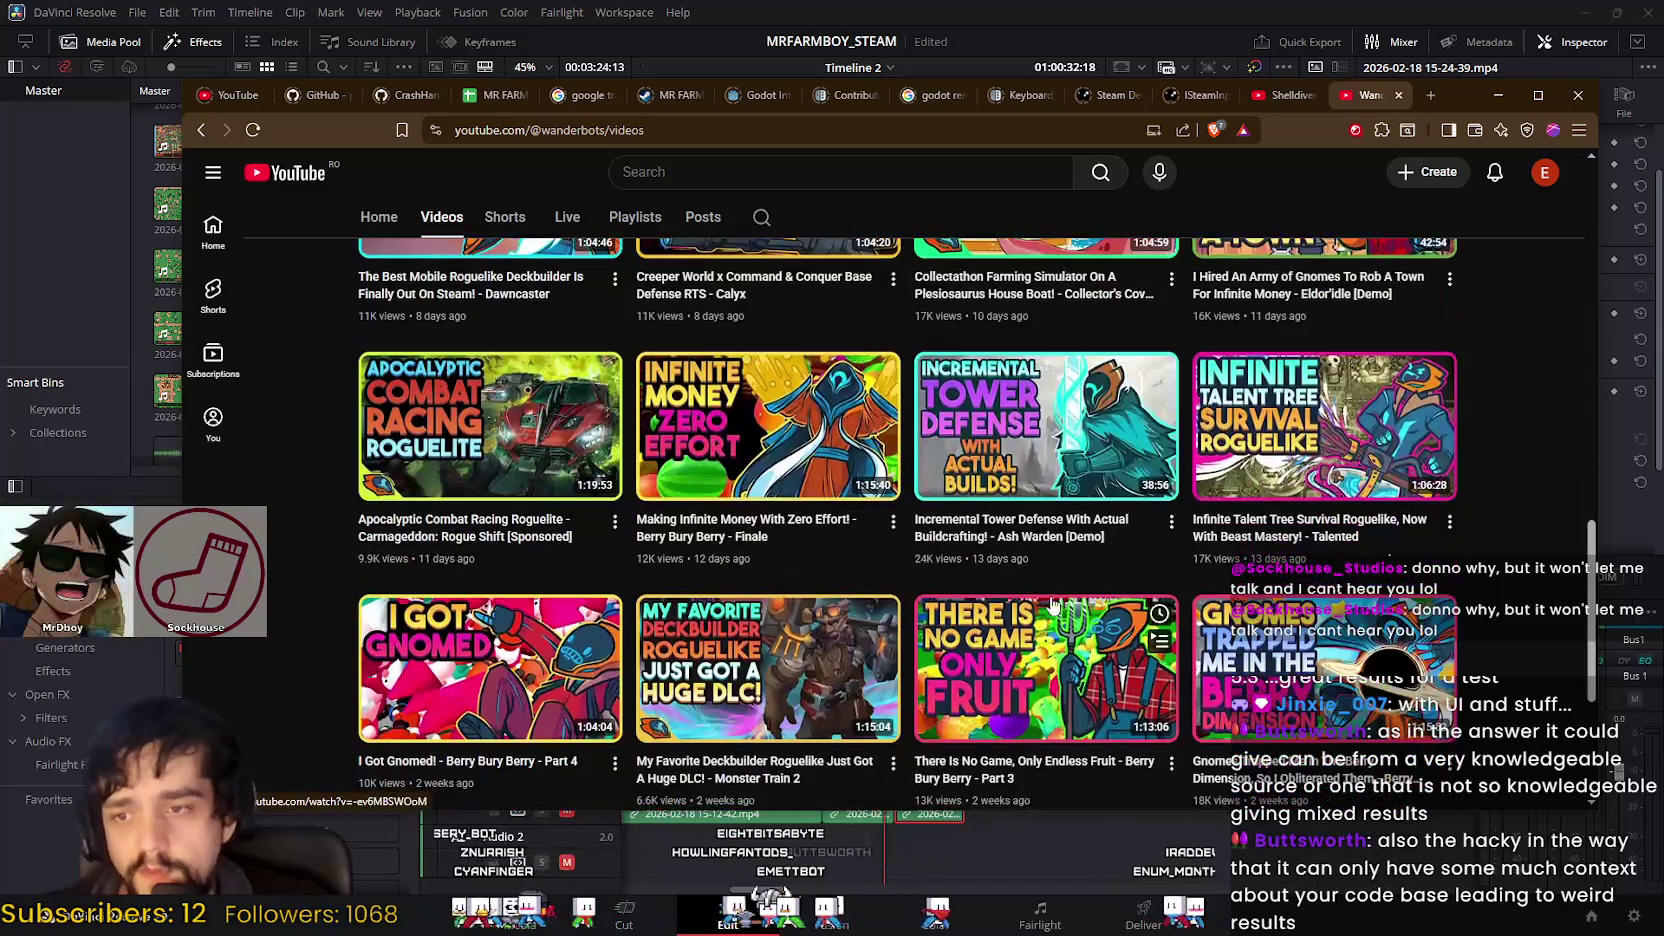
{"action": "scroll", "coordinate": [1030, 580], "scroll_direction": "down", "scroll_amount": 3}
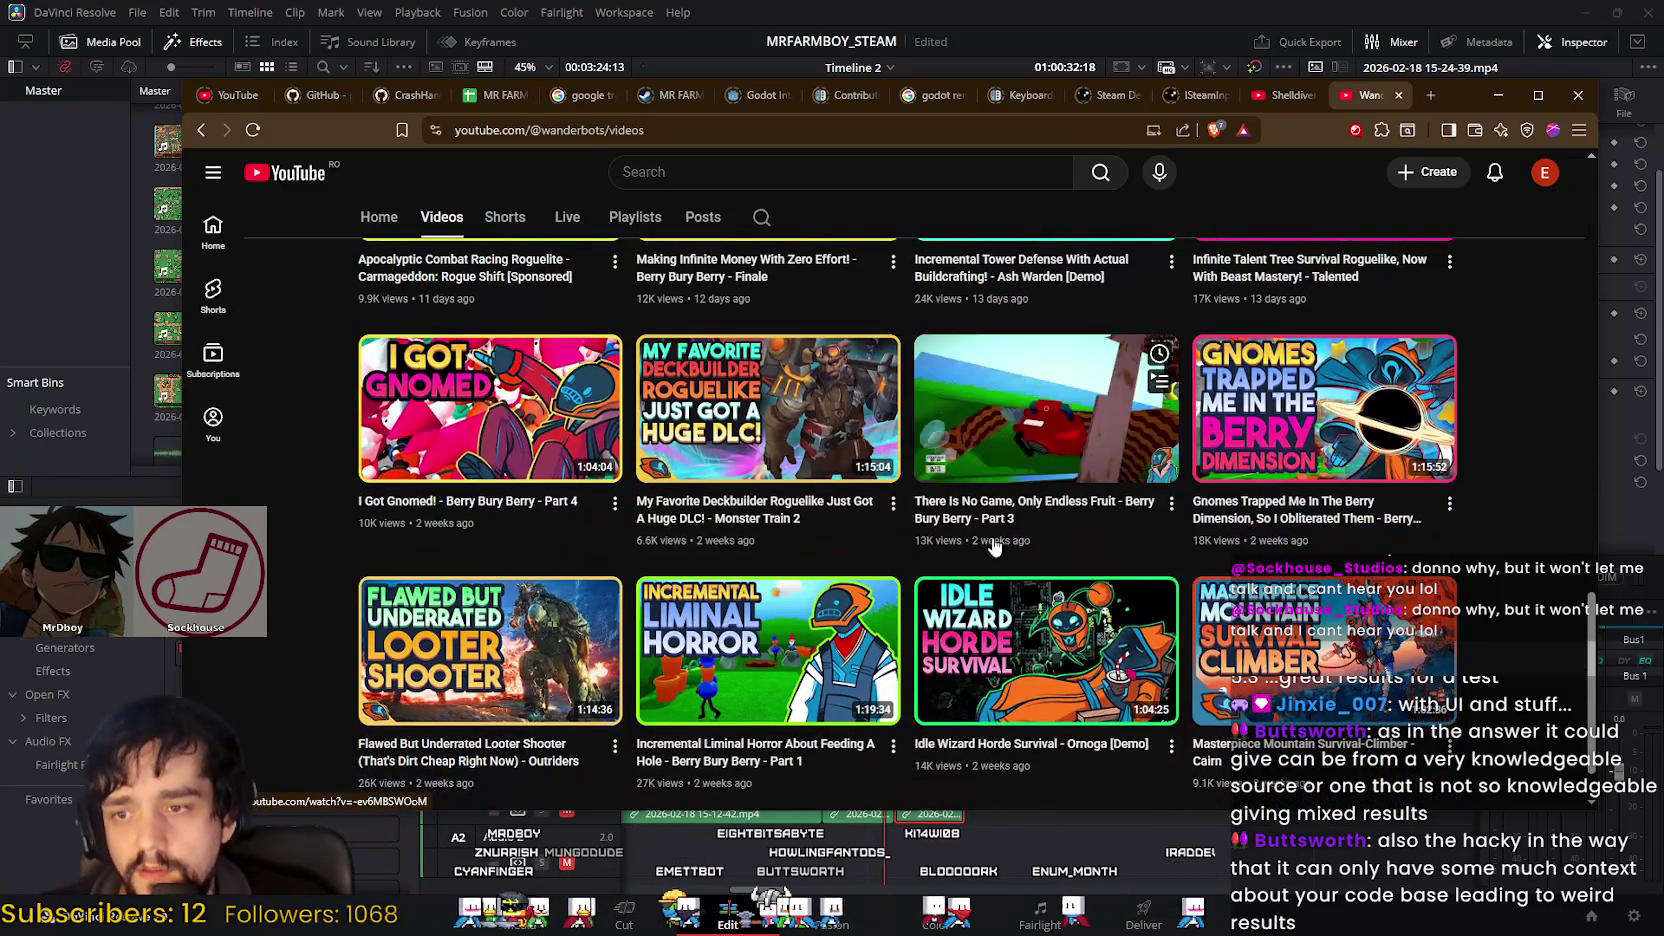
{"action": "scroll", "coordinate": [1024, 641], "scroll_direction": "down", "scroll_amount": 1}
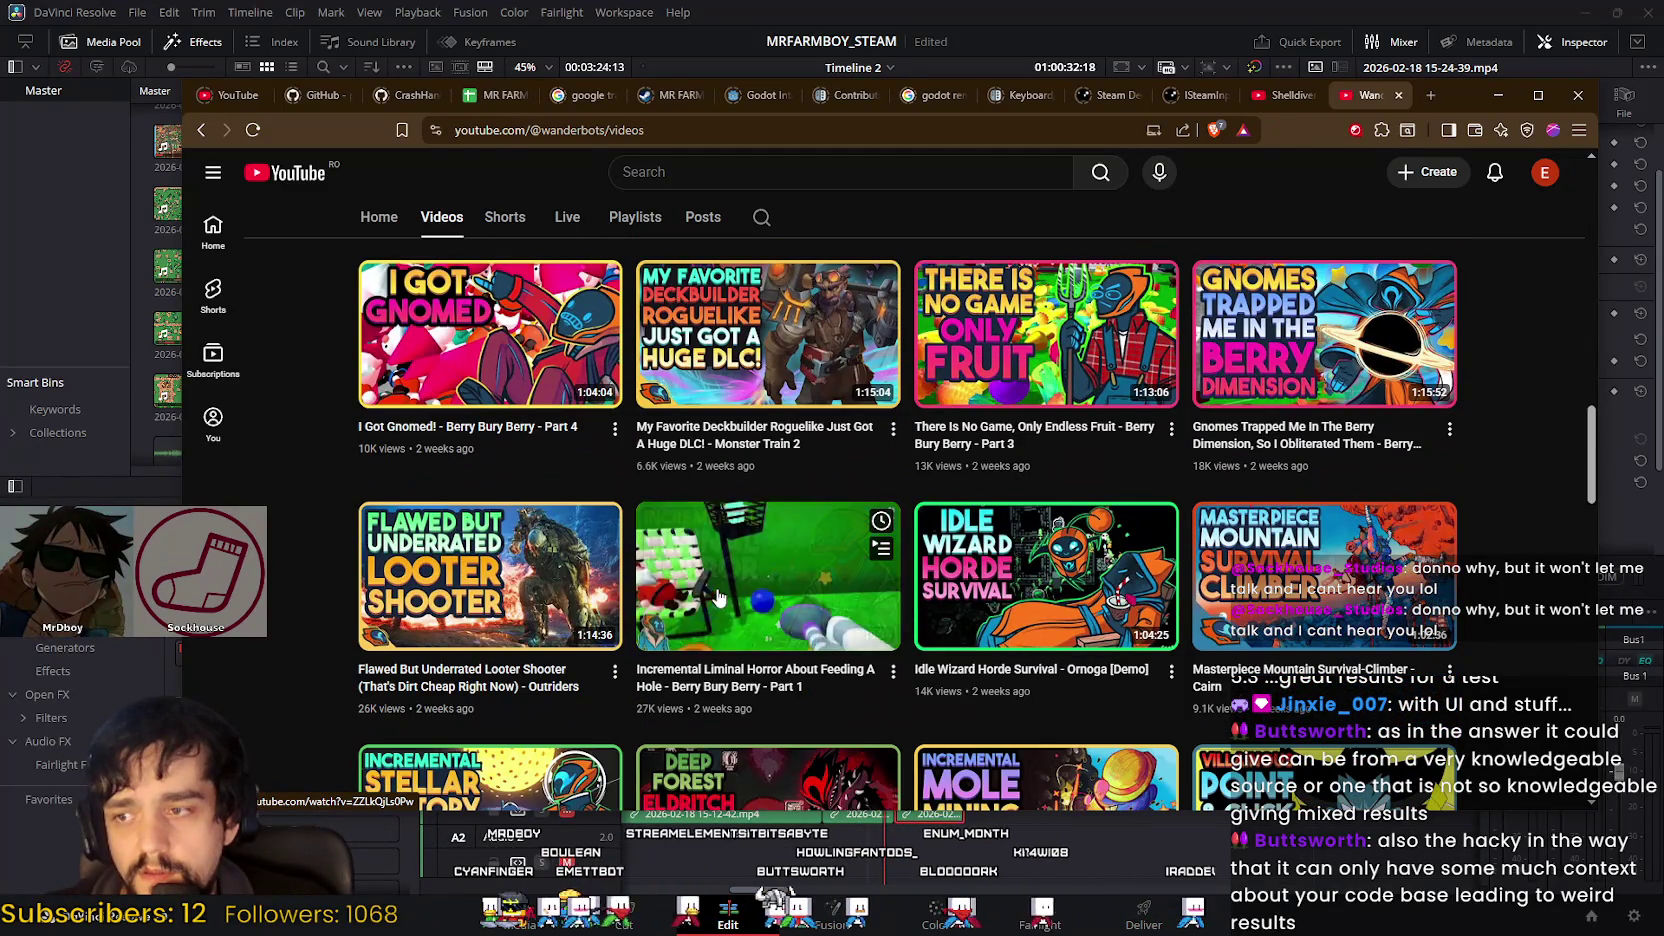
{"action": "mouse_move", "coordinate": [767, 650]}
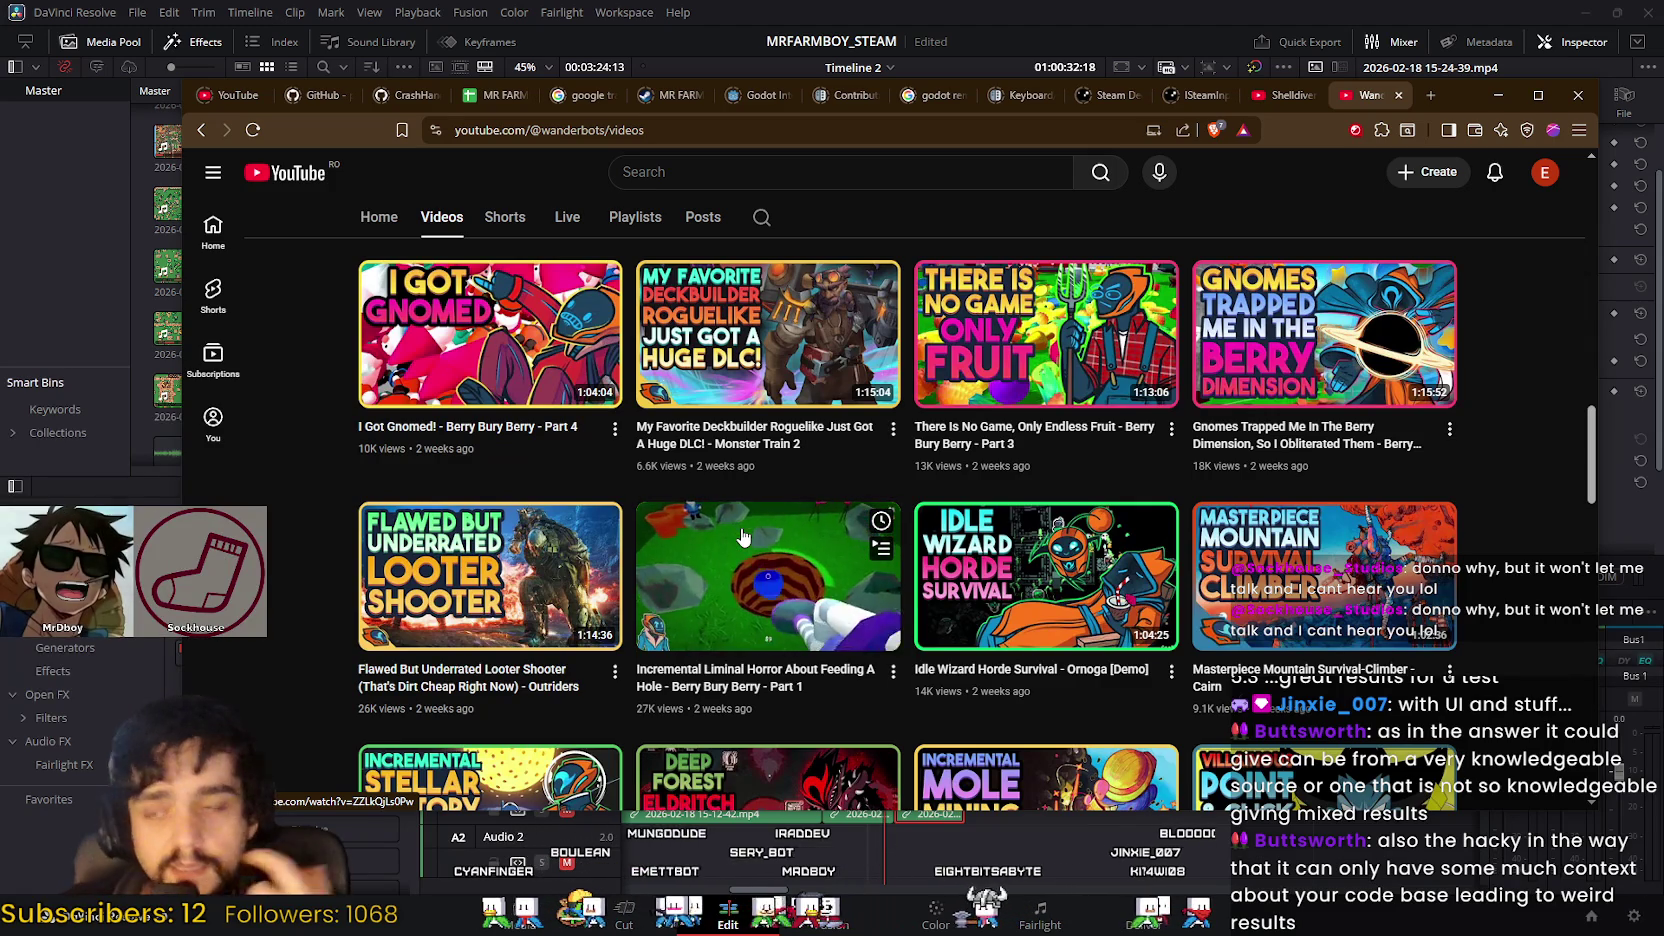
{"action": "scroll", "coordinate": [848, 543], "scroll_direction": "down", "scroll_amount": 2}
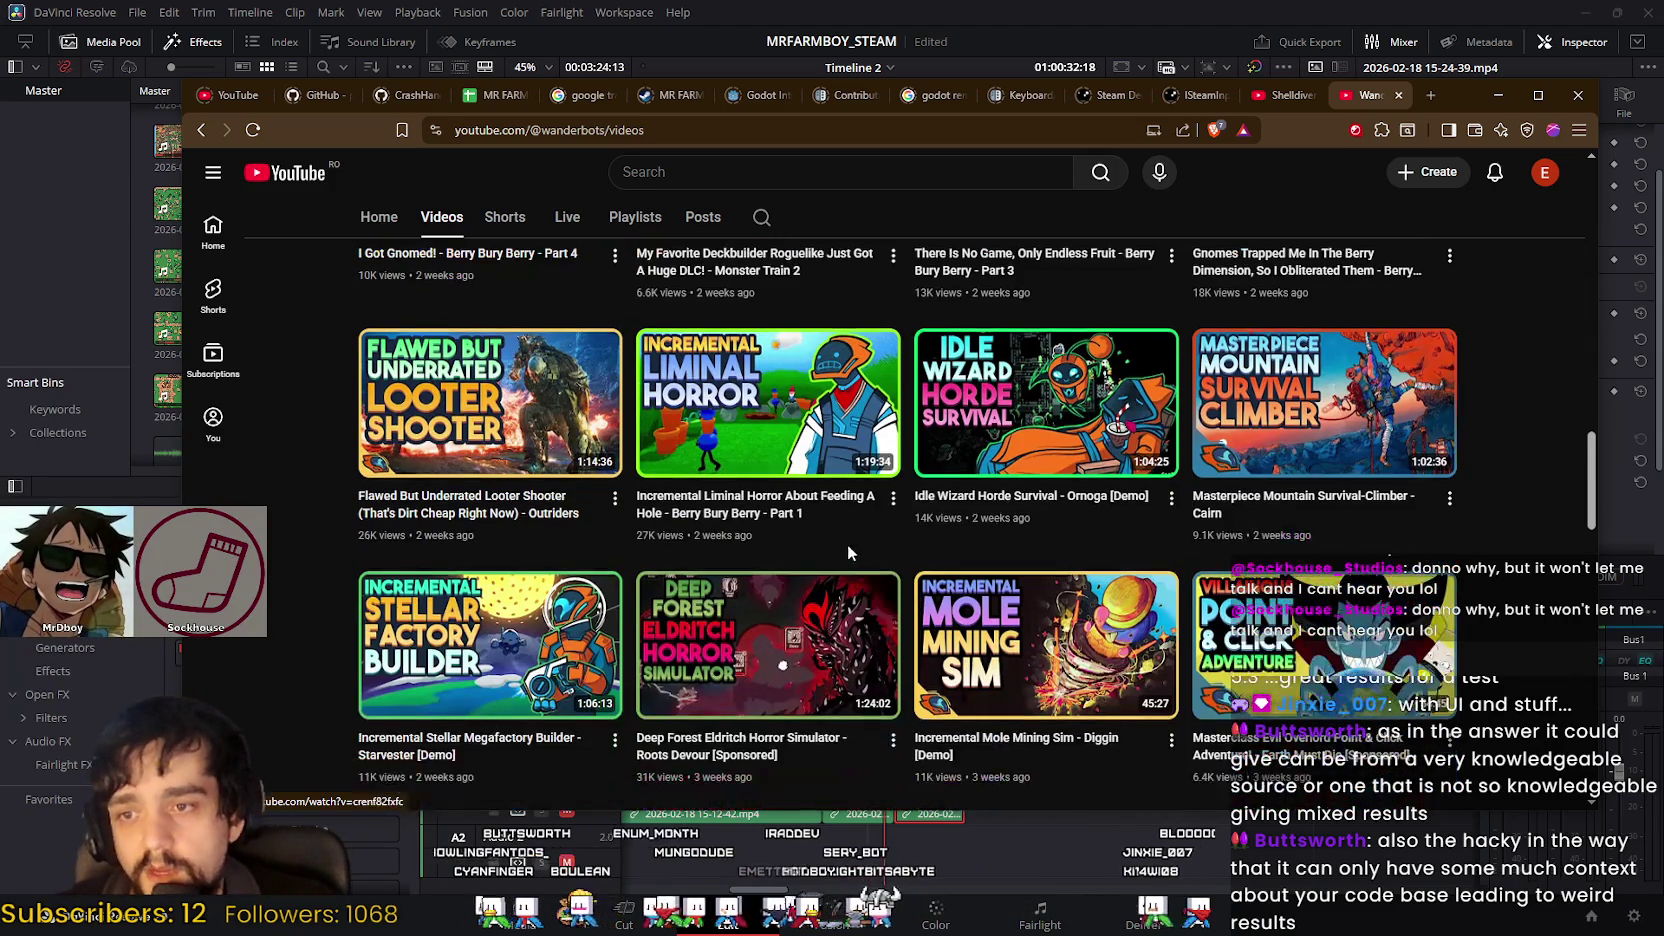
{"action": "scroll", "coordinate": [772, 590], "scroll_direction": "down", "scroll_amount": 2}
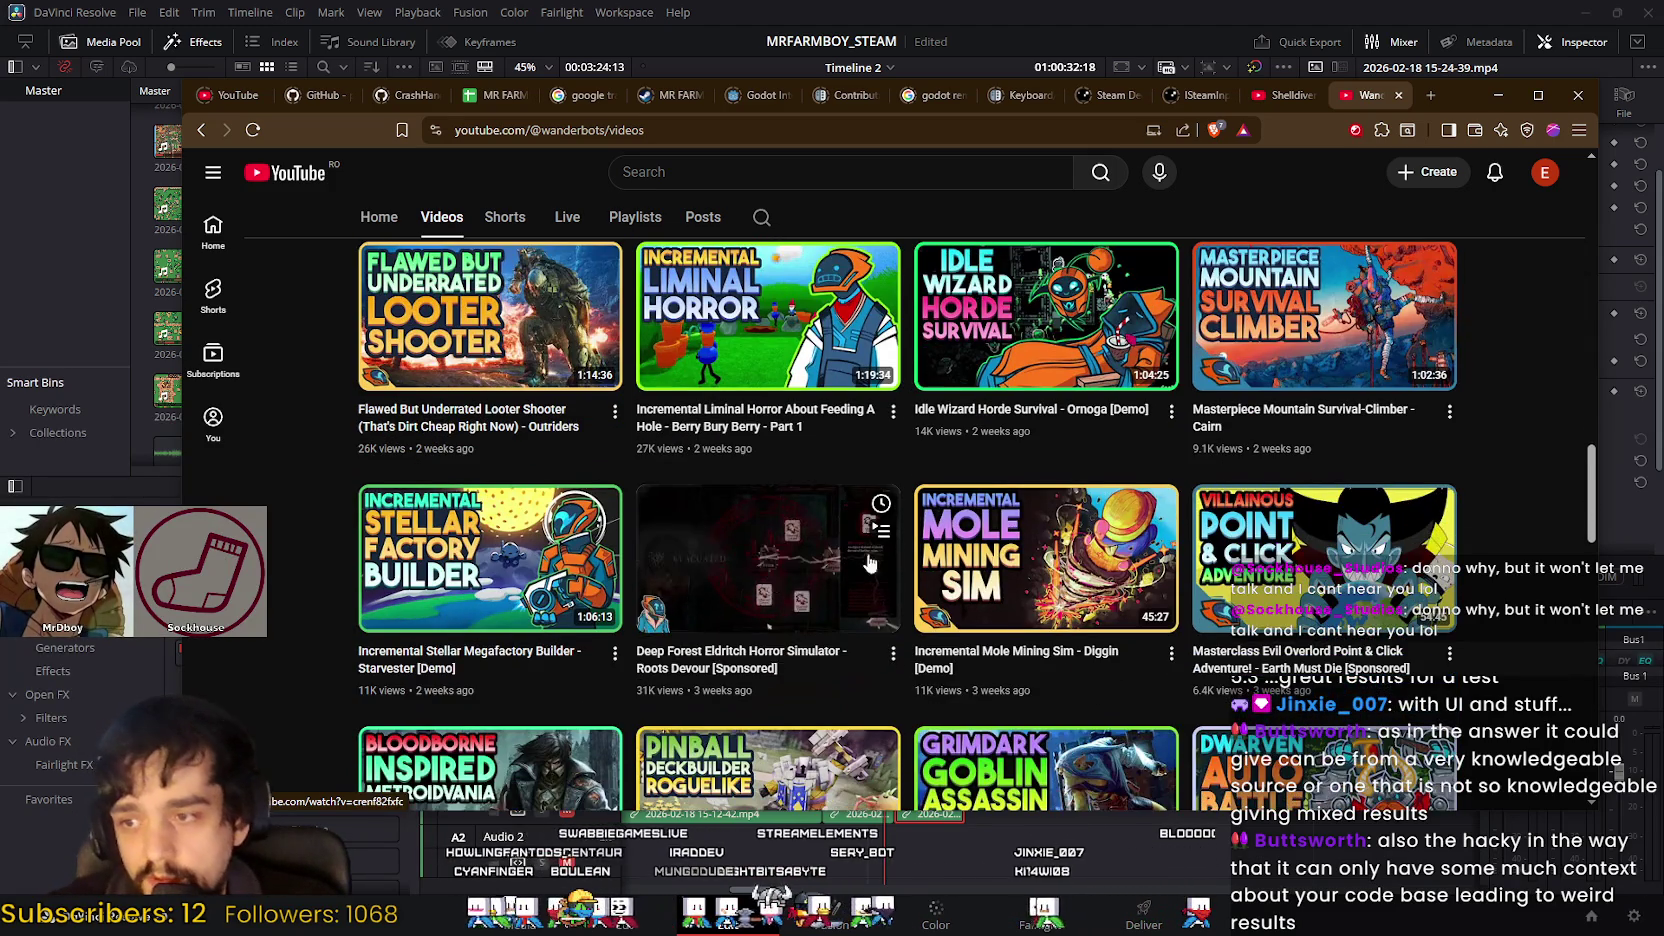
{"action": "scroll", "coordinate": [1285, 510], "scroll_direction": "down", "scroll_amount": 2}
{"action": "mouse_move", "coordinate": [1045, 767]}
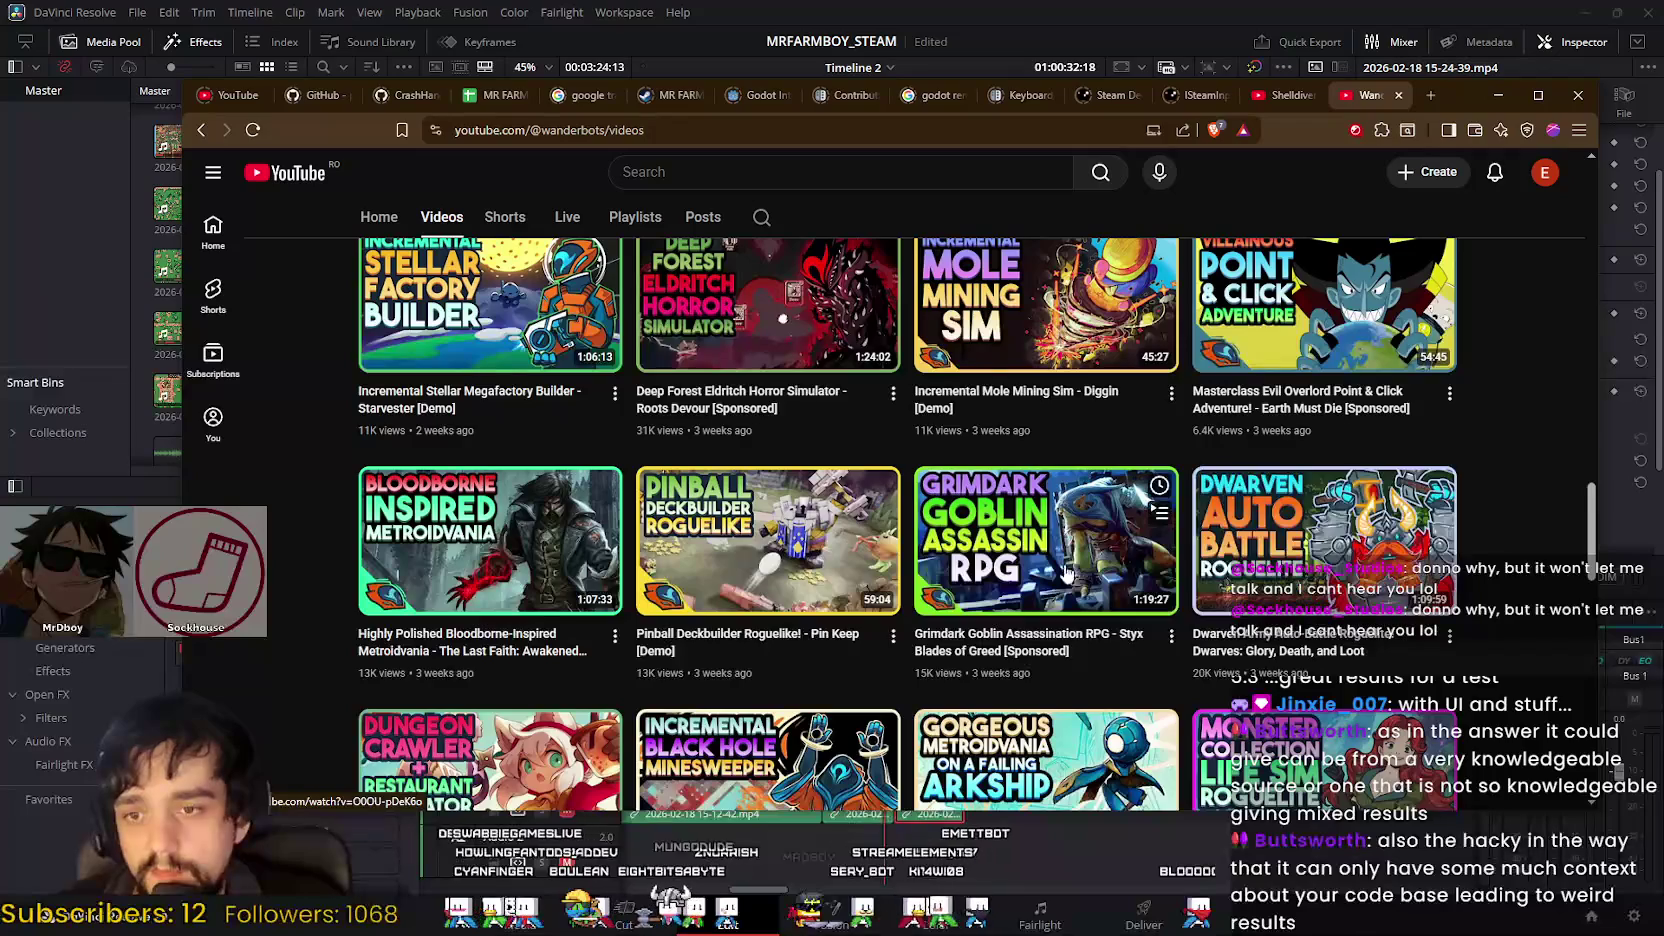
{"action": "scroll", "coordinate": [1010, 470], "scroll_direction": "down", "scroll_amount": 3}
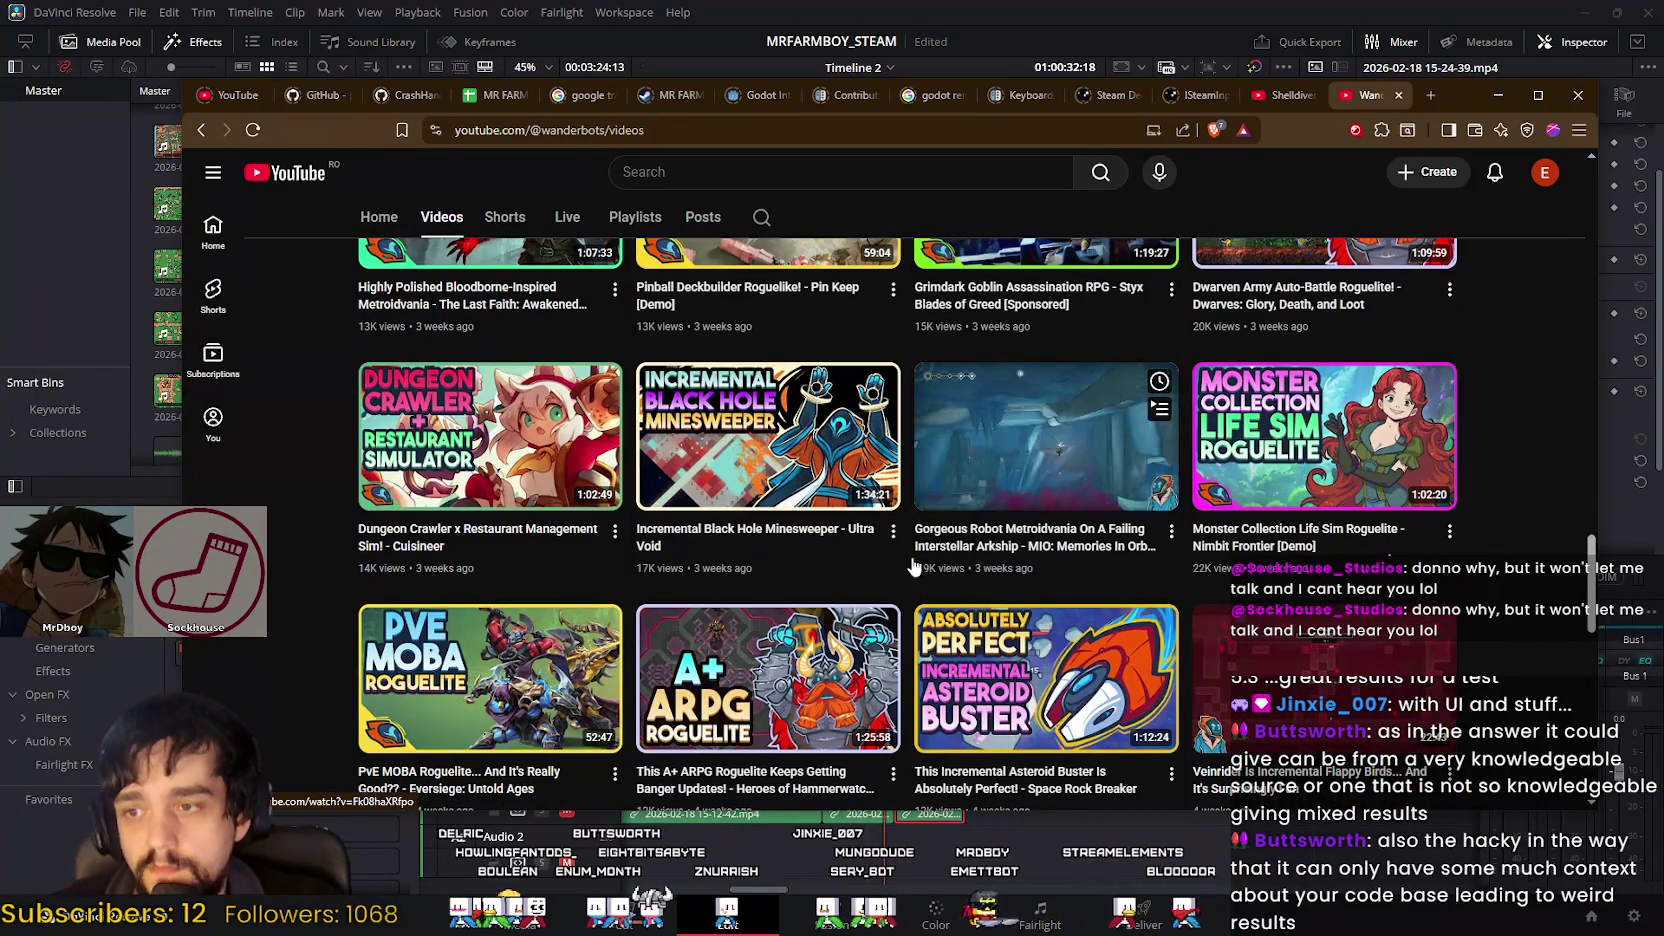
{"action": "scroll", "coordinate": [679, 667], "scroll_direction": "down", "scroll_amount": 2}
{"action": "scroll", "coordinate": [680, 655], "scroll_direction": "down", "scroll_amount": 1}
{"action": "scroll", "coordinate": [681, 652], "scroll_direction": "down", "scroll_amount": 2}
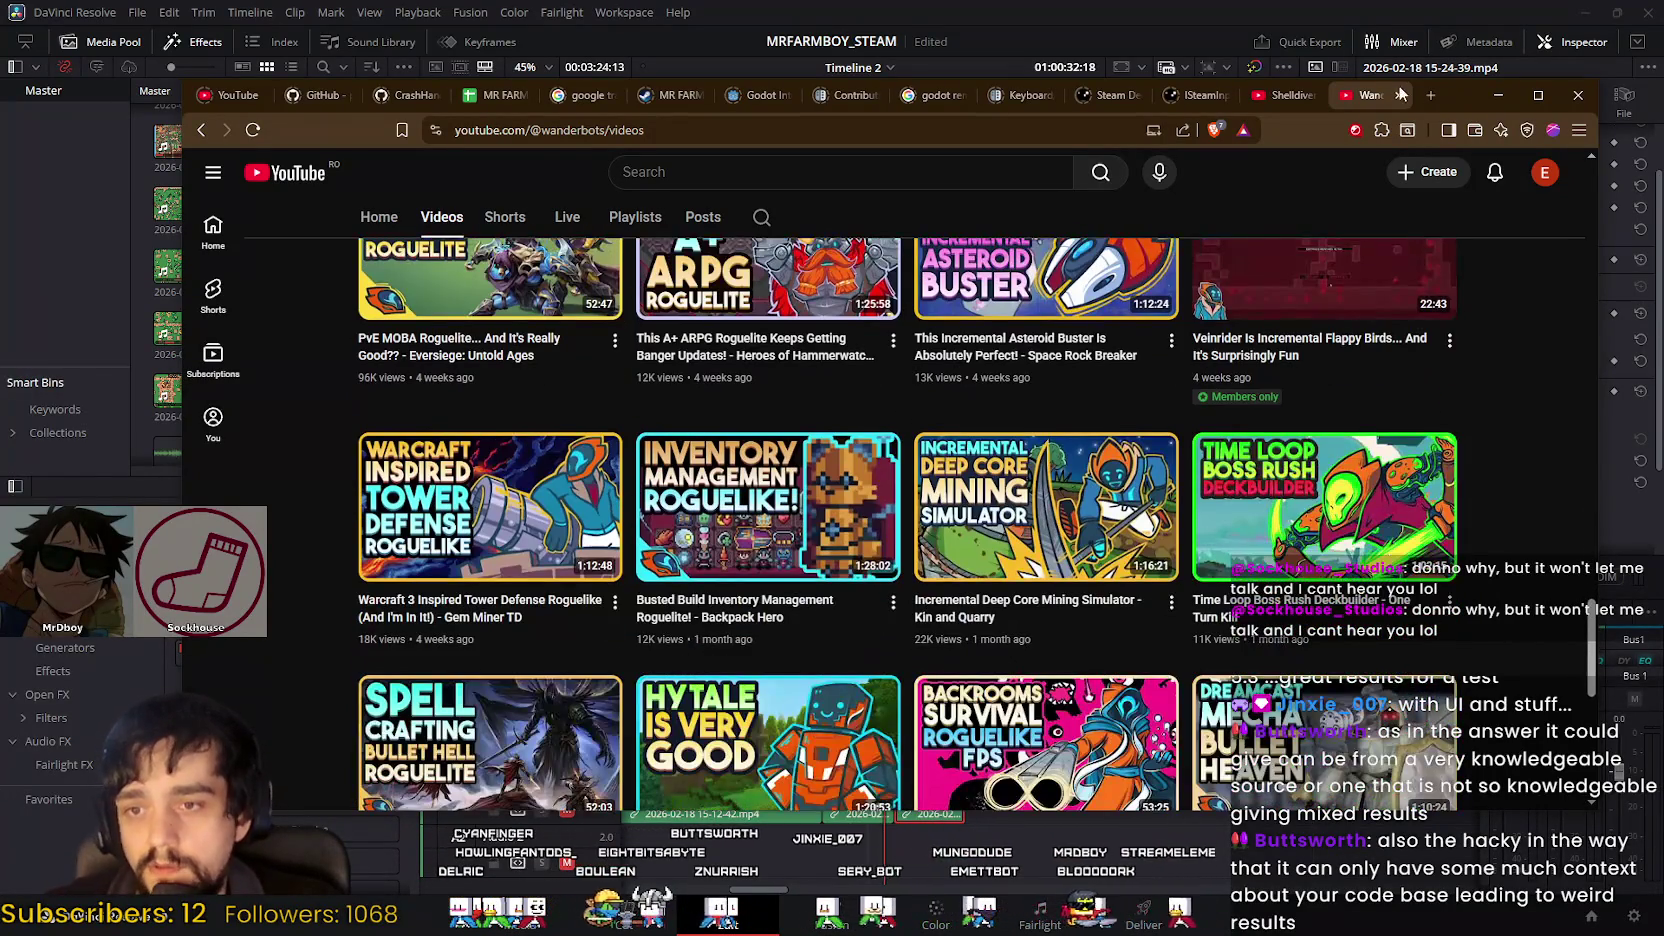
{"action": "scroll", "coordinate": [1045, 480], "scroll_direction": "down", "scroll_amount": 2}
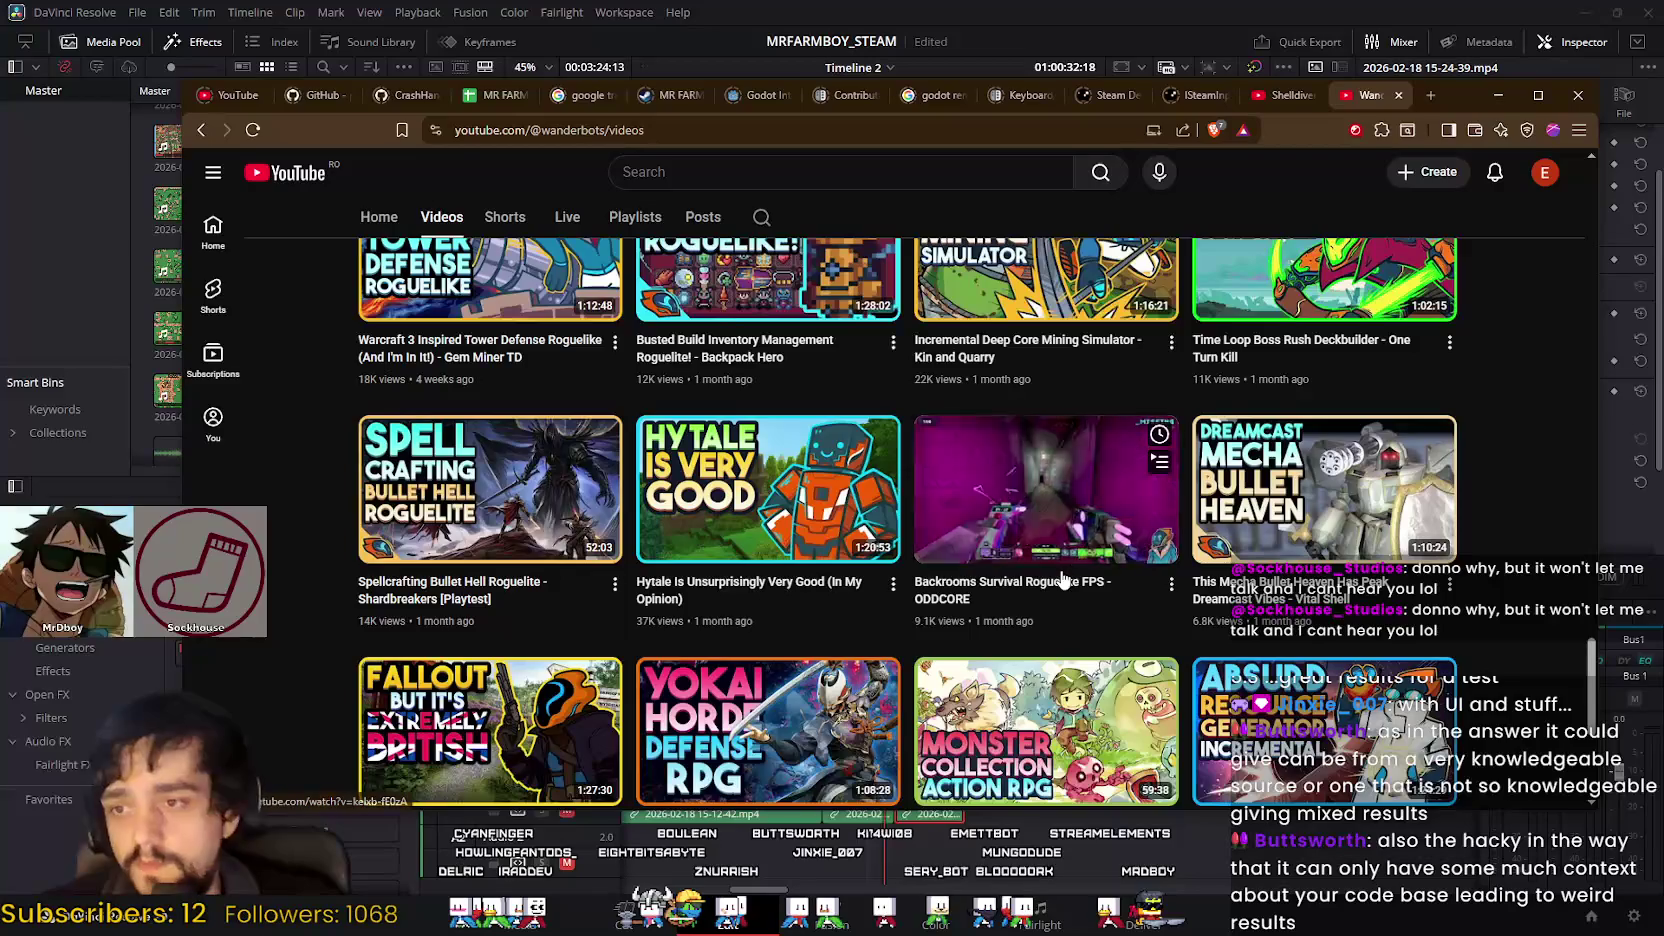
{"action": "scroll", "coordinate": [1068, 503], "scroll_direction": "down", "scroll_amount": 2}
{"action": "scroll", "coordinate": [1382, 220], "scroll_direction": "up", "scroll_amount": 3}
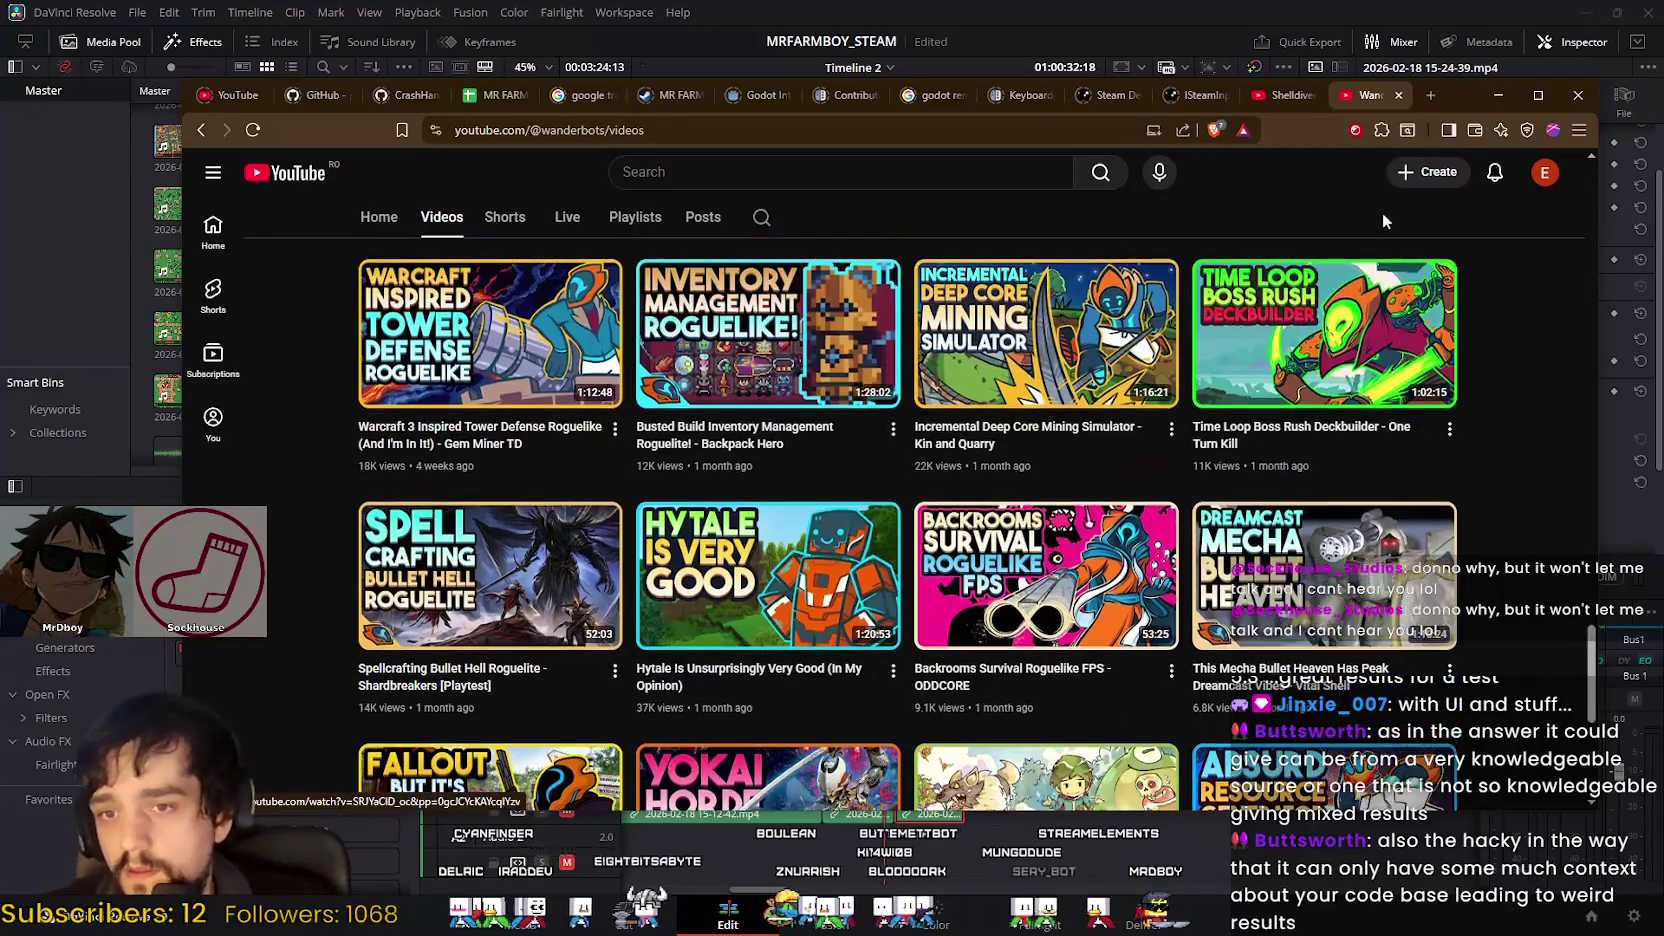
Step: Close the channel tab and scroll the Shelldiver results down to the Shorts
{"action": "left_click", "coordinate": [1399, 95]}
{"action": "scroll", "coordinate": [1091, 474], "scroll_direction": "down", "scroll_amount": 5}
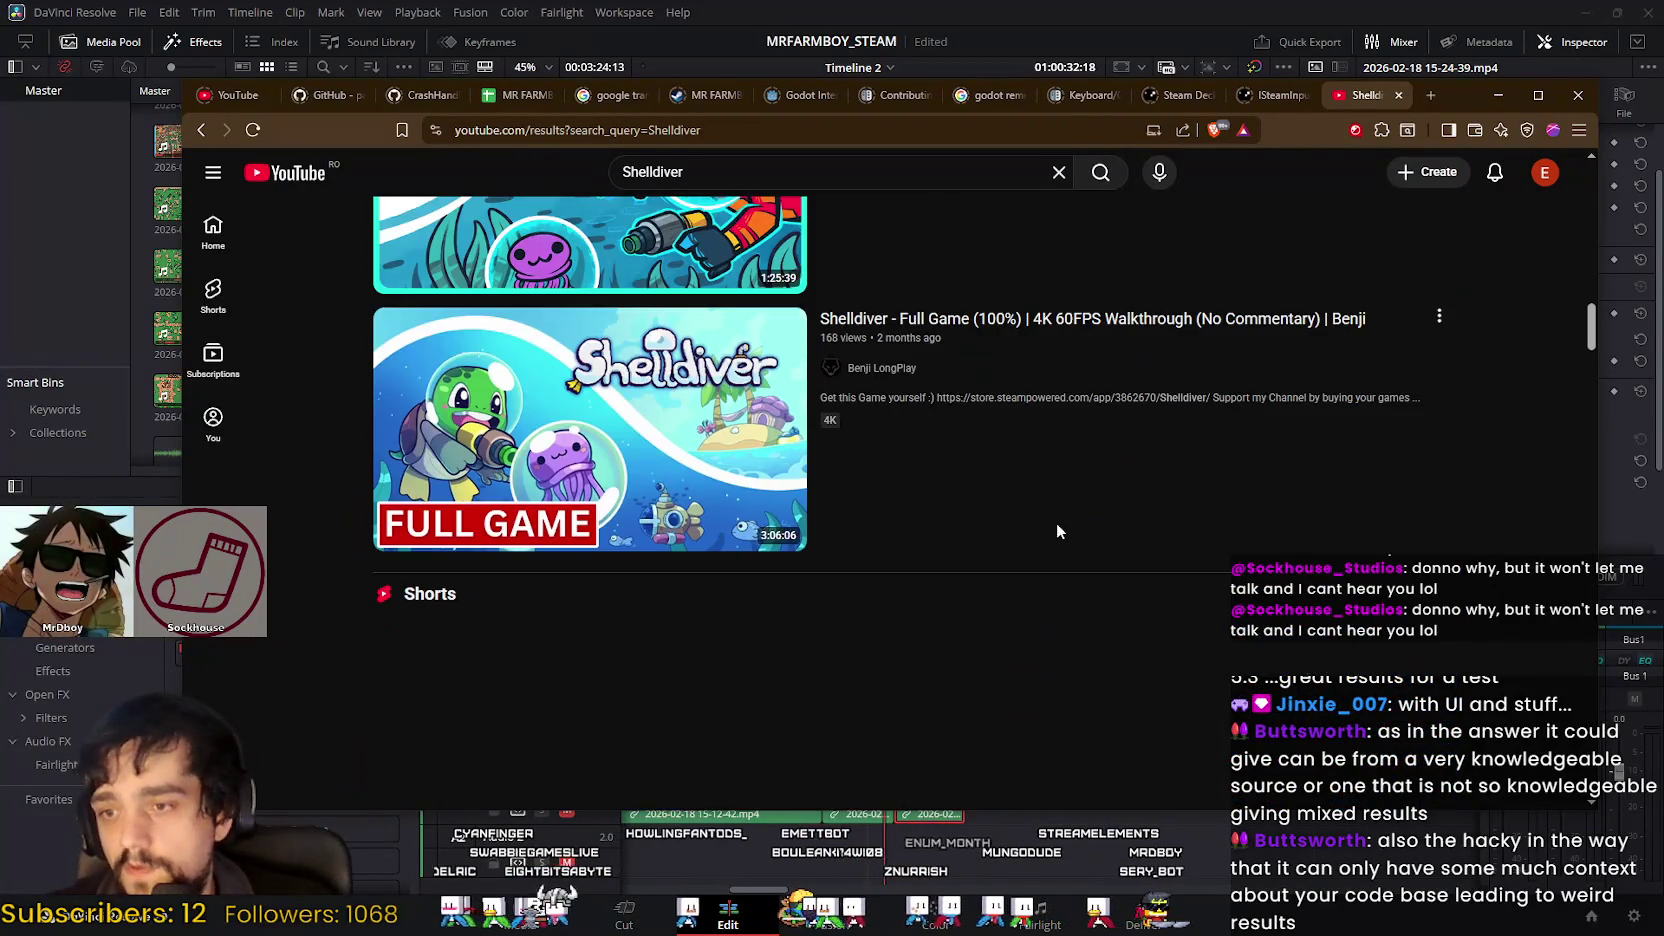
{"action": "scroll", "coordinate": [1098, 493], "scroll_direction": "down", "scroll_amount": 1}
{"action": "scroll", "coordinate": [1097, 510], "scroll_direction": "down", "scroll_amount": 1}
{"action": "scroll", "coordinate": [1097, 516], "scroll_direction": "down", "scroll_amount": 4}
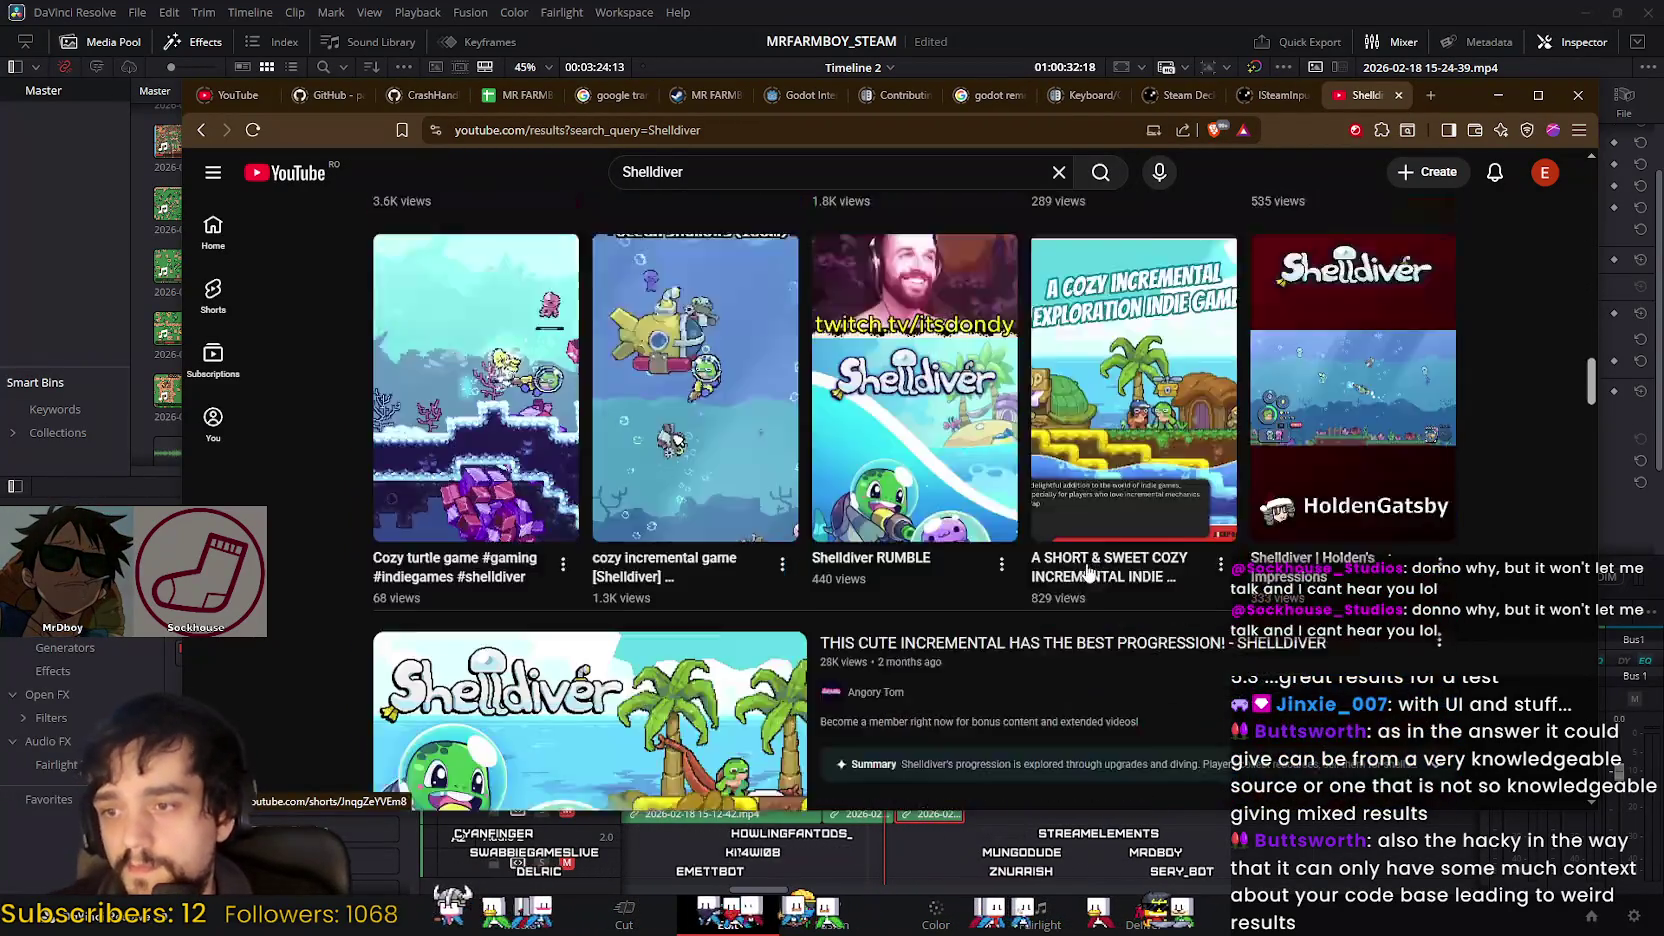
{"action": "scroll", "coordinate": [1250, 610], "scroll_direction": "down", "scroll_amount": 3}
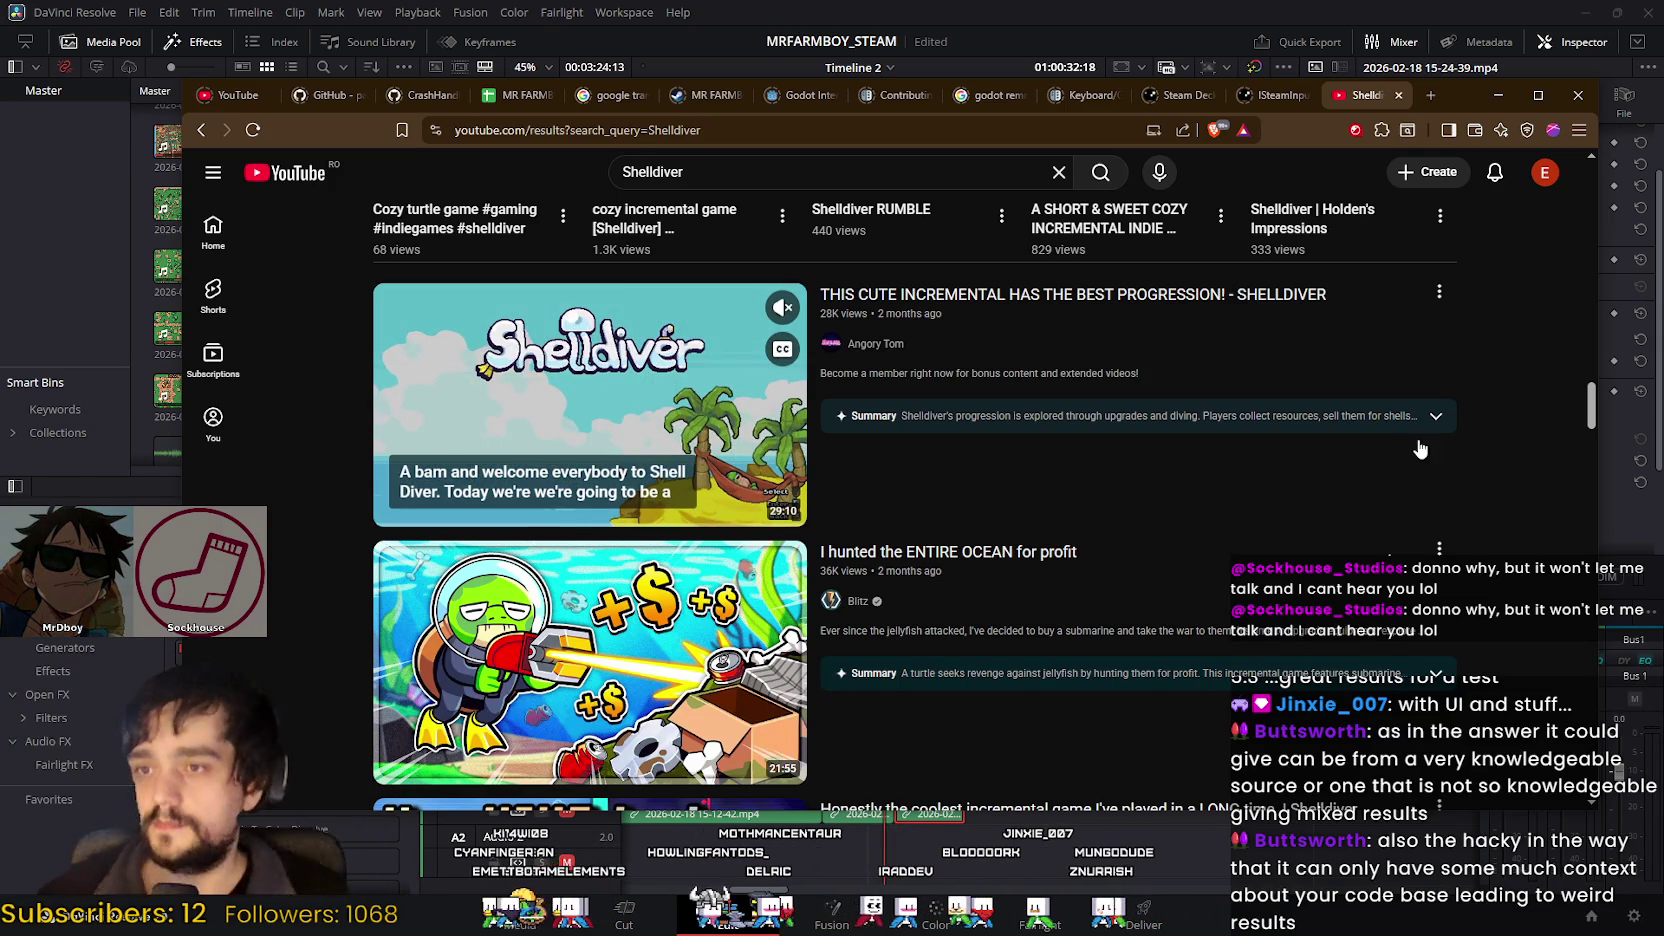
{"action": "scroll", "coordinate": [1414, 455], "scroll_direction": "down", "scroll_amount": 5}
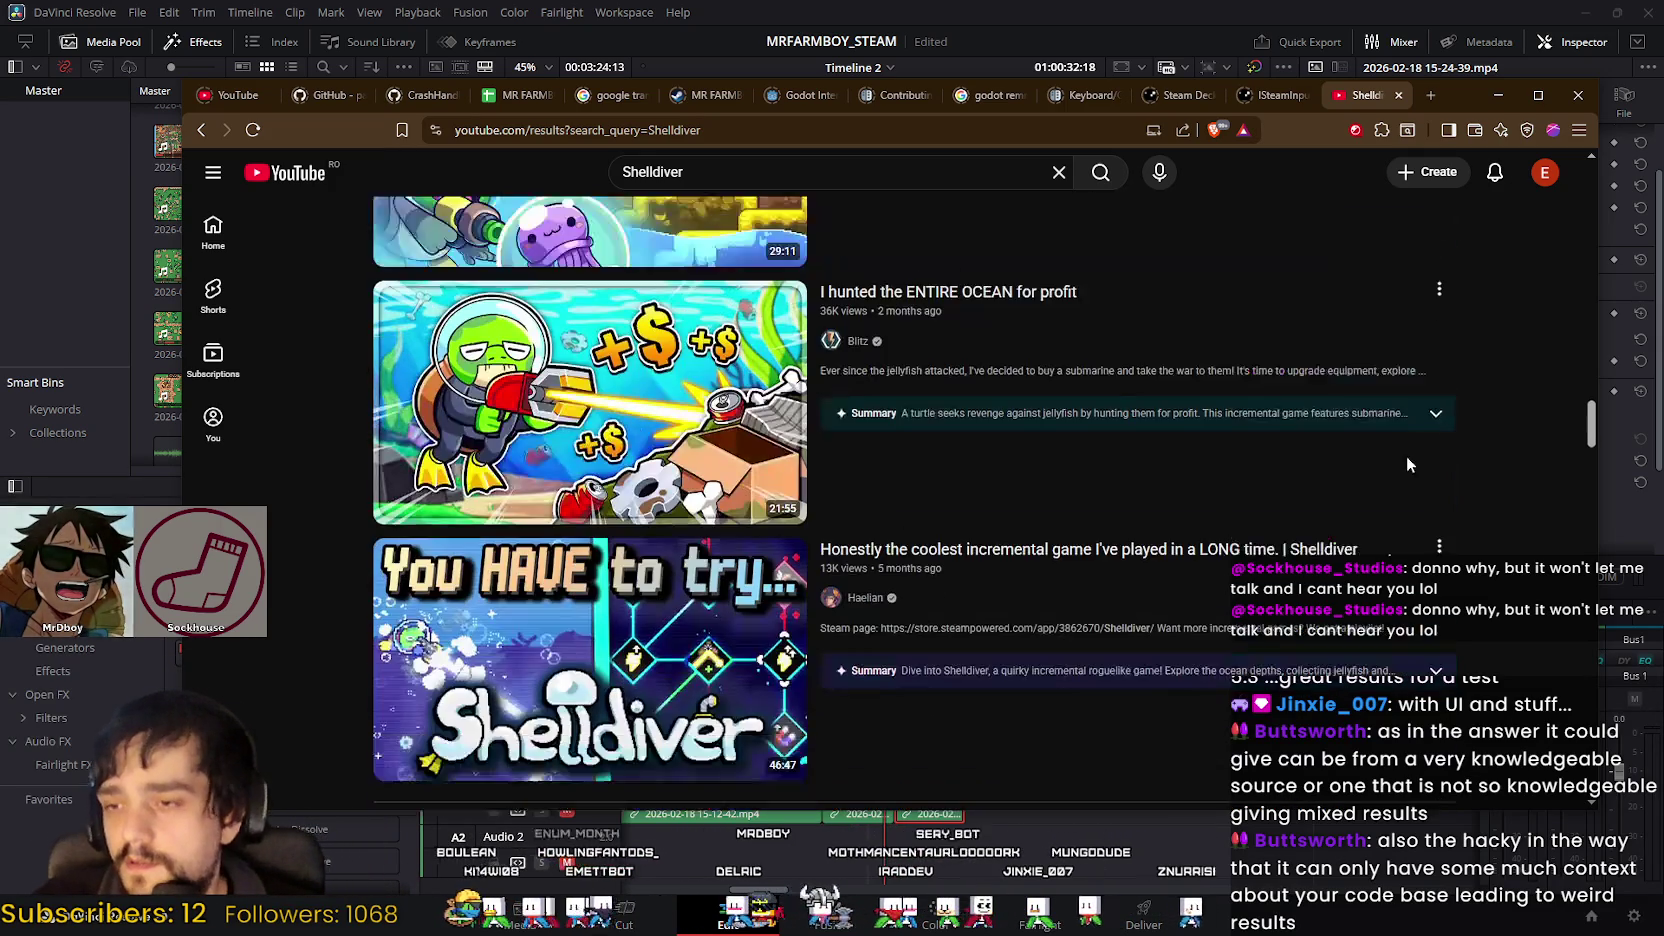
{"action": "scroll", "coordinate": [1300, 450], "scroll_direction": "down", "scroll_amount": 2}
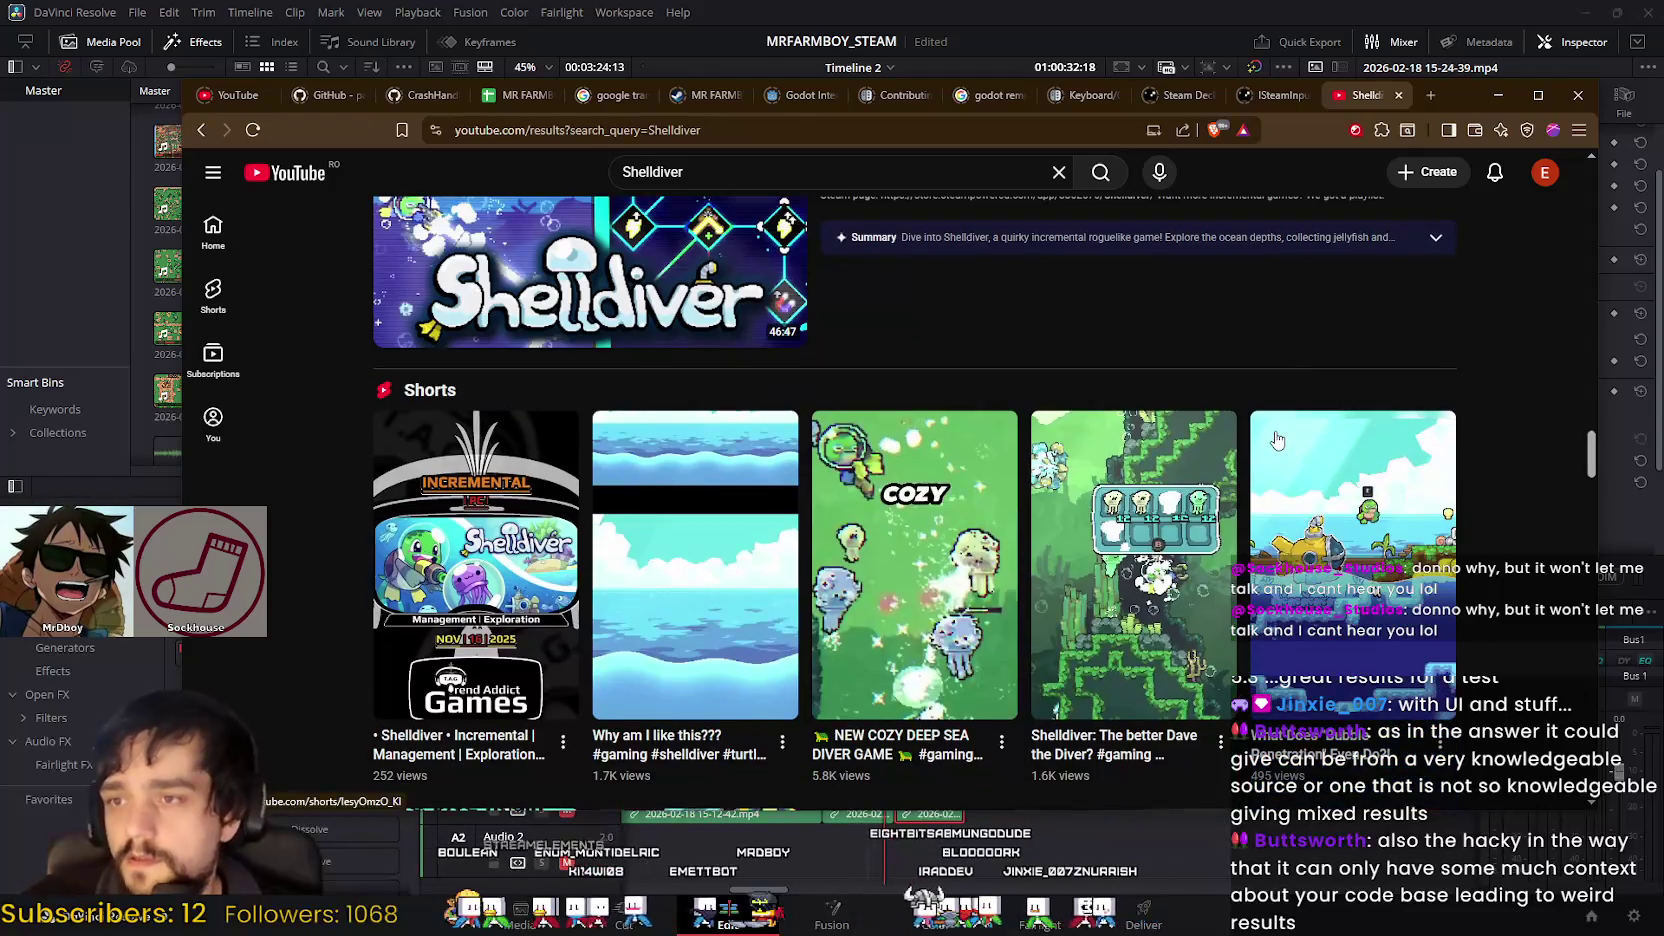
{"action": "scroll", "coordinate": [1310, 425], "scroll_direction": "up", "scroll_amount": 1}
{"action": "scroll", "coordinate": [1300, 435], "scroll_direction": "down", "scroll_amount": 8}
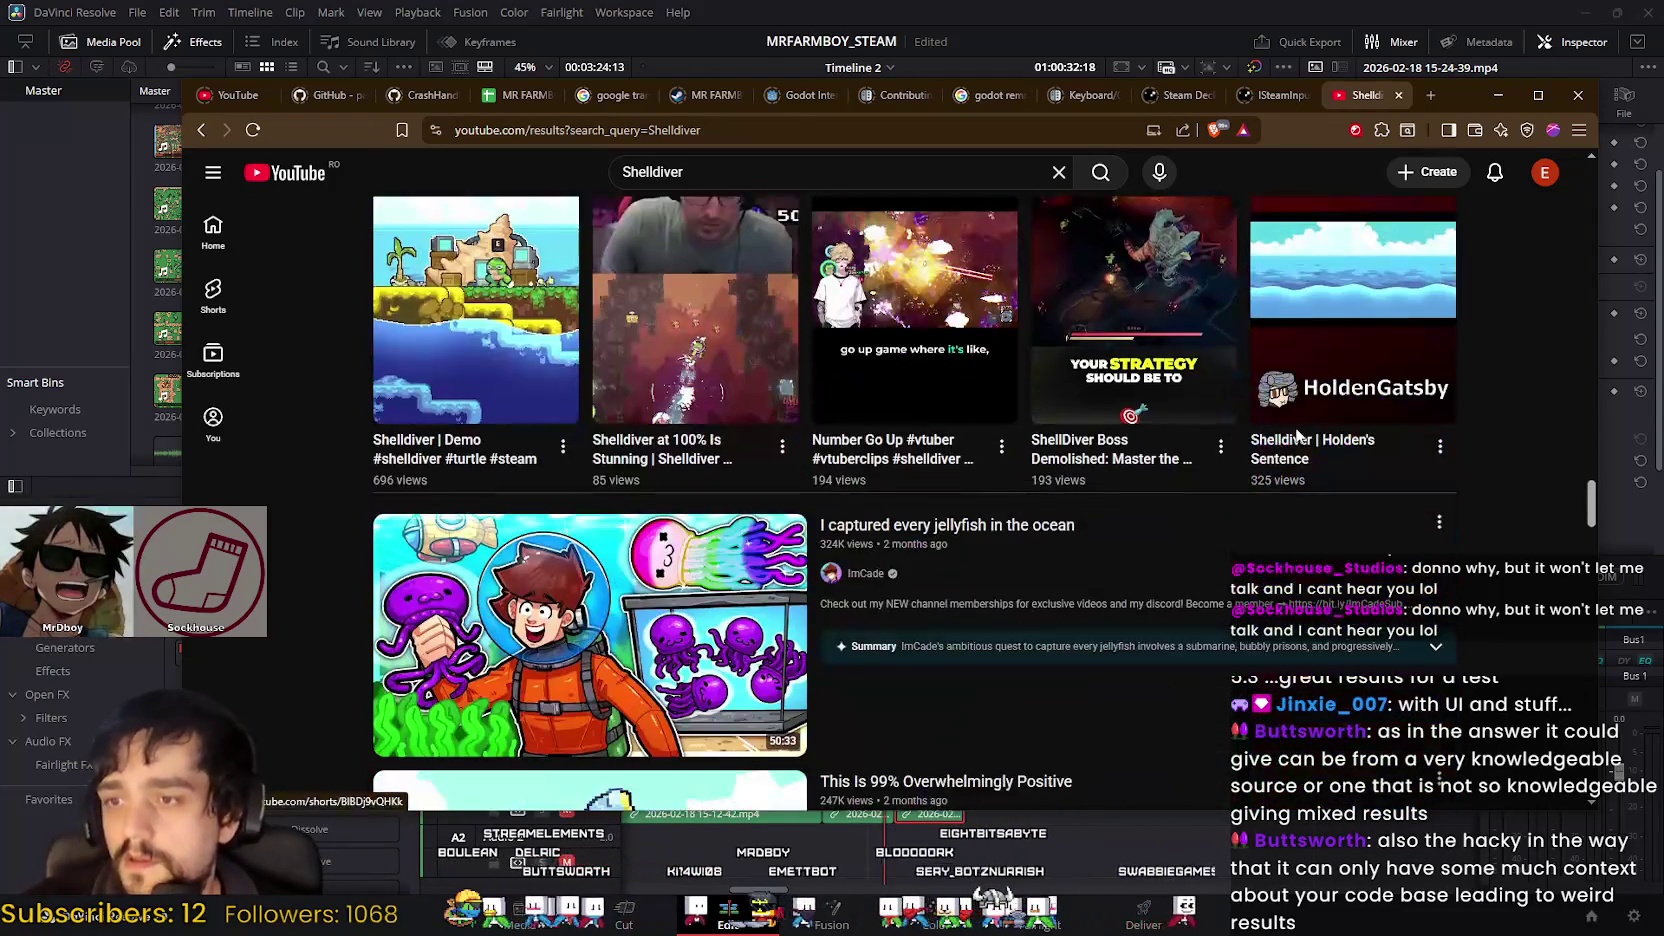
{"action": "scroll", "coordinate": [1295, 445], "scroll_direction": "down", "scroll_amount": 2}
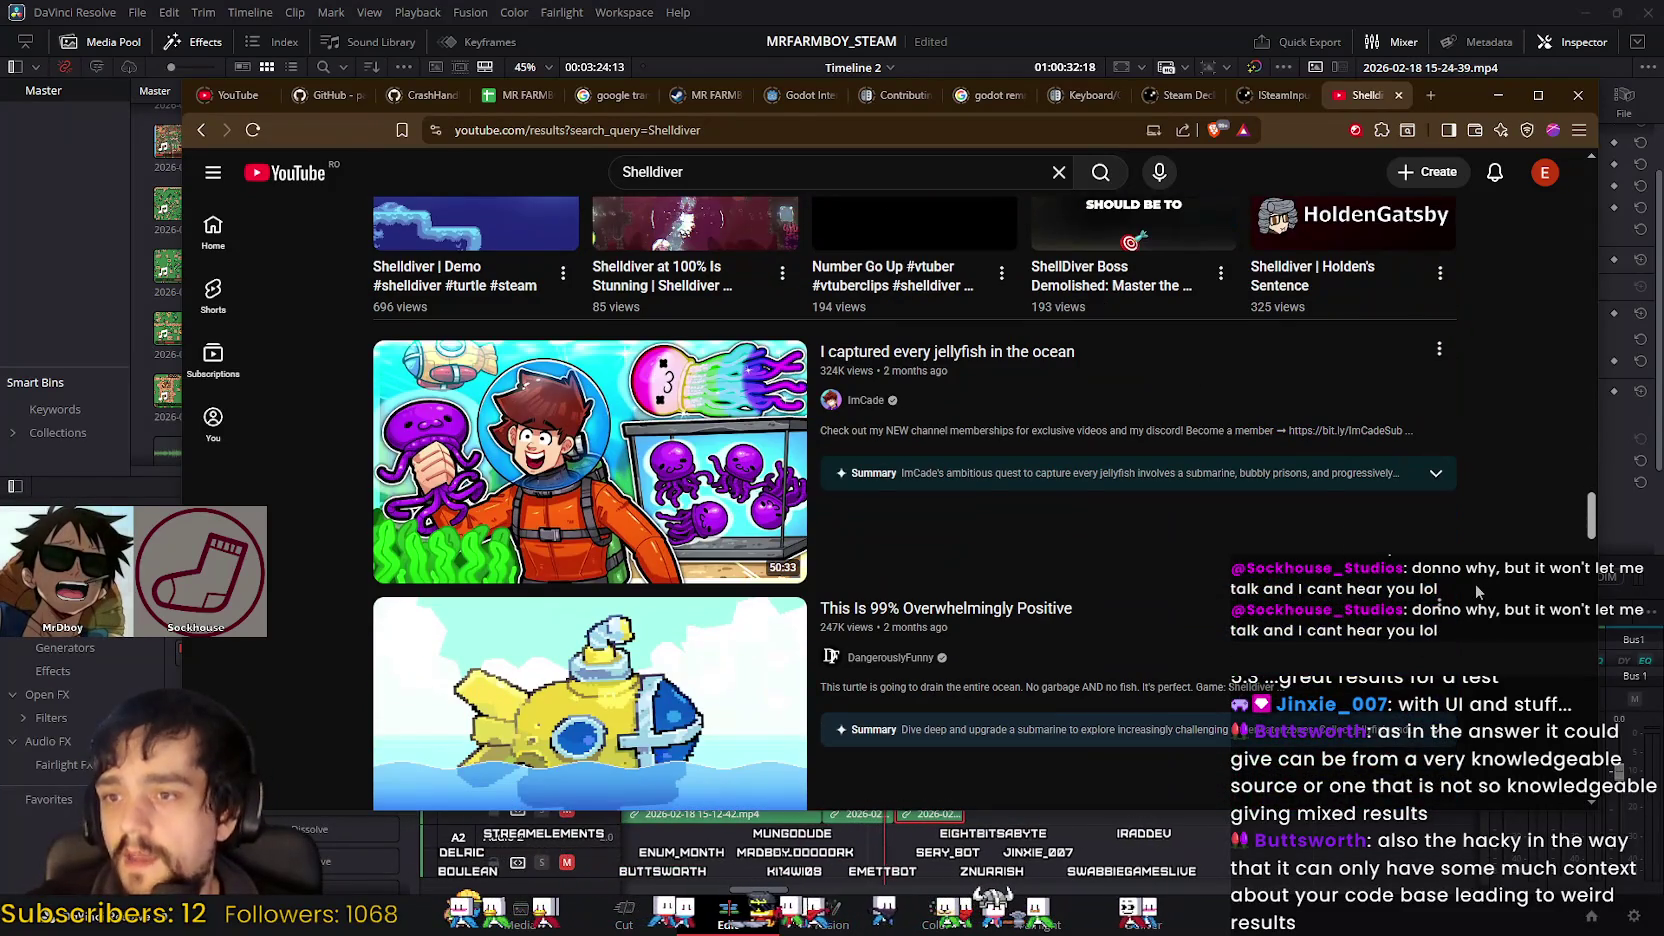
{"action": "mouse_move", "coordinate": [589, 634]}
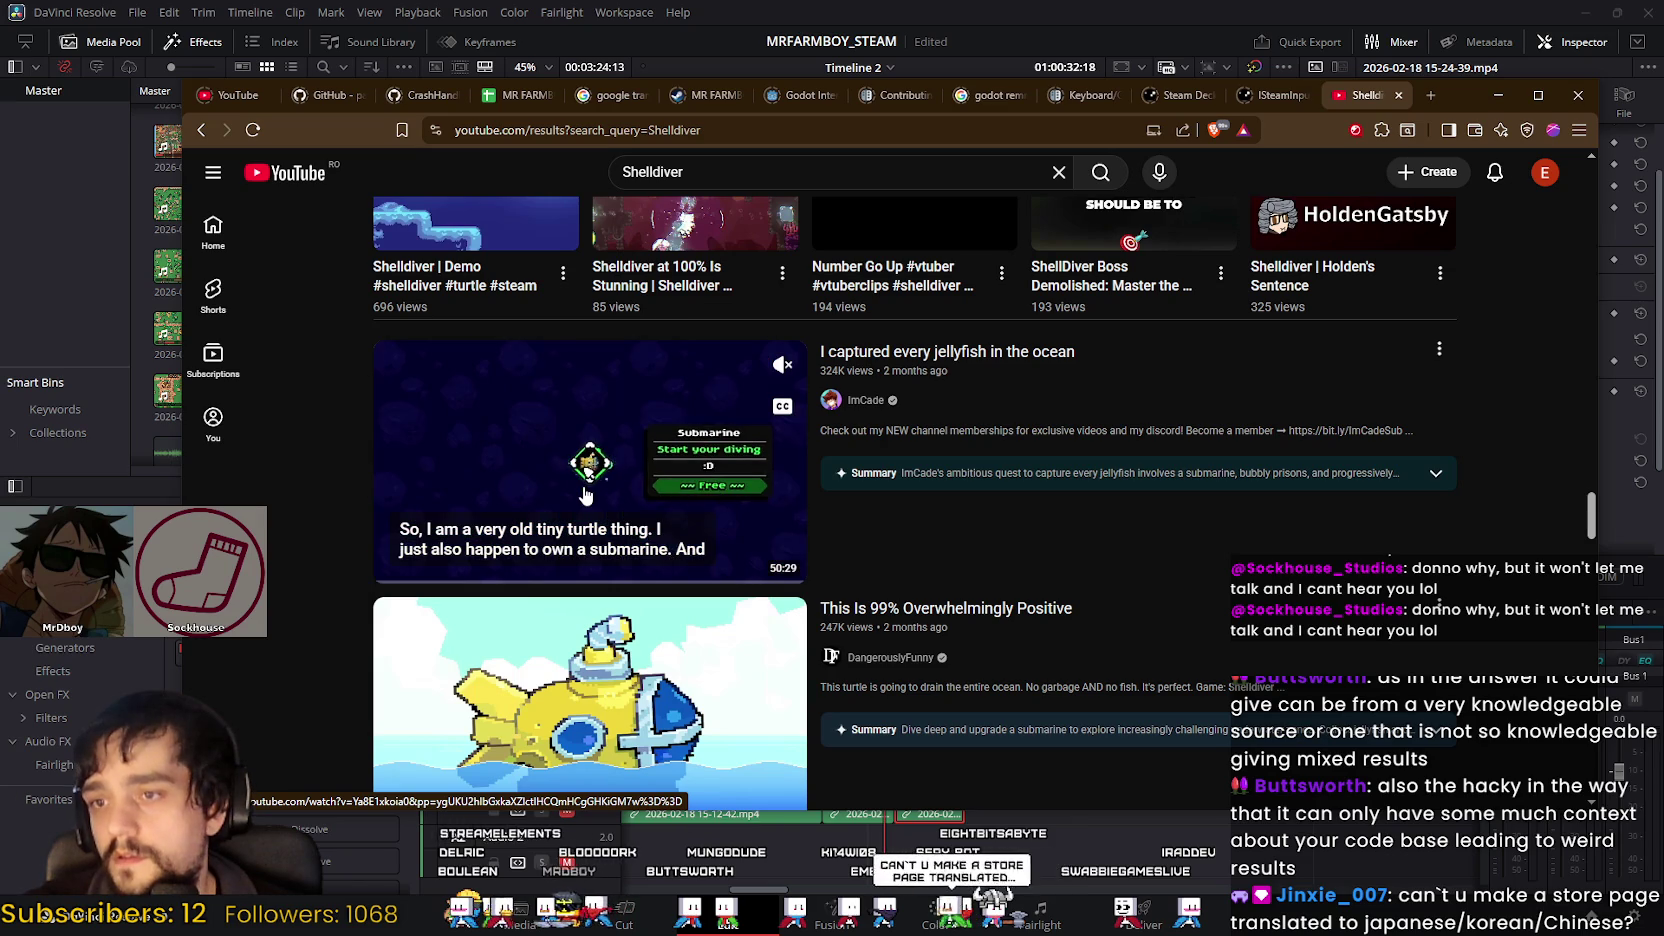
{"action": "scroll", "coordinate": [592, 488], "scroll_direction": "down", "scroll_amount": 3}
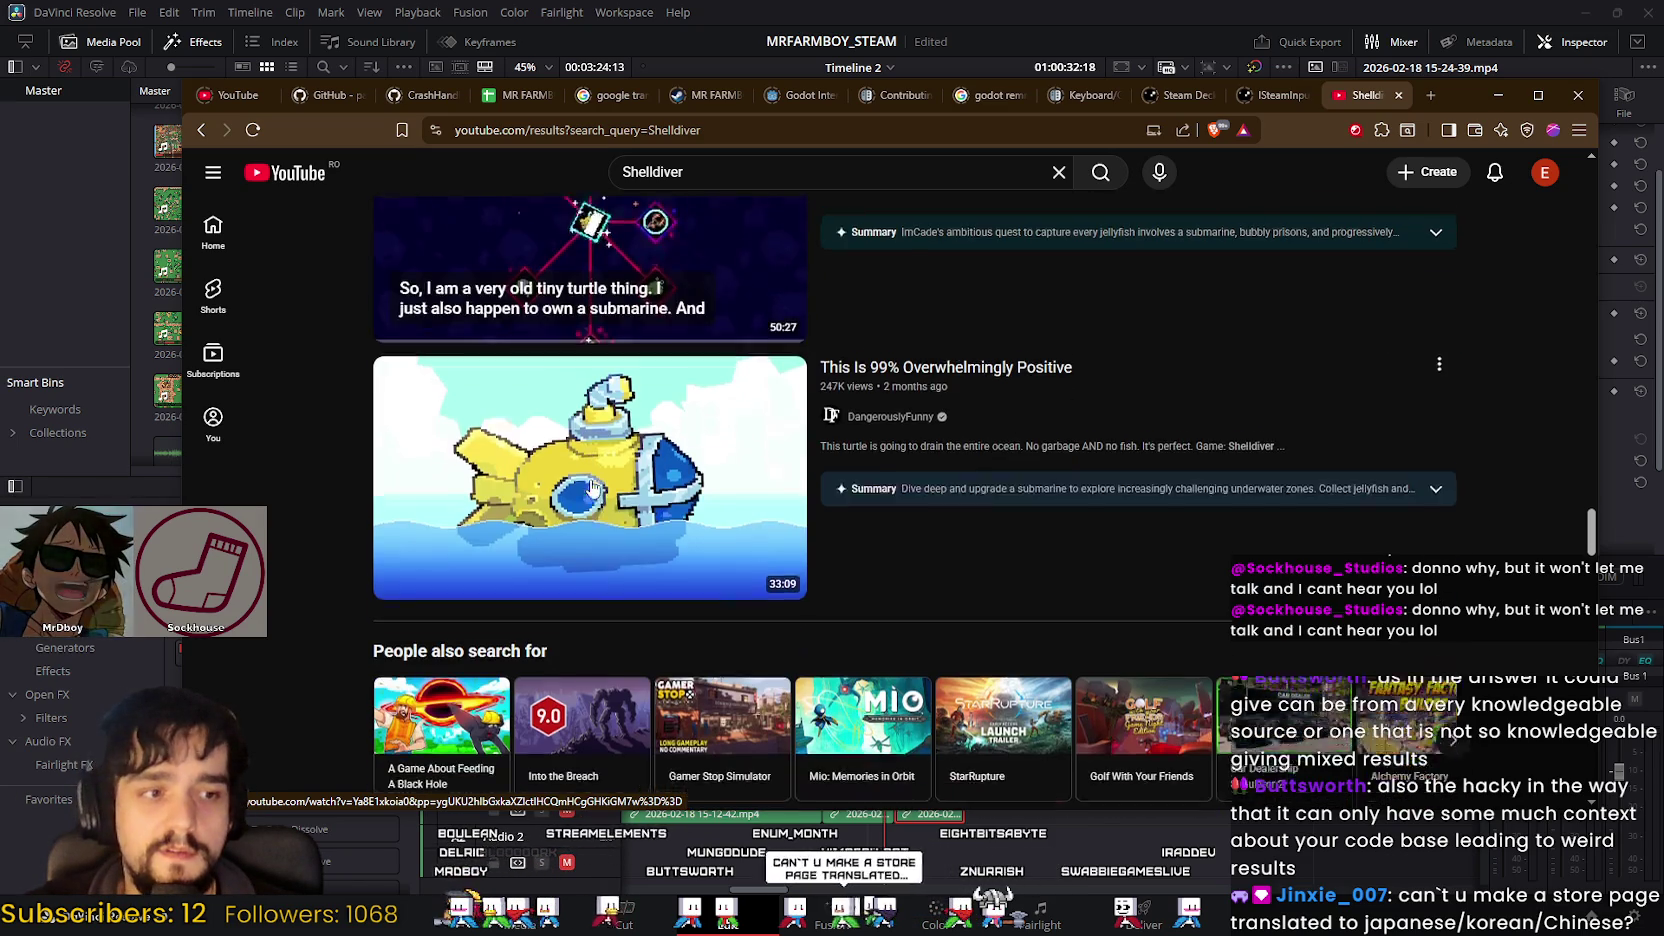
{"action": "scroll", "coordinate": [598, 507], "scroll_direction": "down", "scroll_amount": 2}
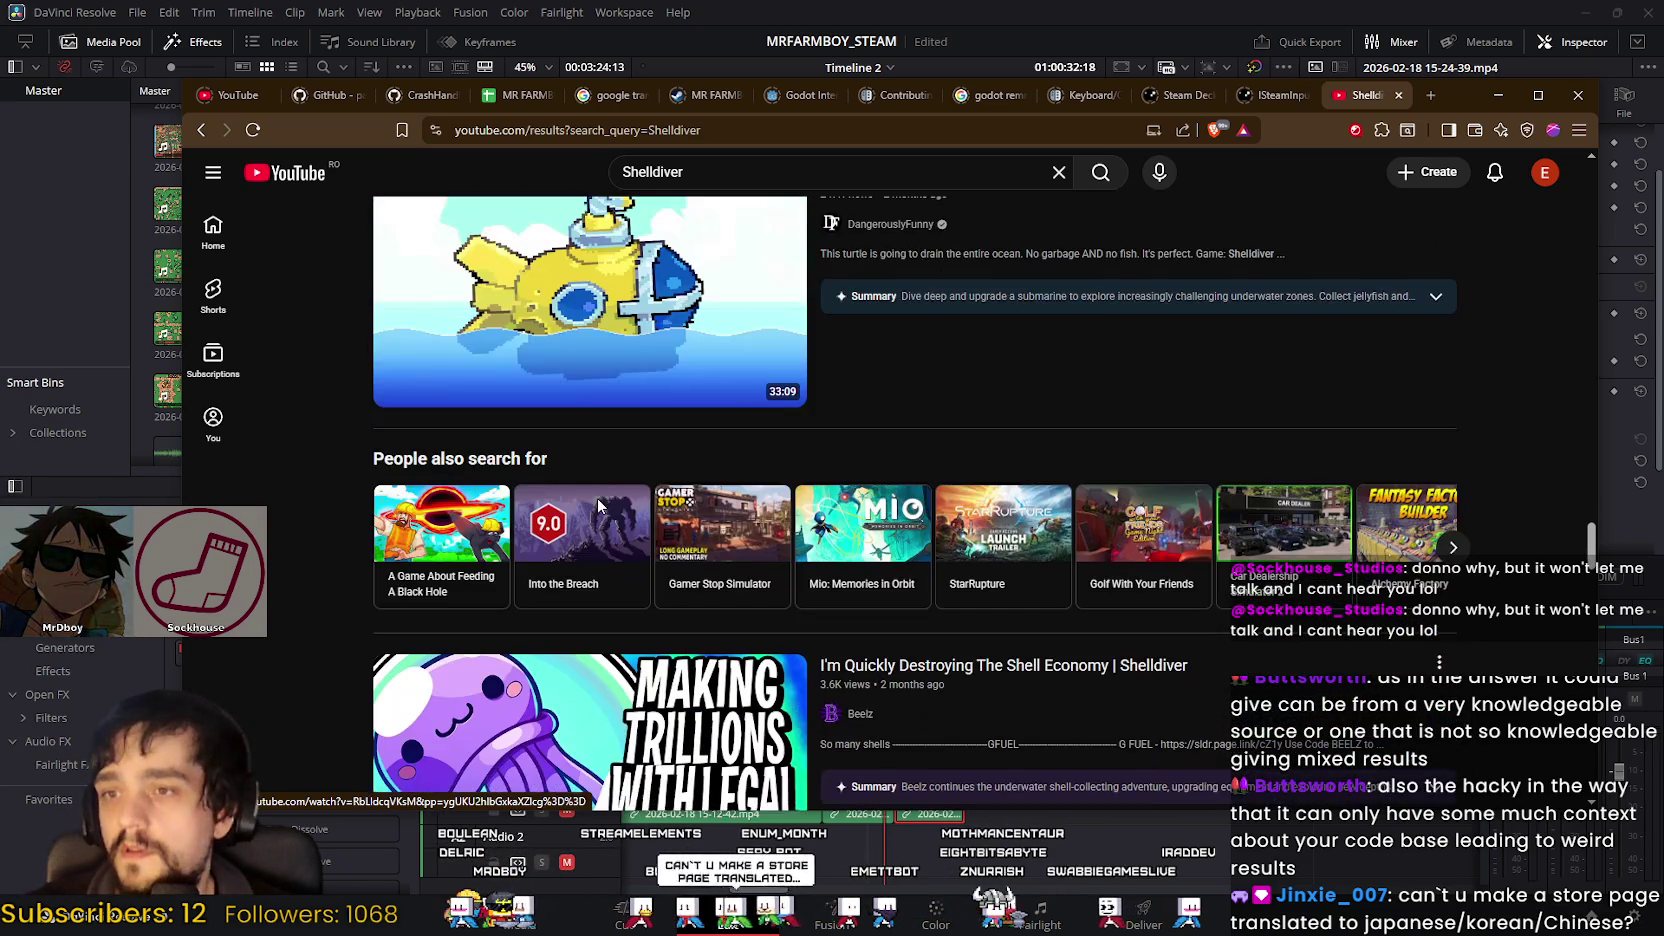
{"action": "scroll", "coordinate": [598, 505], "scroll_direction": "down", "scroll_amount": 4}
{"action": "scroll", "coordinate": [598, 502], "scroll_direction": "down", "scroll_amount": 4}
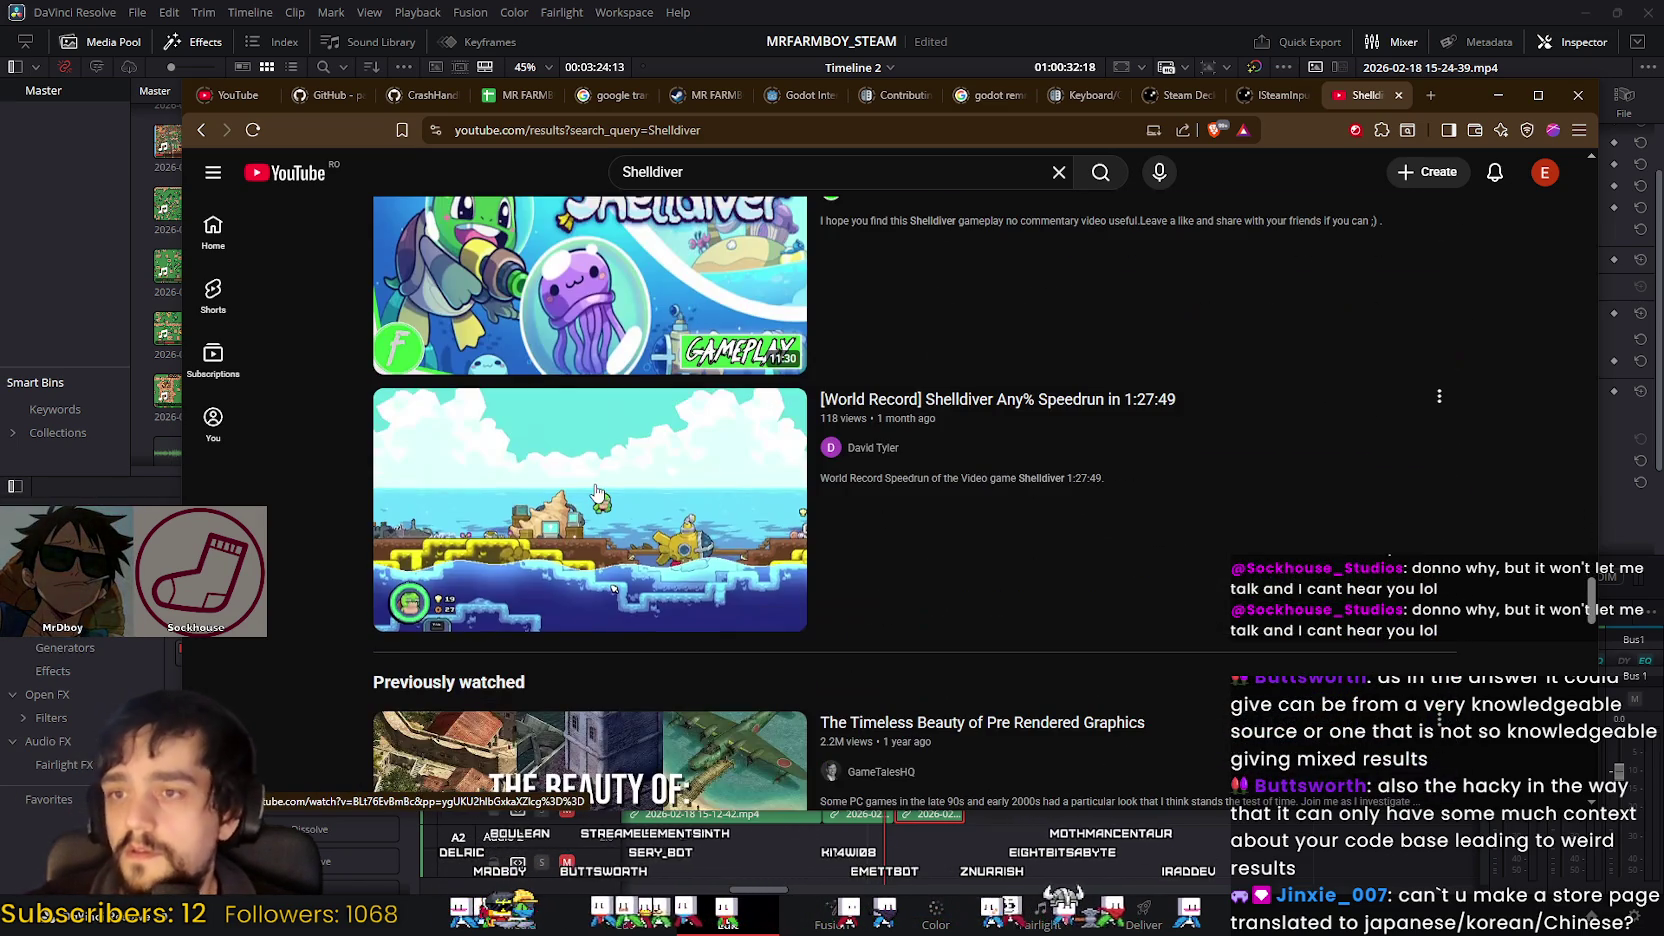
{"action": "scroll", "coordinate": [597, 497], "scroll_direction": "down", "scroll_amount": 4}
{"action": "scroll", "coordinate": [597, 489], "scroll_direction": "down", "scroll_amount": 2}
{"action": "scroll", "coordinate": [597, 489], "scroll_direction": "down", "scroll_amount": 2}
{"action": "scroll", "coordinate": [597, 489], "scroll_direction": "down", "scroll_amount": 3}
{"action": "scroll", "coordinate": [597, 489], "scroll_direction": "down", "scroll_amount": 2}
{"action": "mouse_move", "coordinate": [590, 448]}
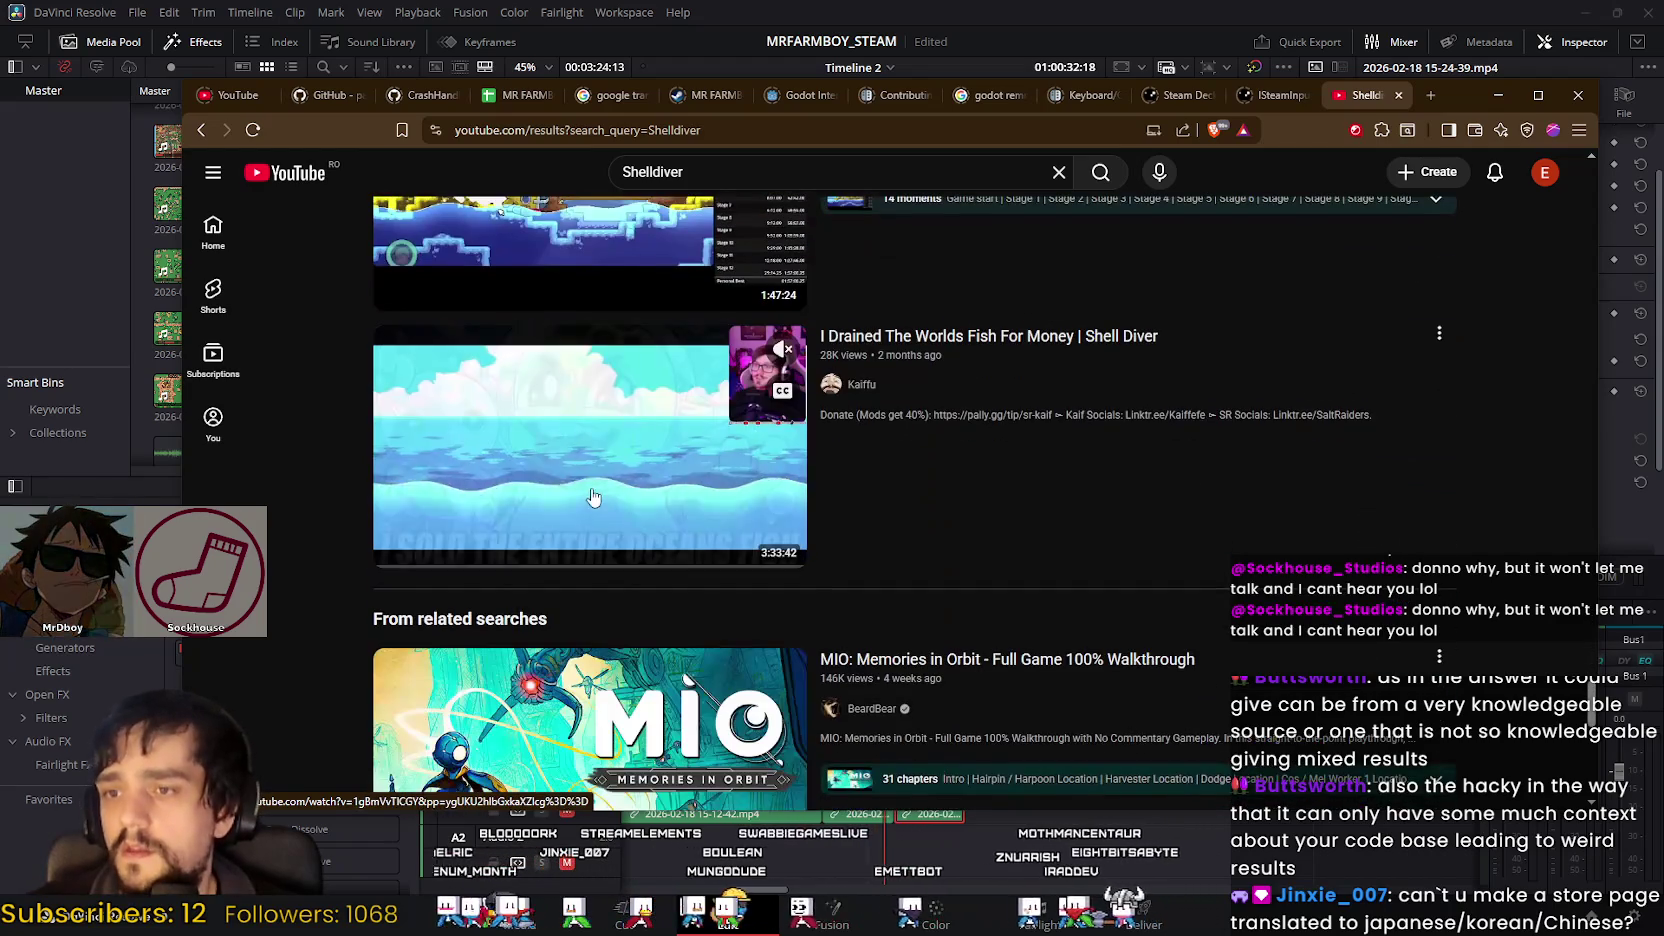
{"action": "scroll", "coordinate": [593, 497], "scroll_direction": "down", "scroll_amount": 3}
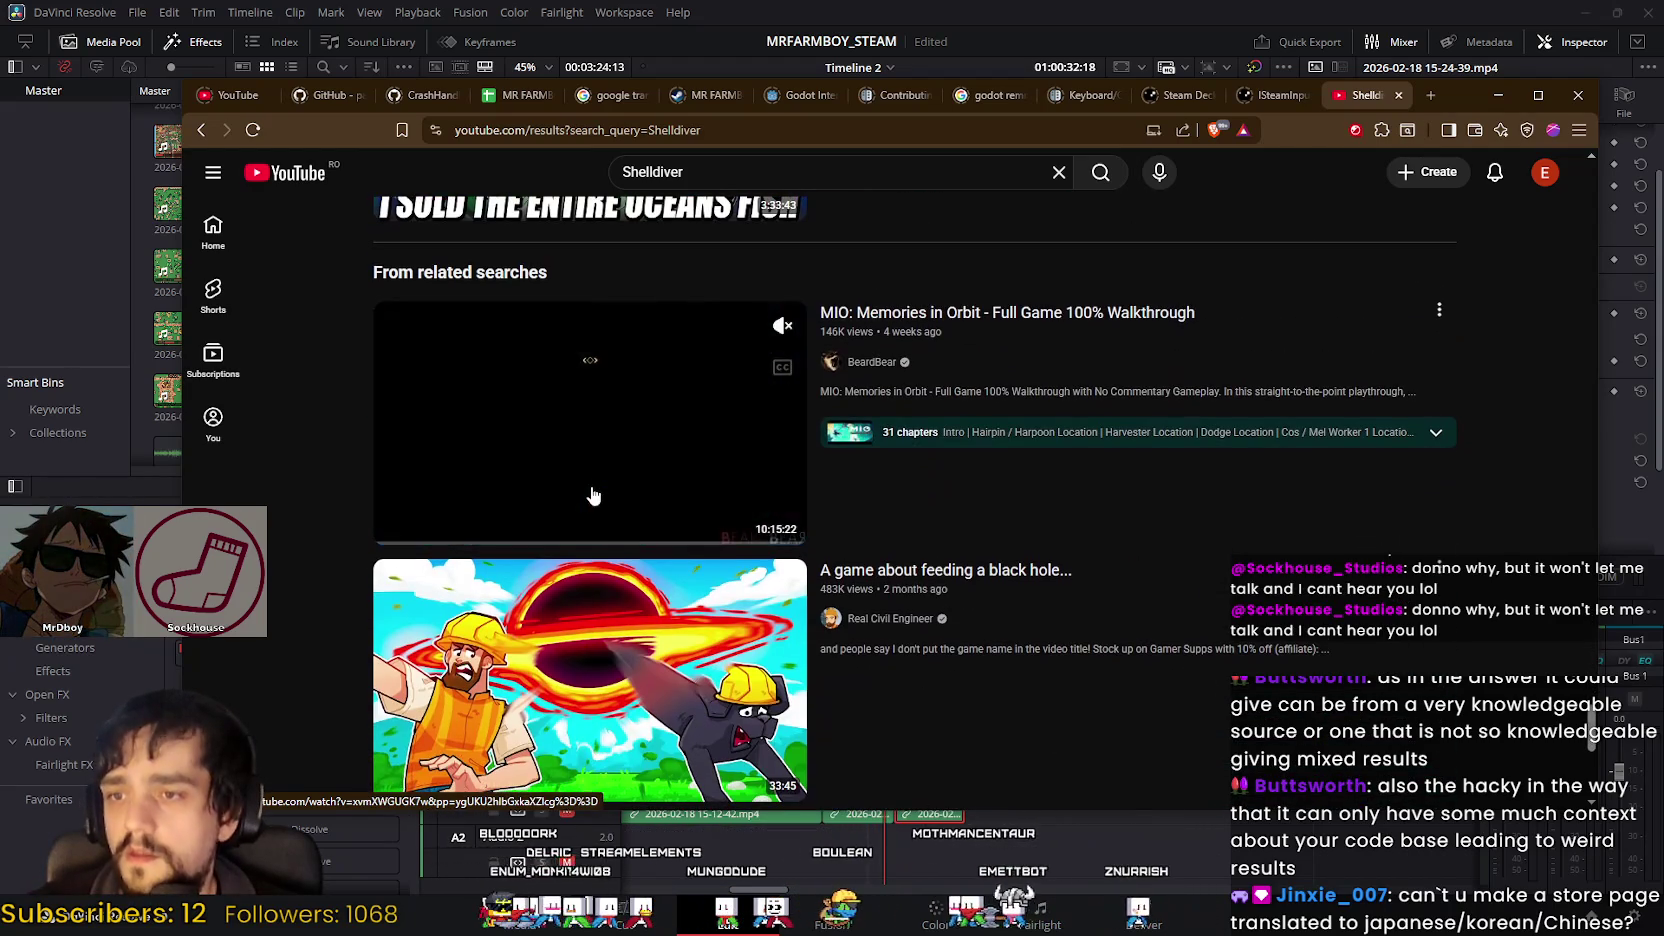
{"action": "scroll", "coordinate": [593, 492], "scroll_direction": "down", "scroll_amount": 3}
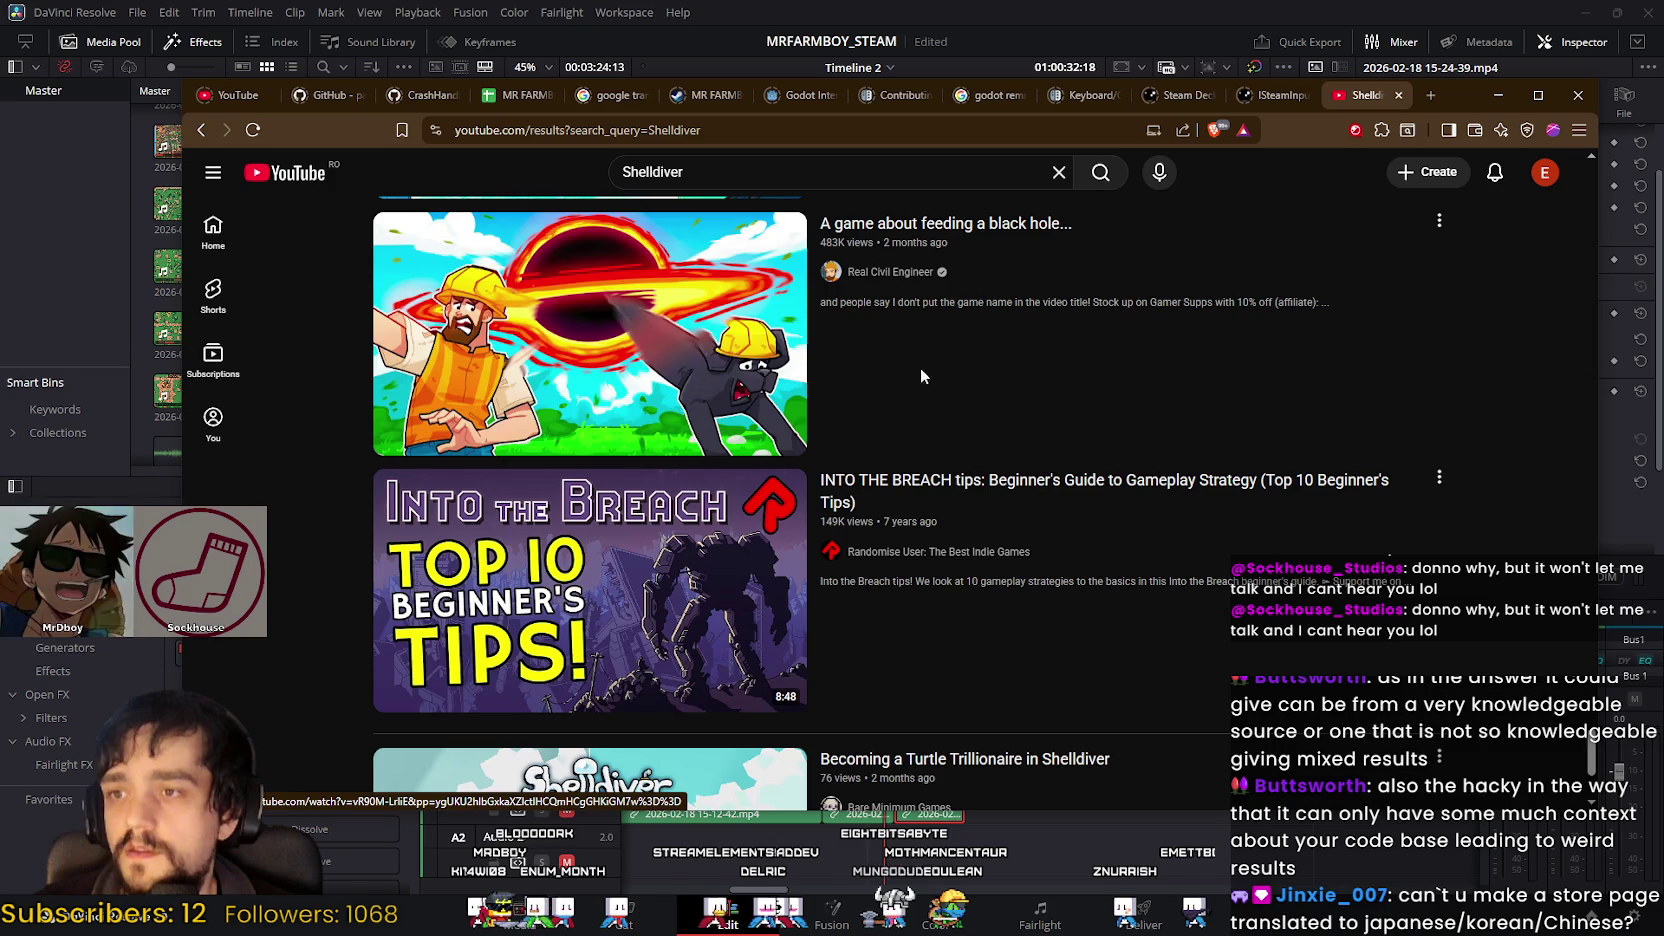
{"action": "scroll", "coordinate": [723, 371], "scroll_direction": "up", "scroll_amount": 1}
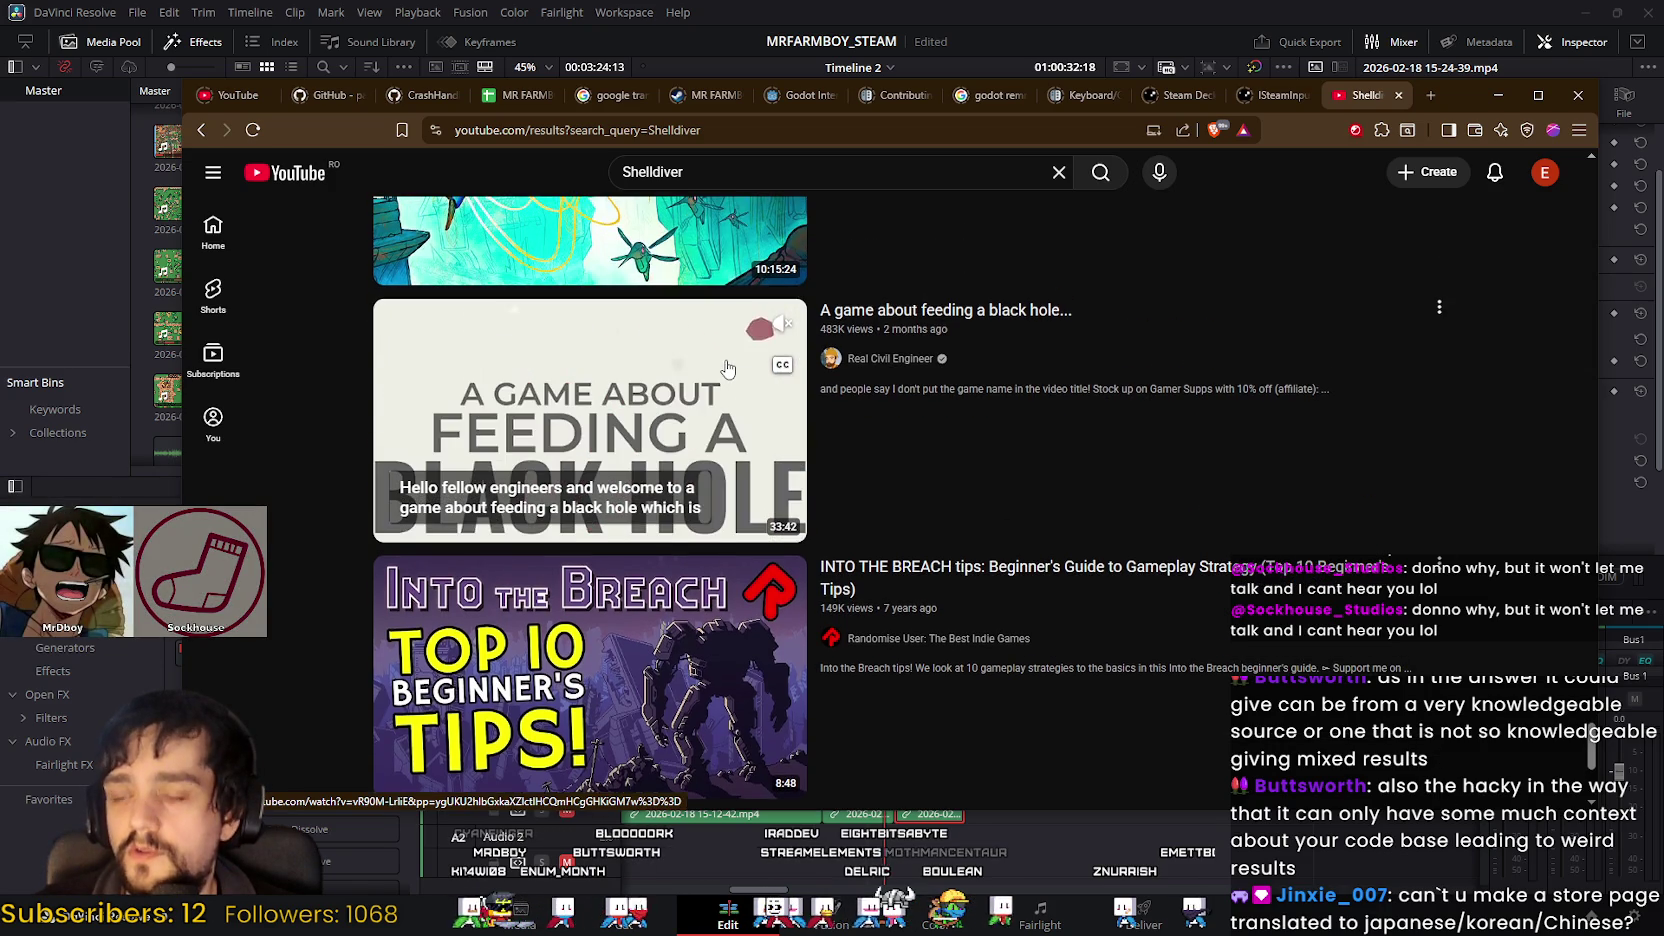
{"action": "mouse_move", "coordinate": [589, 420]}
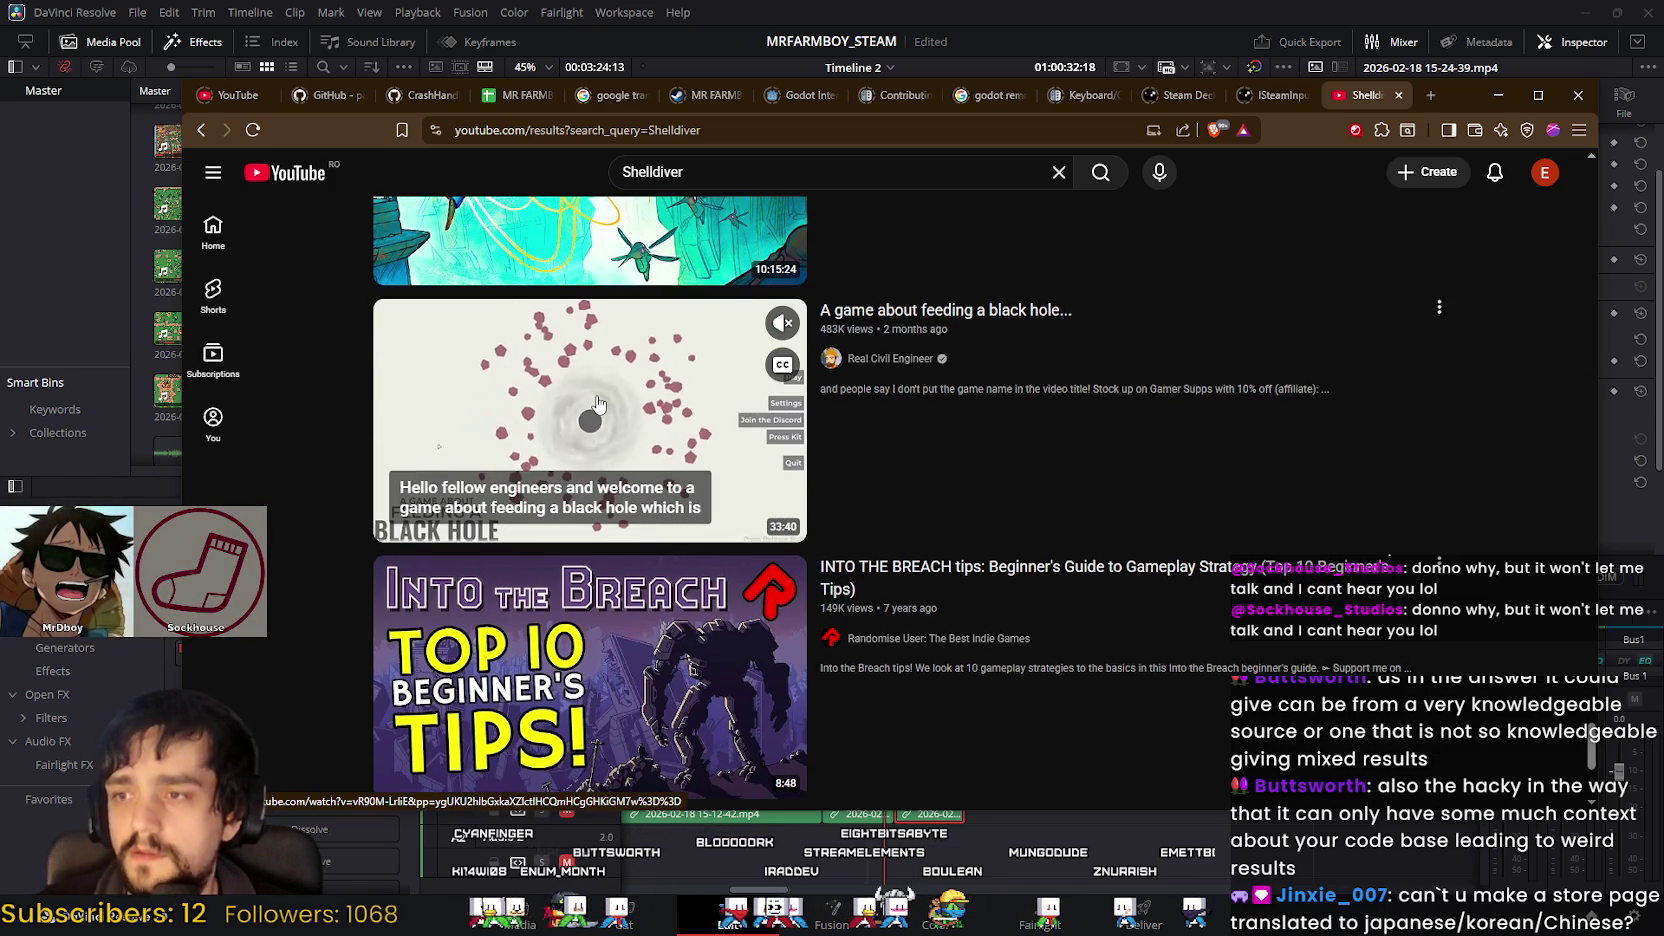
{"action": "scroll", "coordinate": [598, 403], "scroll_direction": "up", "scroll_amount": 1}
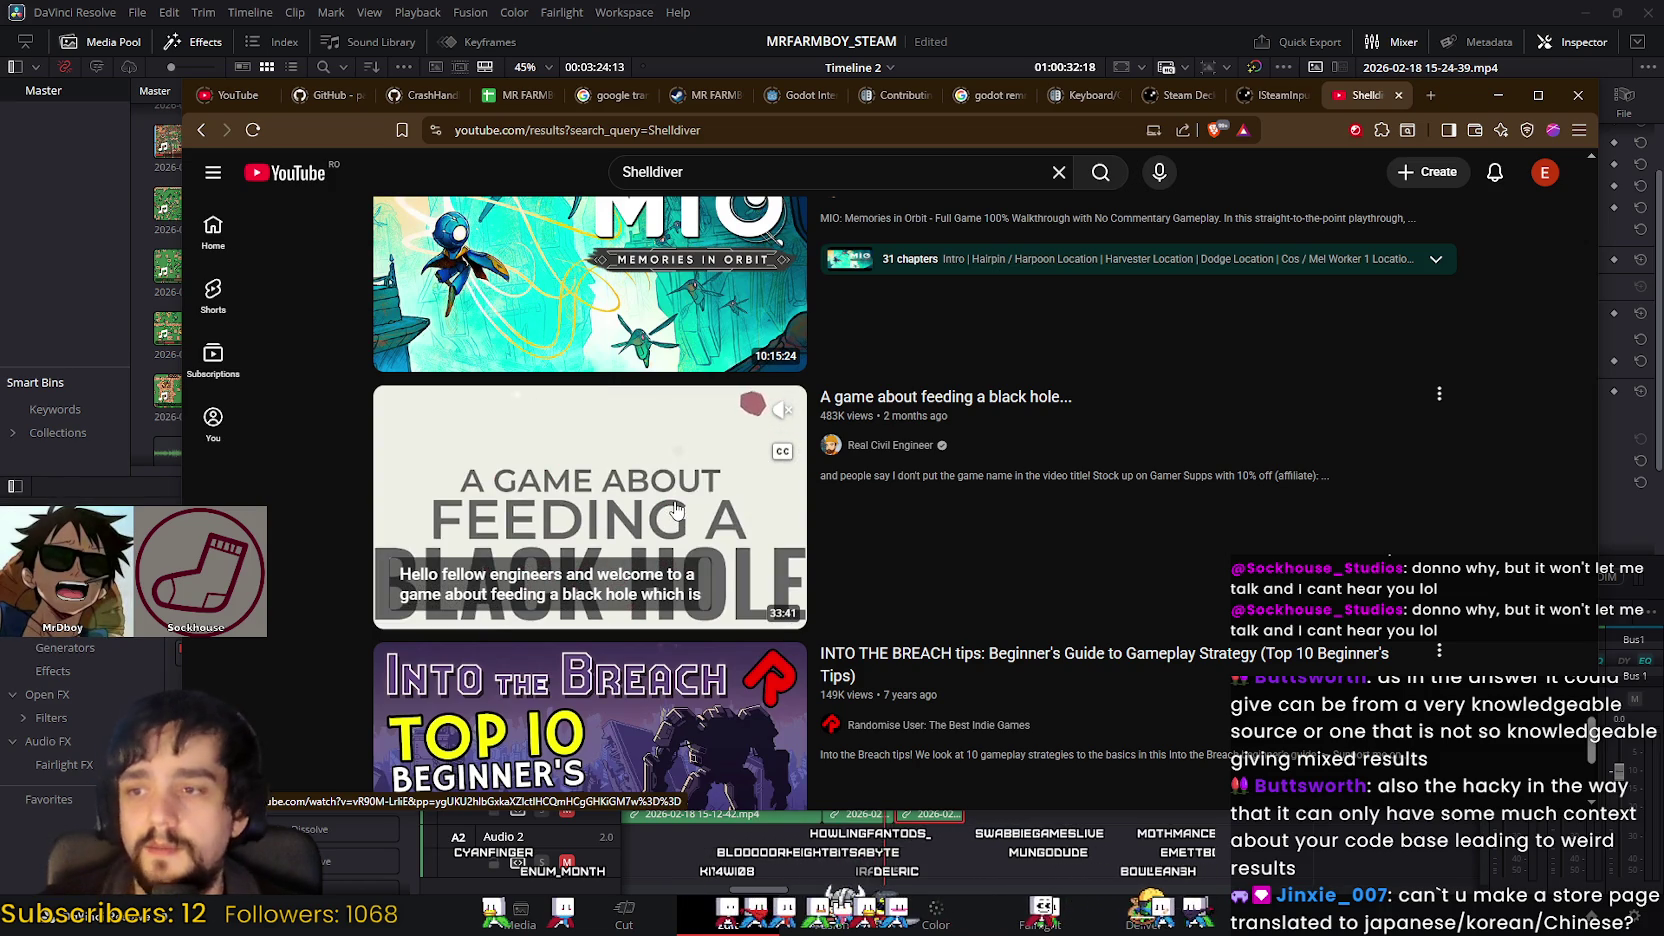
{"action": "scroll", "coordinate": [675, 510], "scroll_direction": "down", "scroll_amount": 3}
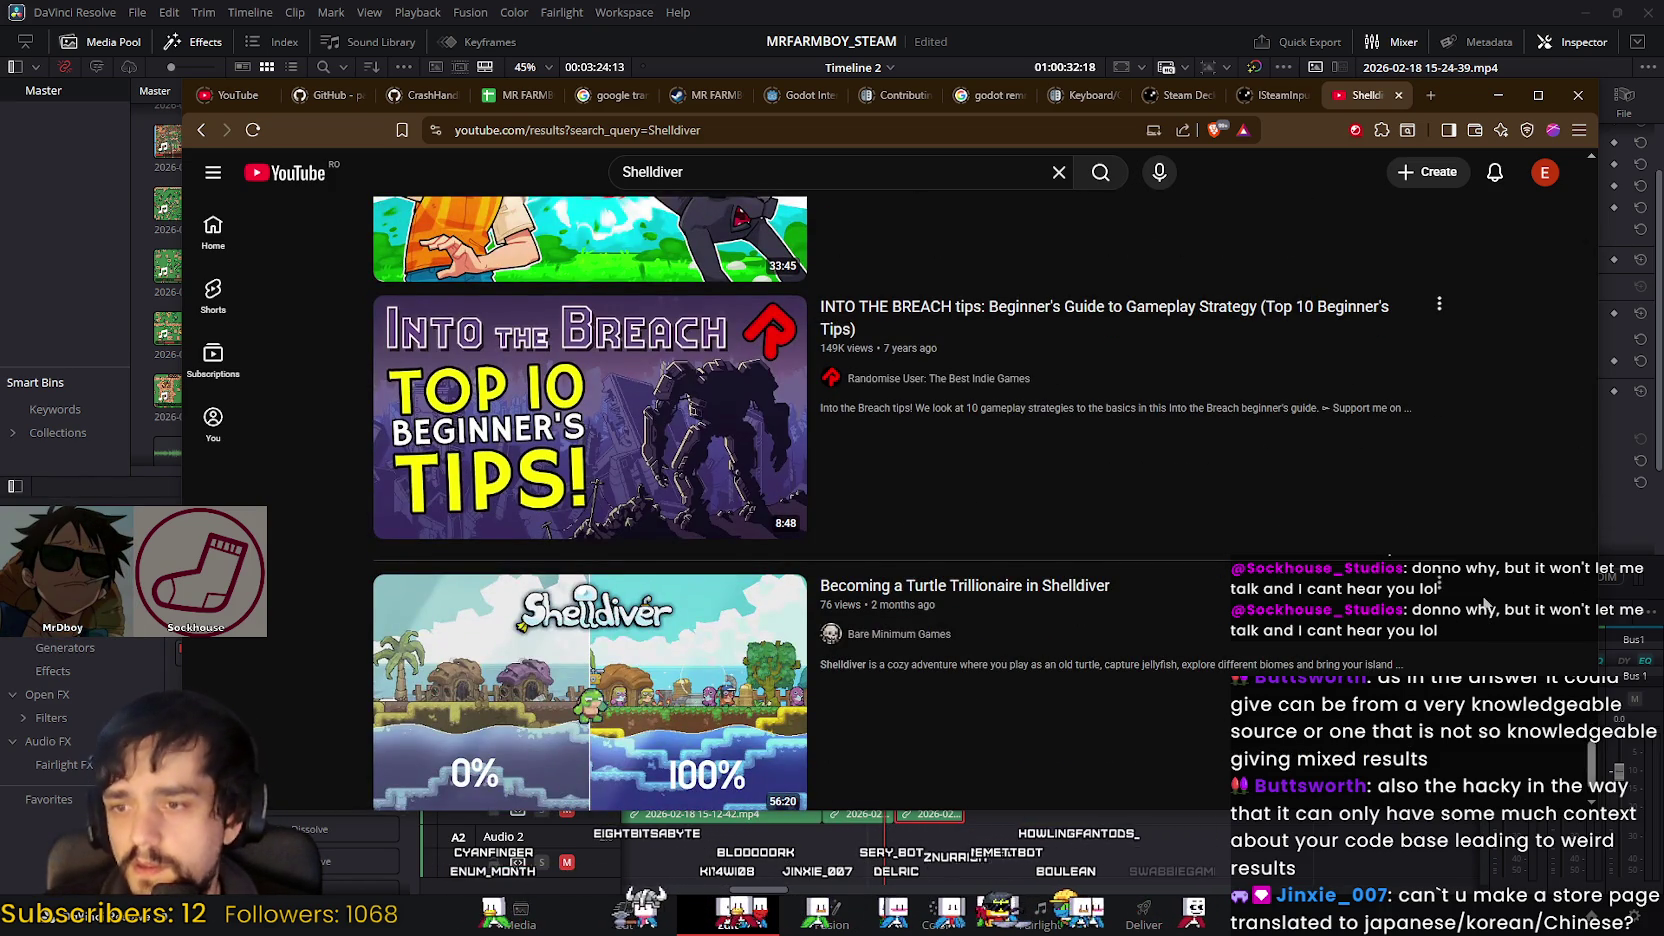
{"action": "scroll", "coordinate": [590, 420], "scroll_direction": "up", "scroll_amount": 2}
{"action": "scroll", "coordinate": [590, 420], "scroll_direction": "down", "scroll_amount": 3}
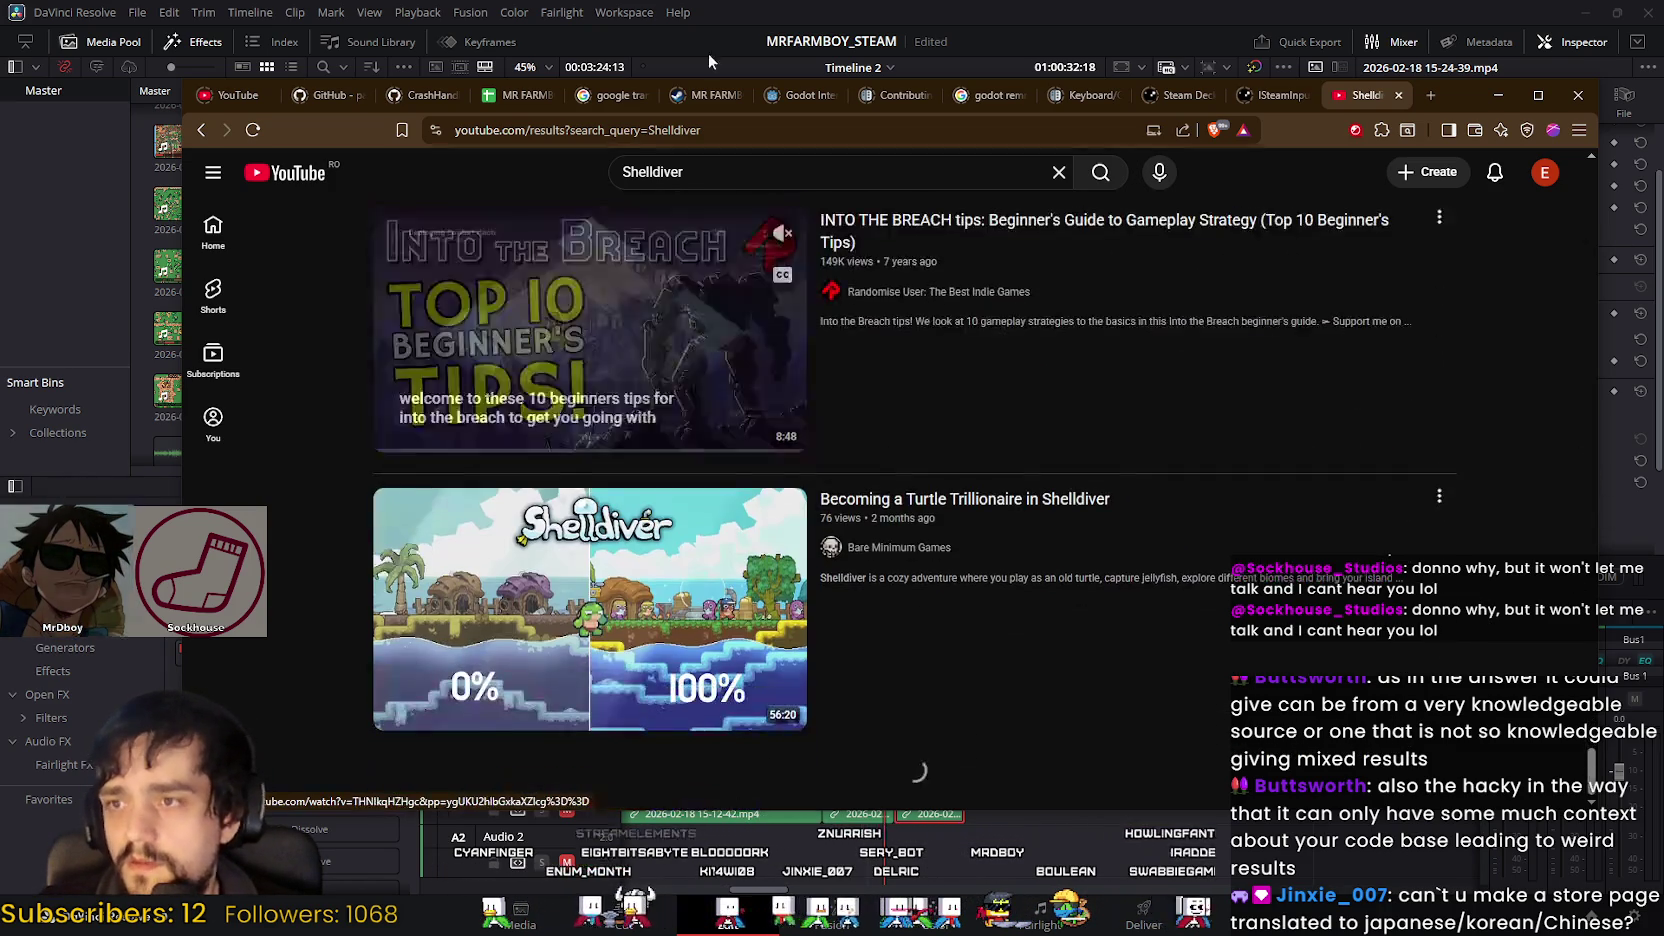
Step: Scroll through the Shelldiver results looking for gameplay and review videos
{"action": "scroll", "coordinate": [677, 543], "scroll_direction": "up", "scroll_amount": 2}
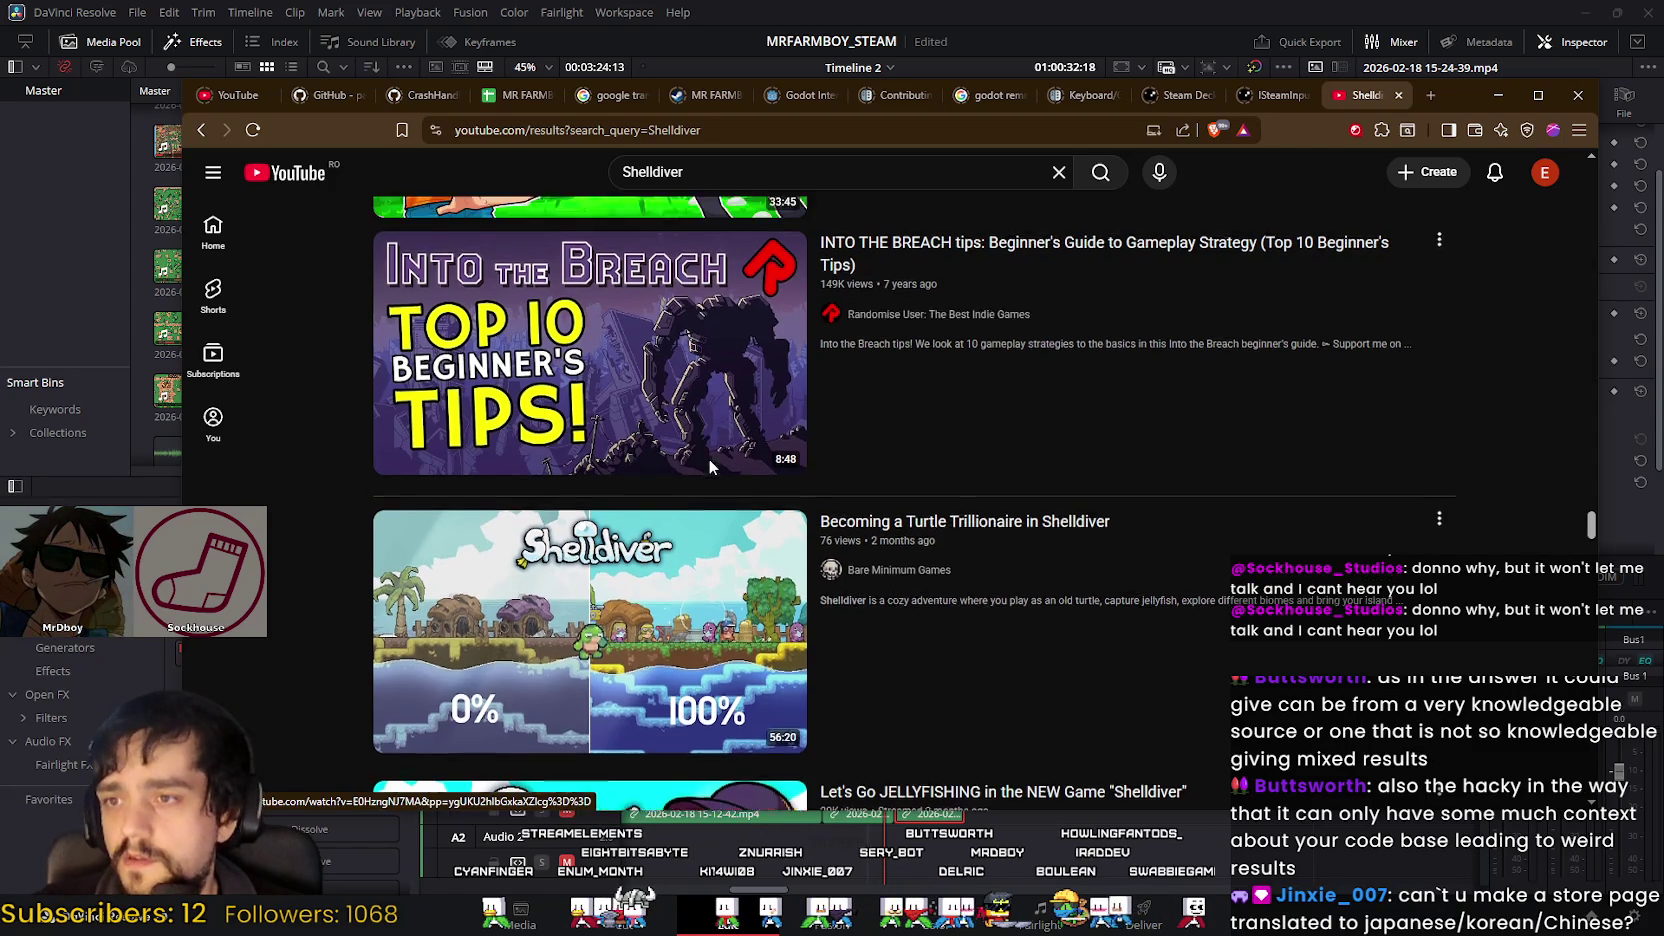
{"action": "scroll", "coordinate": [670, 541], "scroll_direction": "up", "scroll_amount": 2}
{"action": "scroll", "coordinate": [667, 540], "scroll_direction": "down", "scroll_amount": 4}
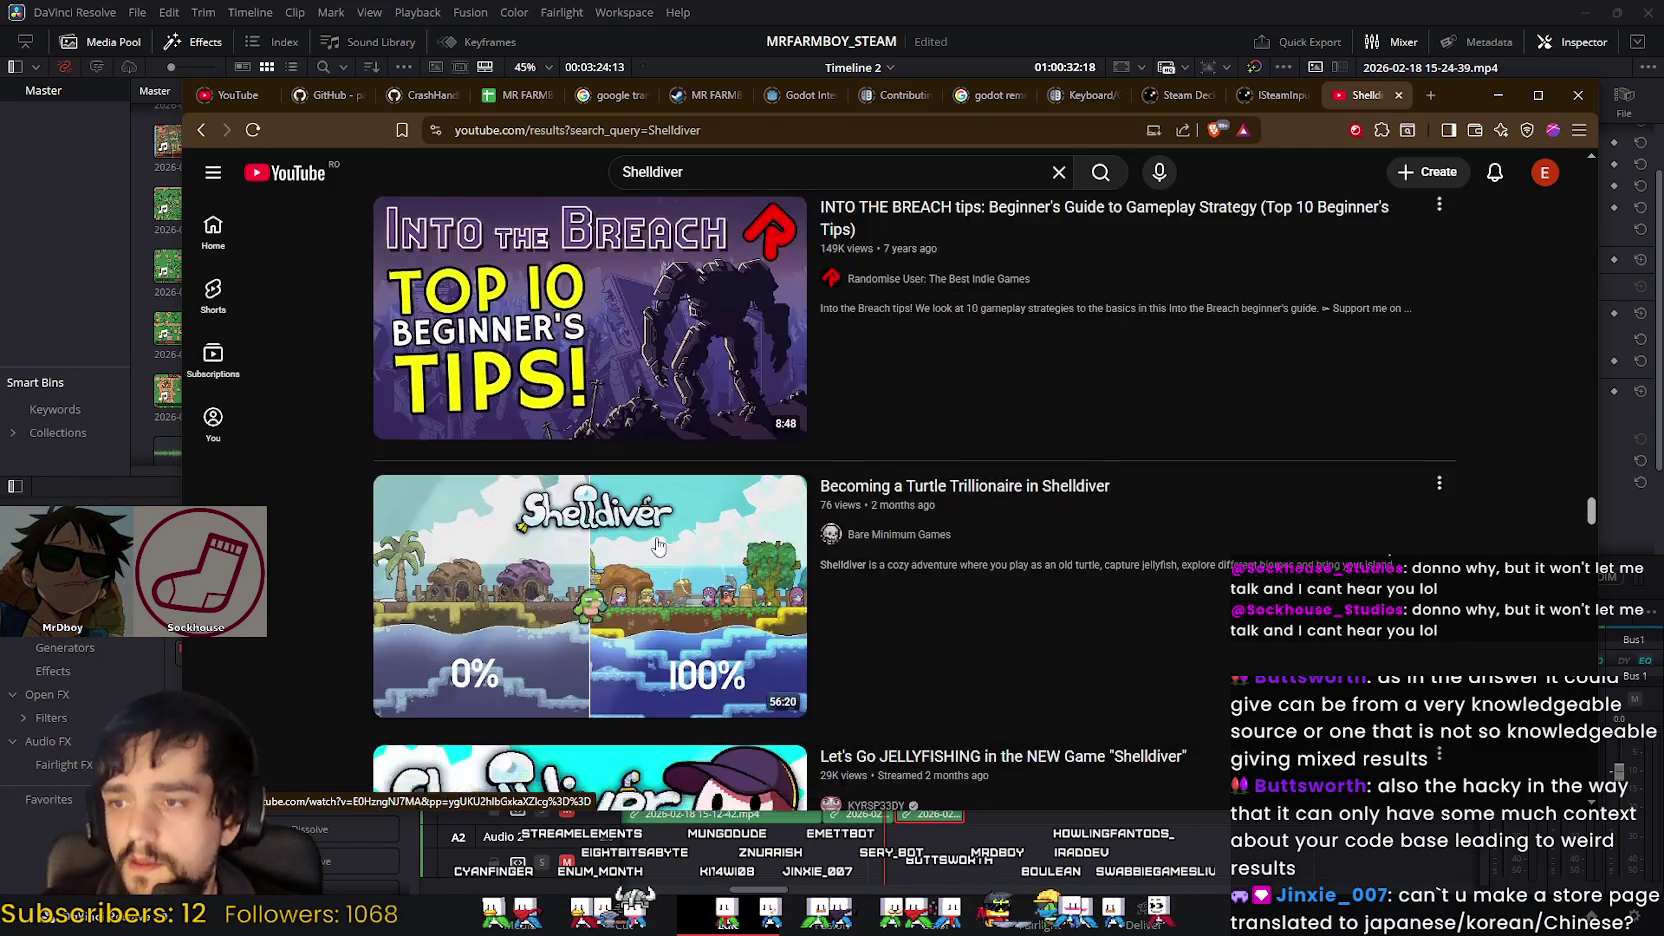
{"action": "scroll", "coordinate": [655, 545], "scroll_direction": "down", "scroll_amount": 5}
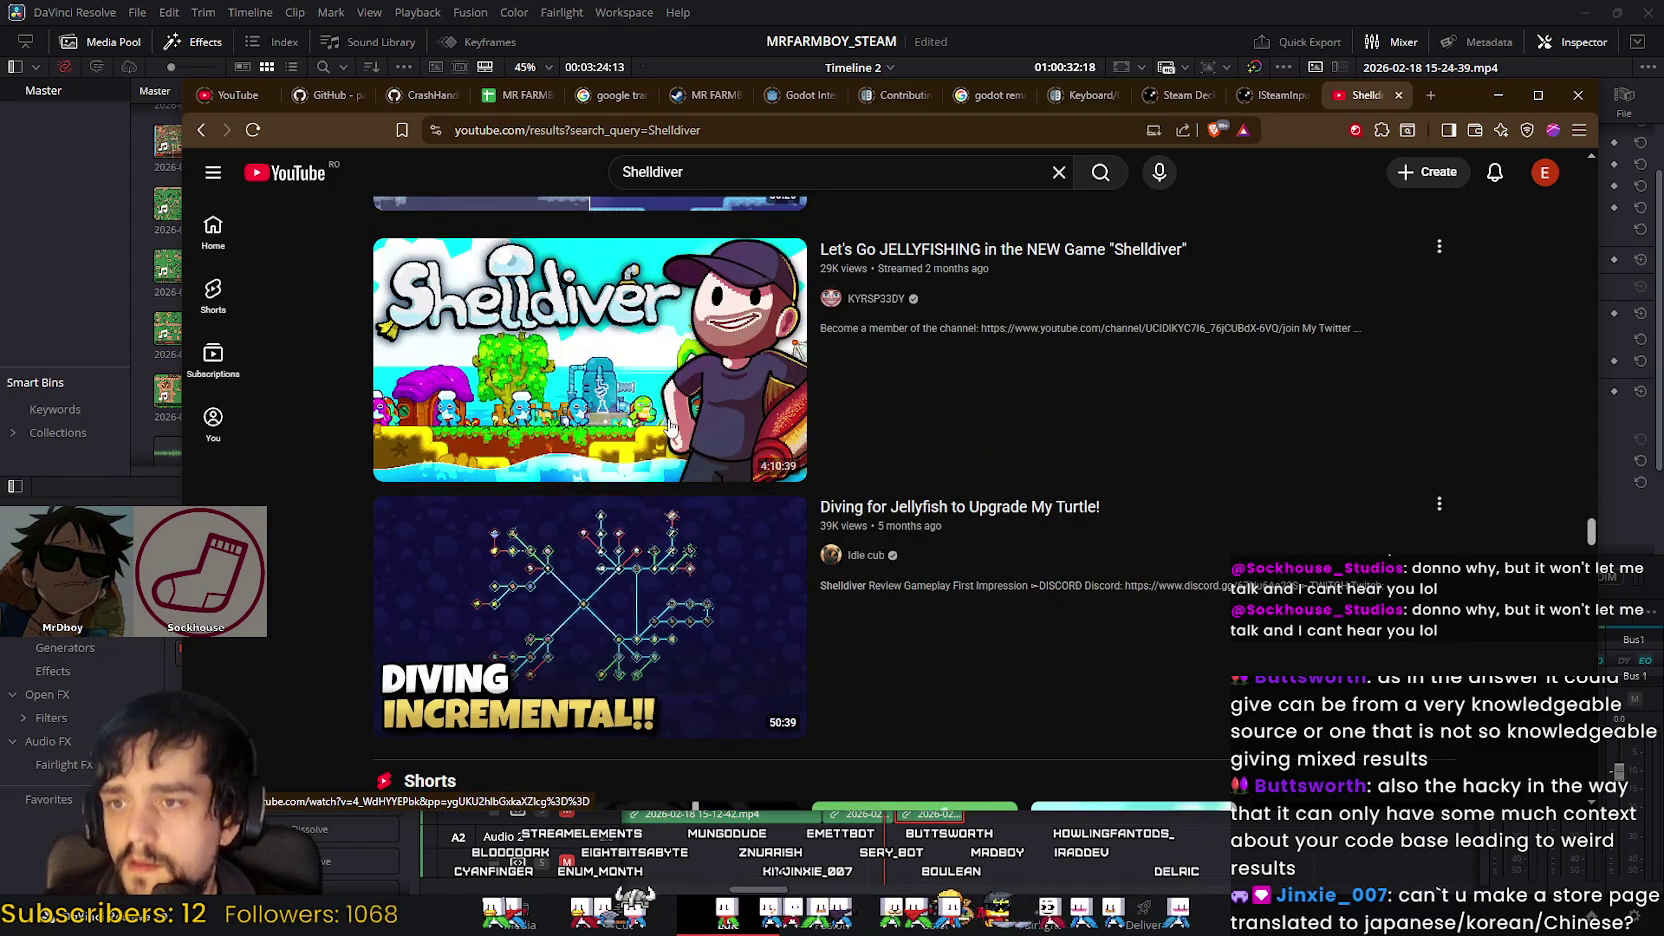
{"action": "scroll", "coordinate": [665, 430], "scroll_direction": "down", "scroll_amount": 5}
{"action": "scroll", "coordinate": [664, 428], "scroll_direction": "down", "scroll_amount": 4}
{"action": "scroll", "coordinate": [660, 430], "scroll_direction": "down", "scroll_amount": 4}
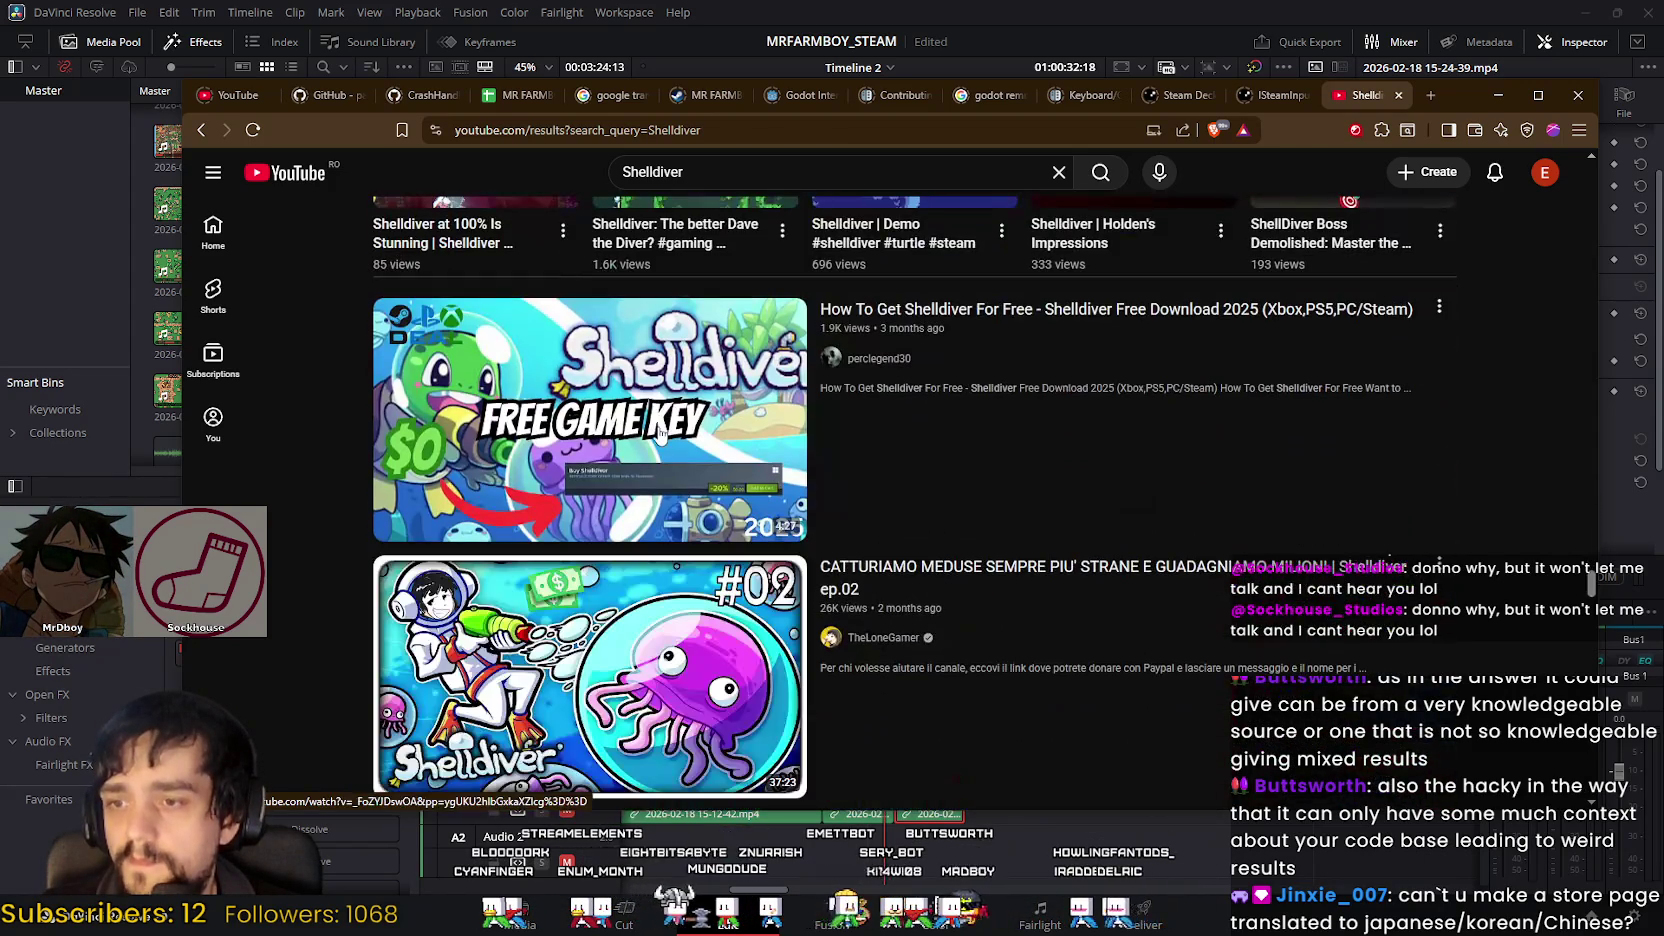
{"action": "scroll", "coordinate": [658, 437], "scroll_direction": "down", "scroll_amount": 2}
{"action": "scroll", "coordinate": [657, 440], "scroll_direction": "down", "scroll_amount": 4}
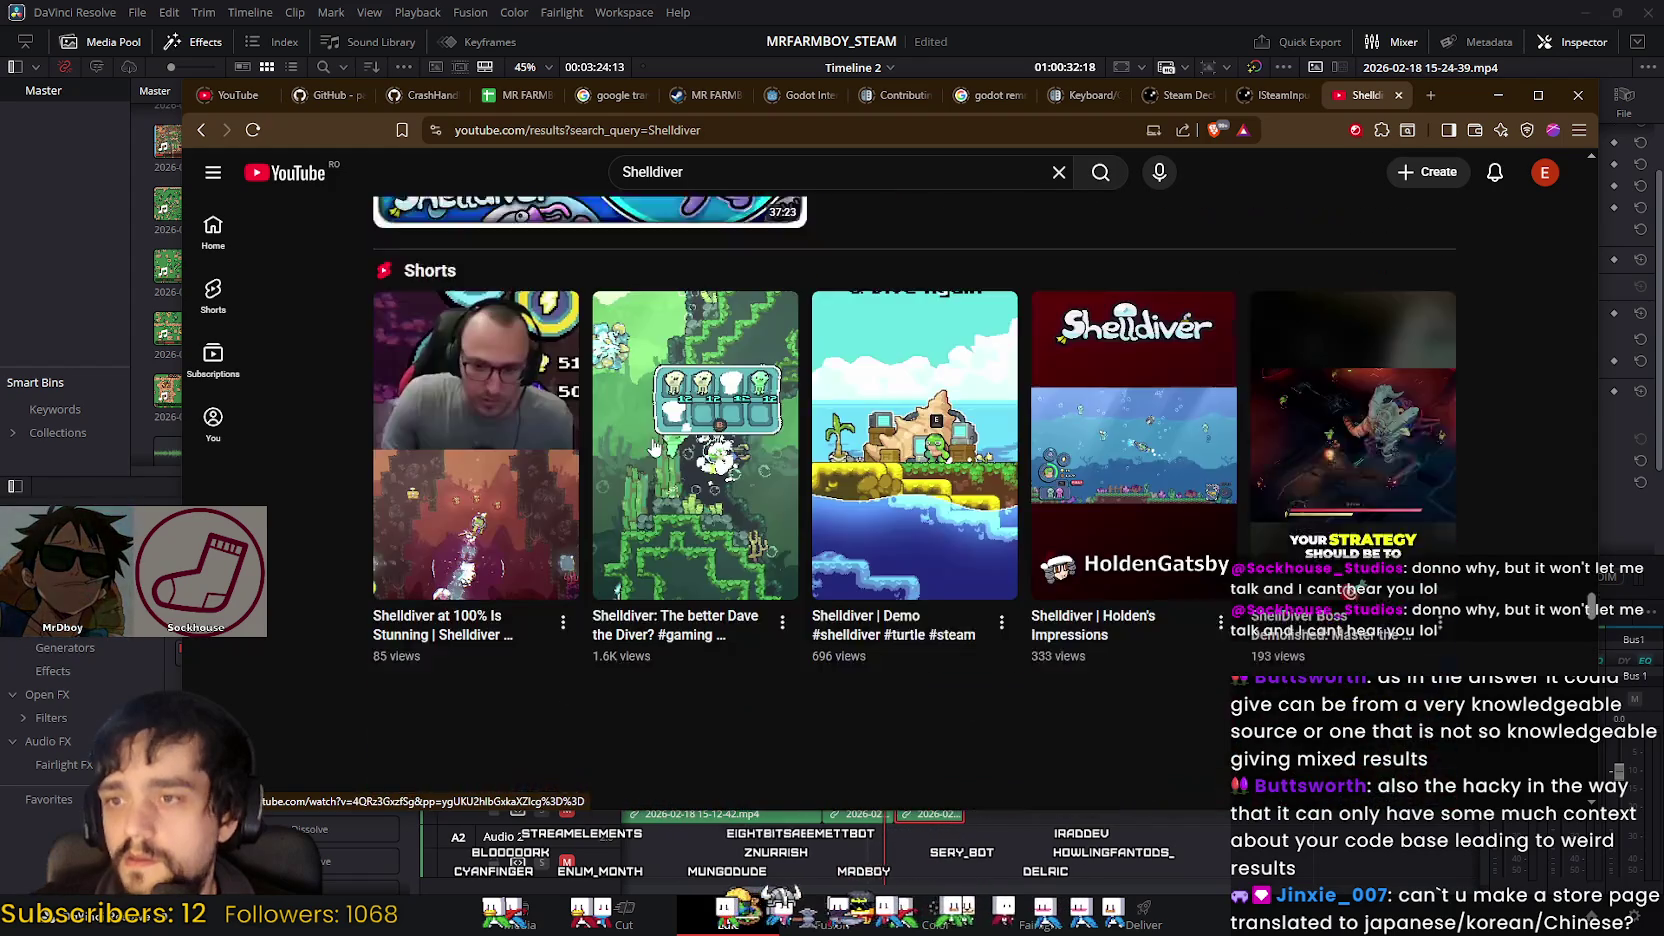
{"action": "scroll", "coordinate": [655, 445], "scroll_direction": "down", "scroll_amount": 2}
{"action": "scroll", "coordinate": [652, 445], "scroll_direction": "down", "scroll_amount": 2}
{"action": "scroll", "coordinate": [650, 442], "scroll_direction": "down", "scroll_amount": 3}
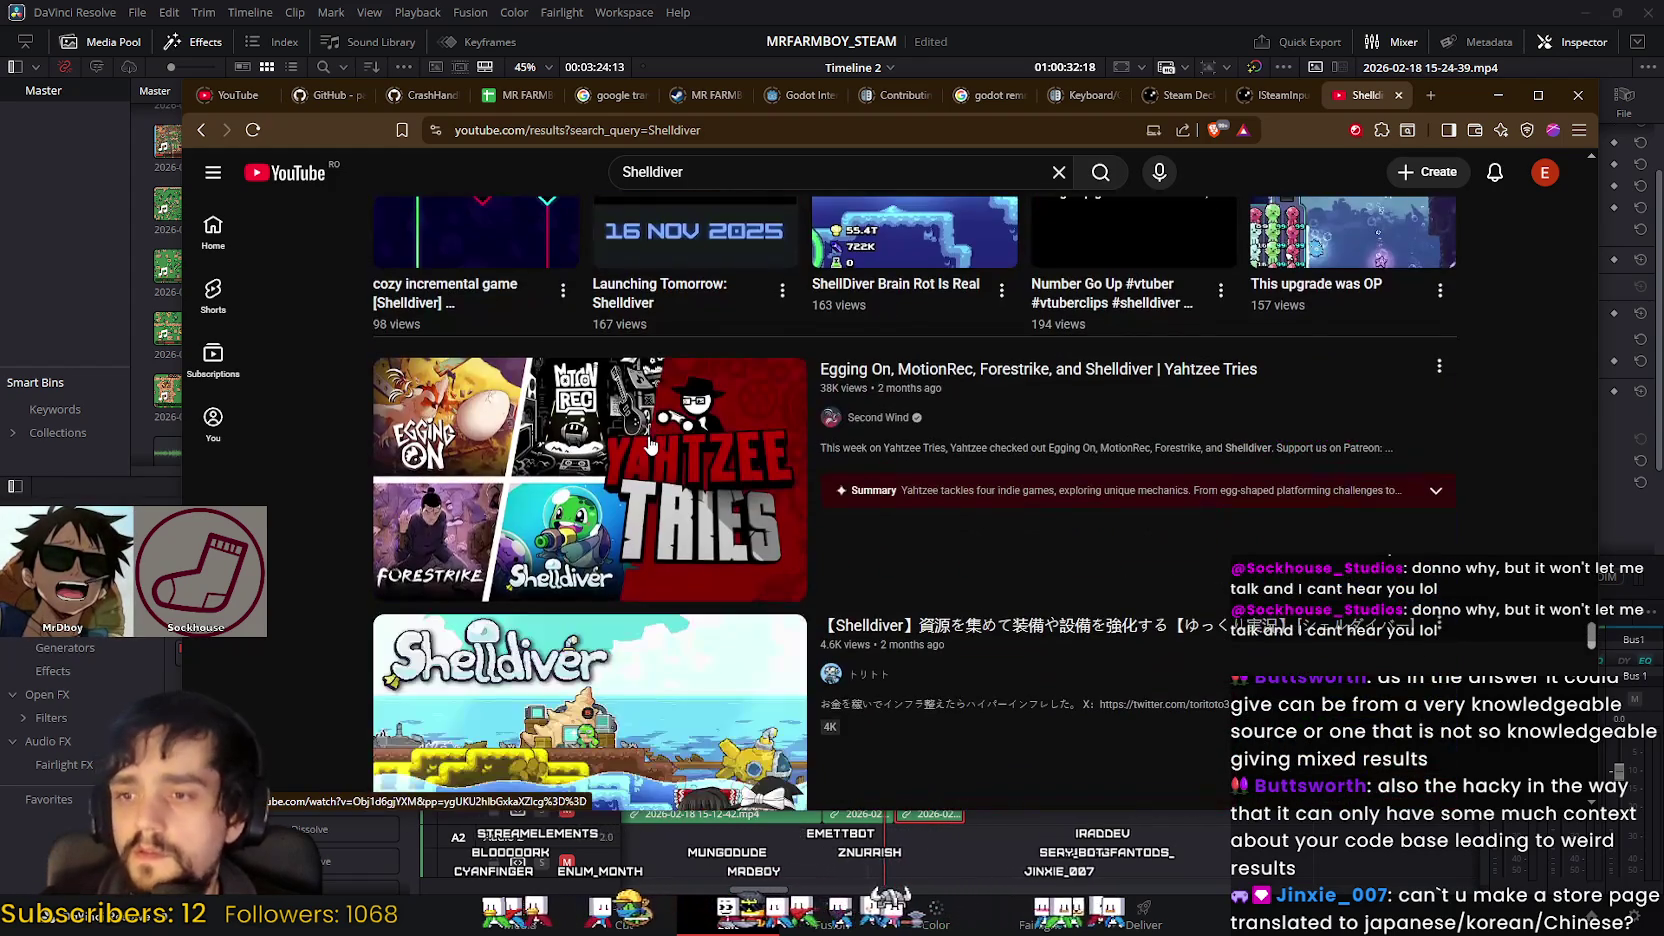
{"action": "scroll", "coordinate": [646, 445], "scroll_direction": "down", "scroll_amount": 3}
{"action": "scroll", "coordinate": [641, 453], "scroll_direction": "down", "scroll_amount": 2}
Step: Continue down past 'I CAN'T STOP PLAYING THIS GAME - SHELLDIVER' and bring up Gamalytic
{"action": "scroll", "coordinate": [640, 456], "scroll_direction": "down", "scroll_amount": 2}
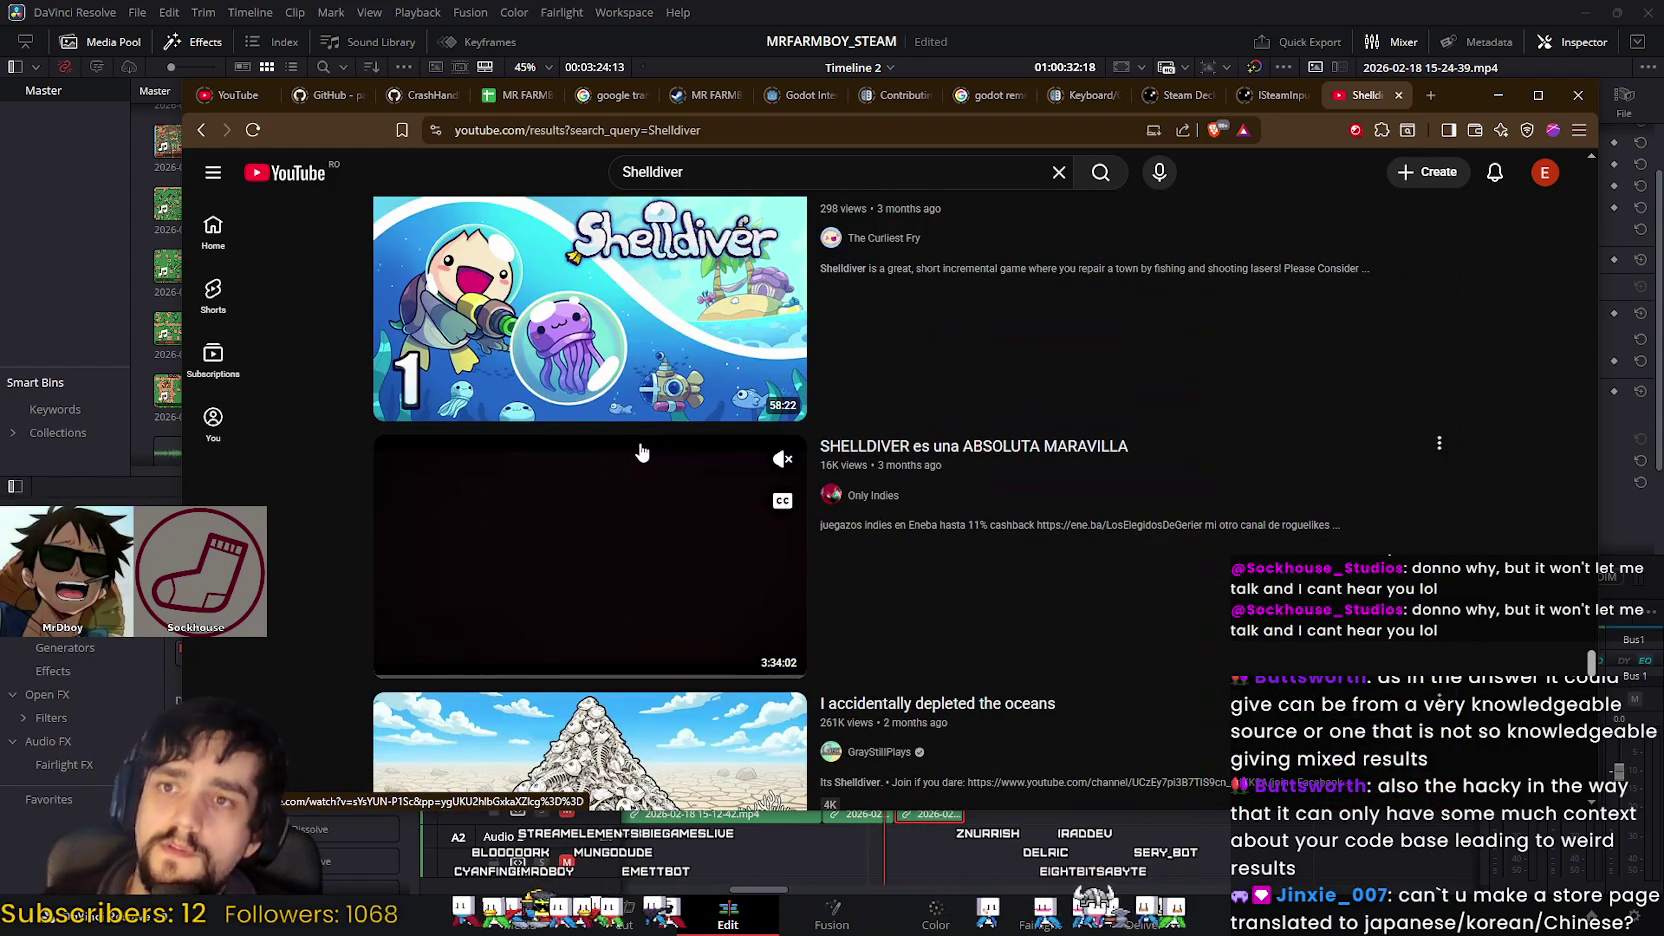
{"action": "scroll", "coordinate": [641, 452], "scroll_direction": "down", "scroll_amount": 2}
{"action": "scroll", "coordinate": [644, 540], "scroll_direction": "down", "scroll_amount": 1}
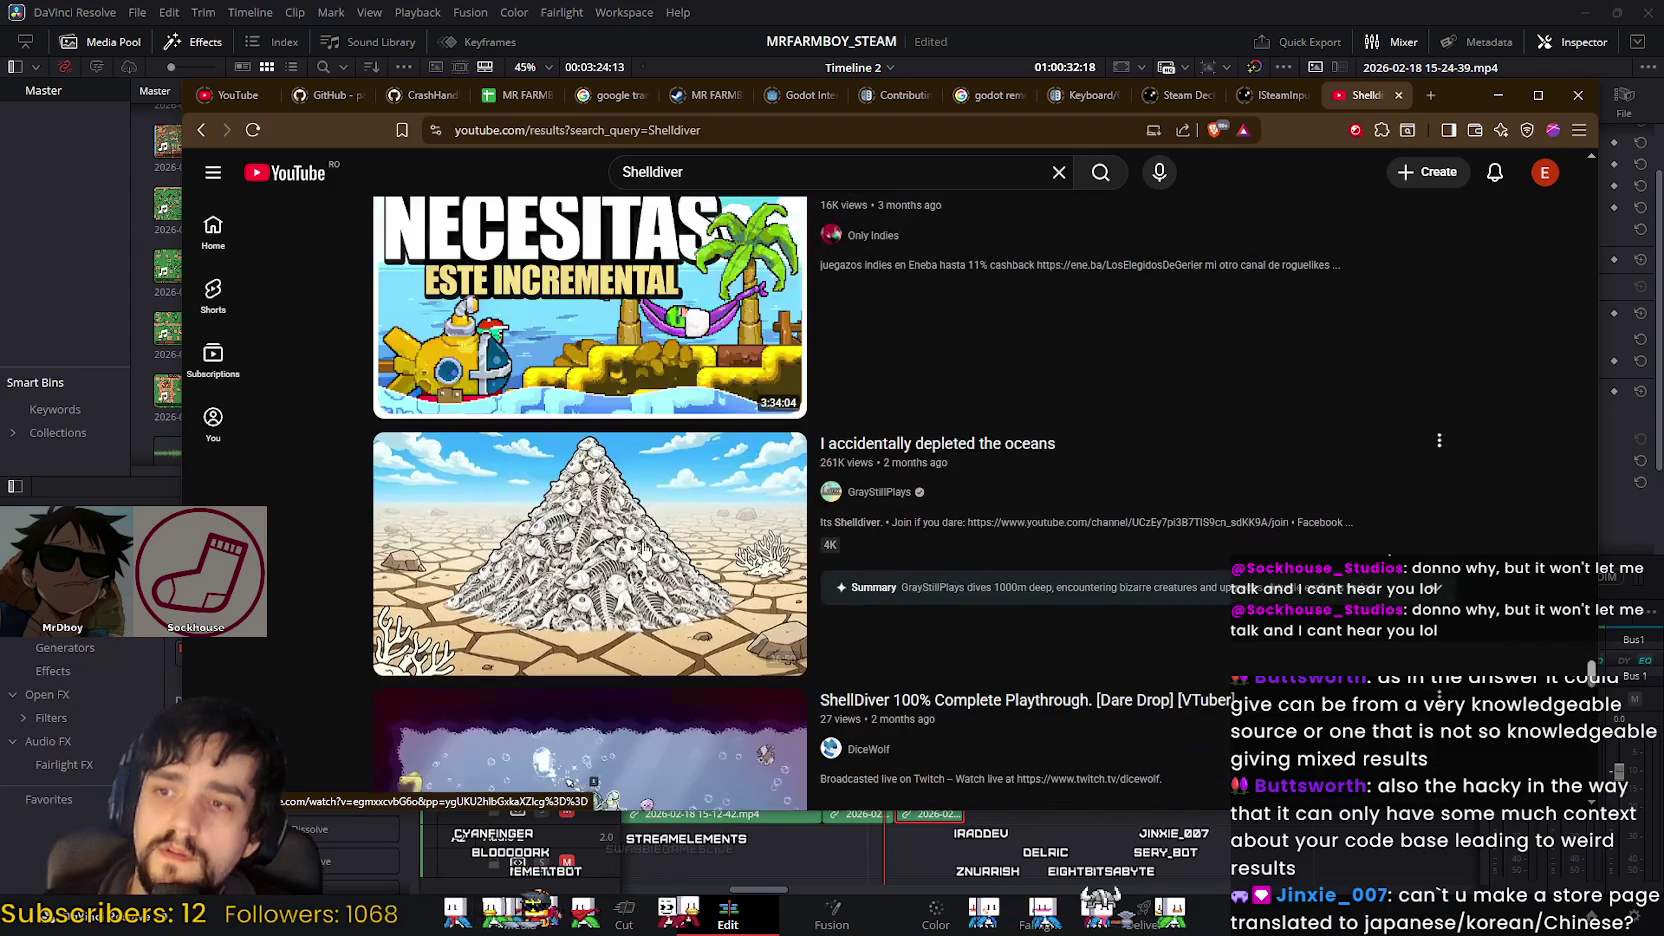
{"action": "scroll", "coordinate": [646, 585], "scroll_direction": "down", "scroll_amount": 4}
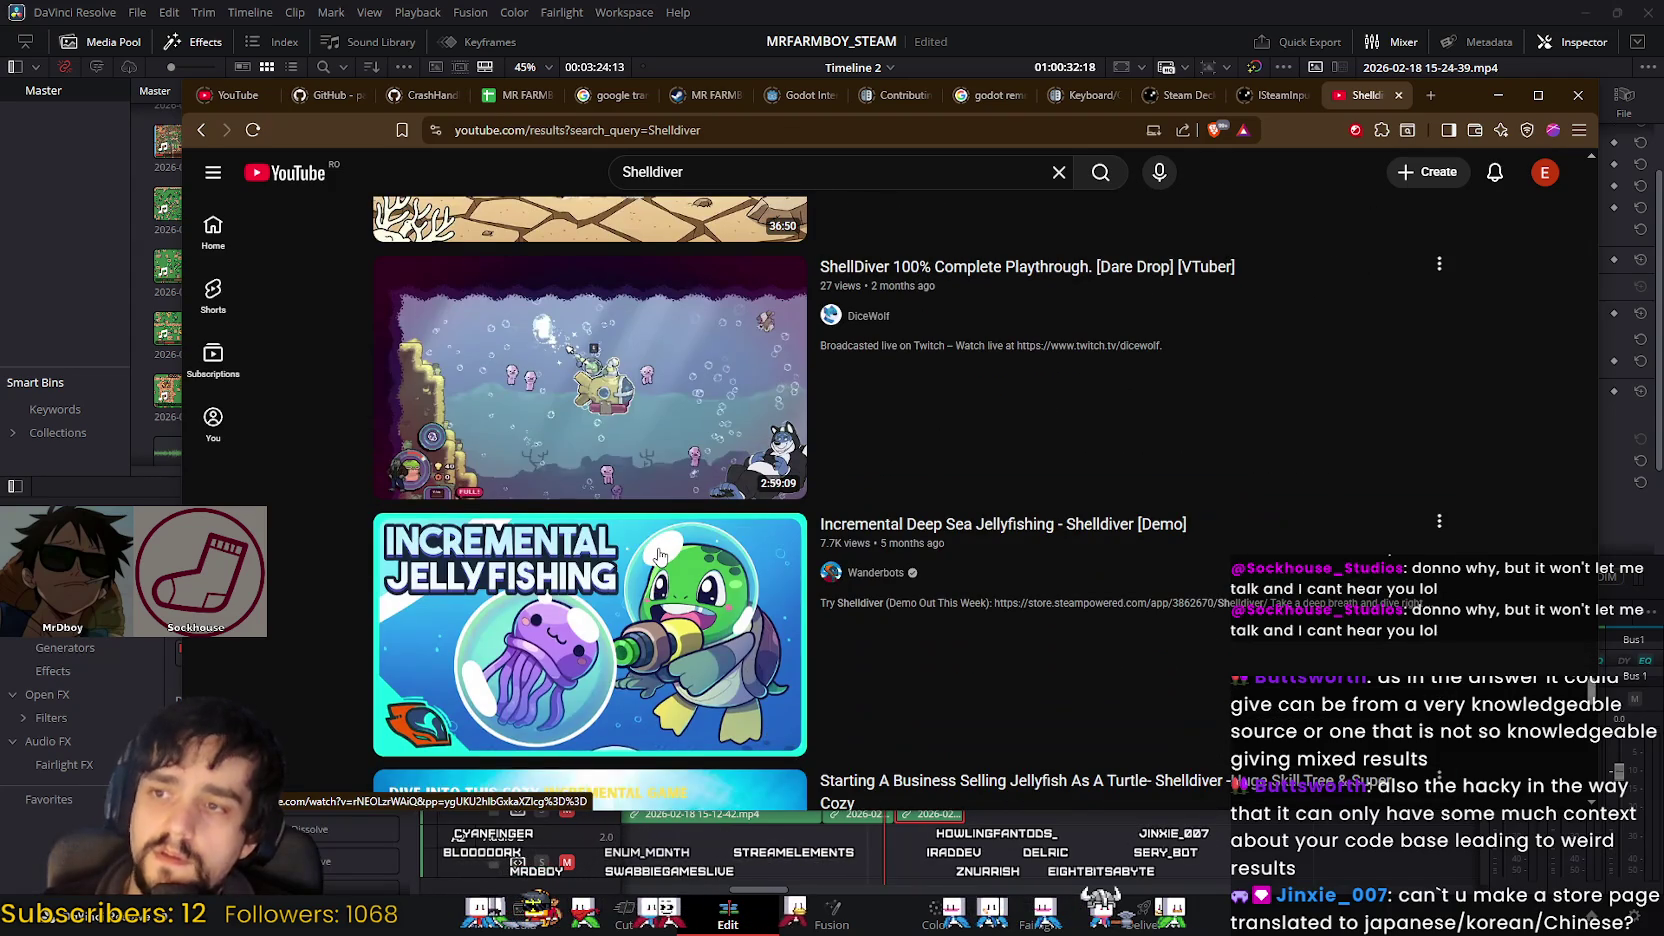
{"action": "scroll", "coordinate": [655, 548], "scroll_direction": "down", "scroll_amount": 2}
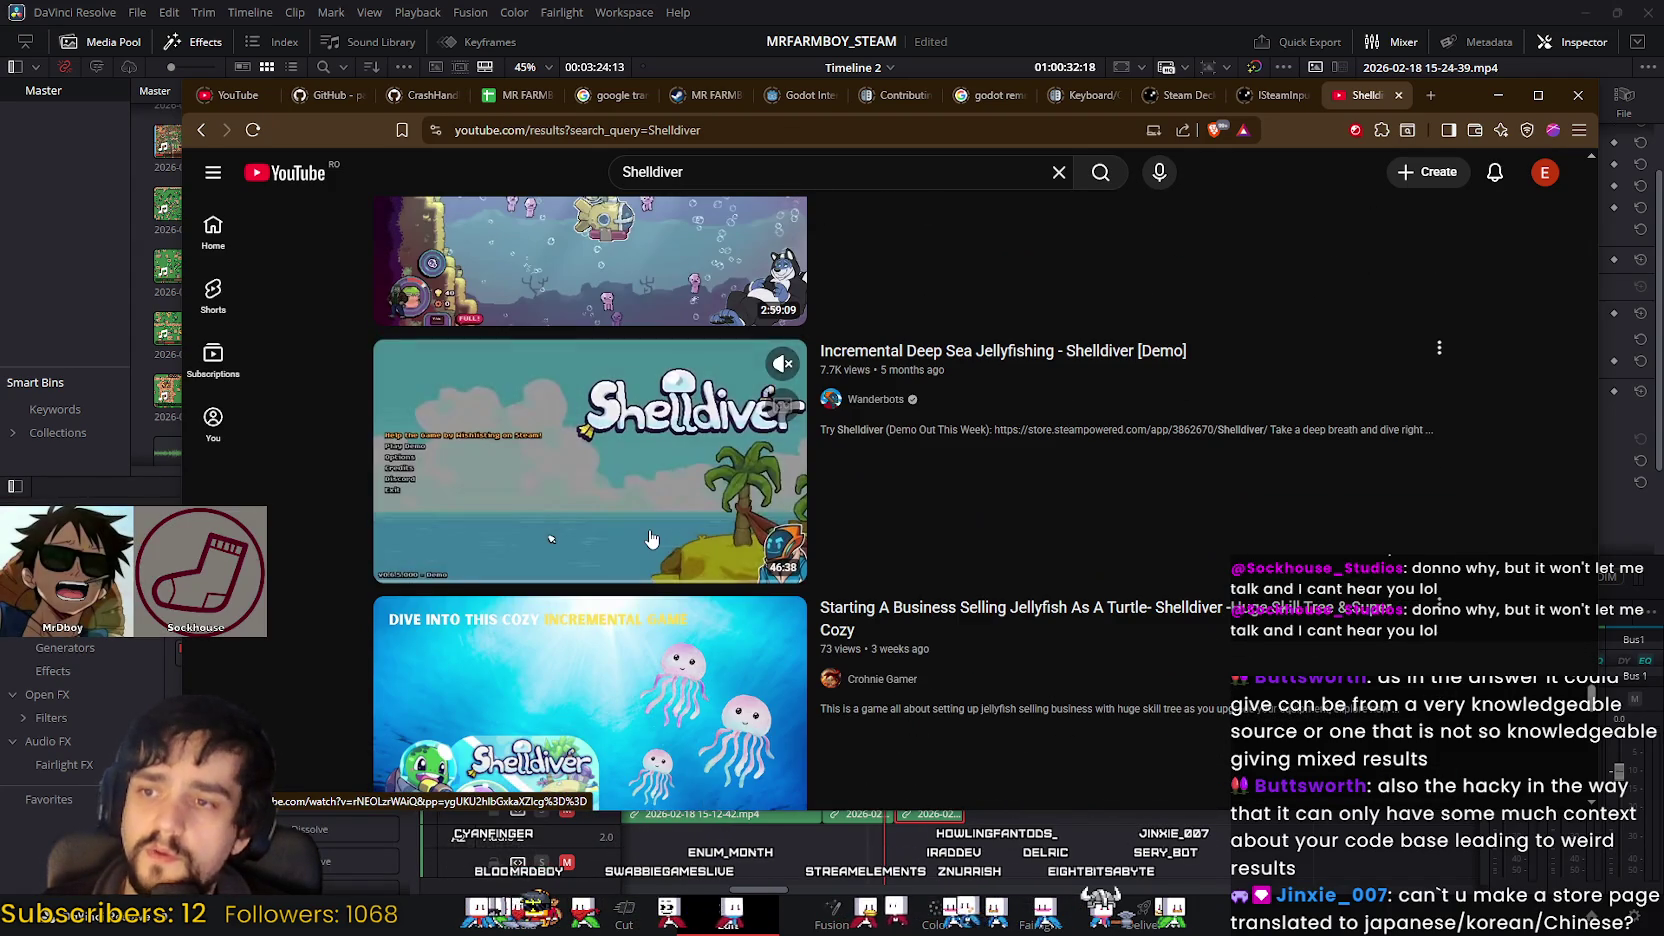
{"action": "scroll", "coordinate": [650, 538], "scroll_direction": "down", "scroll_amount": 3}
{"action": "scroll", "coordinate": [645, 540], "scroll_direction": "down", "scroll_amount": 2}
{"action": "scroll", "coordinate": [640, 542], "scroll_direction": "down", "scroll_amount": 3}
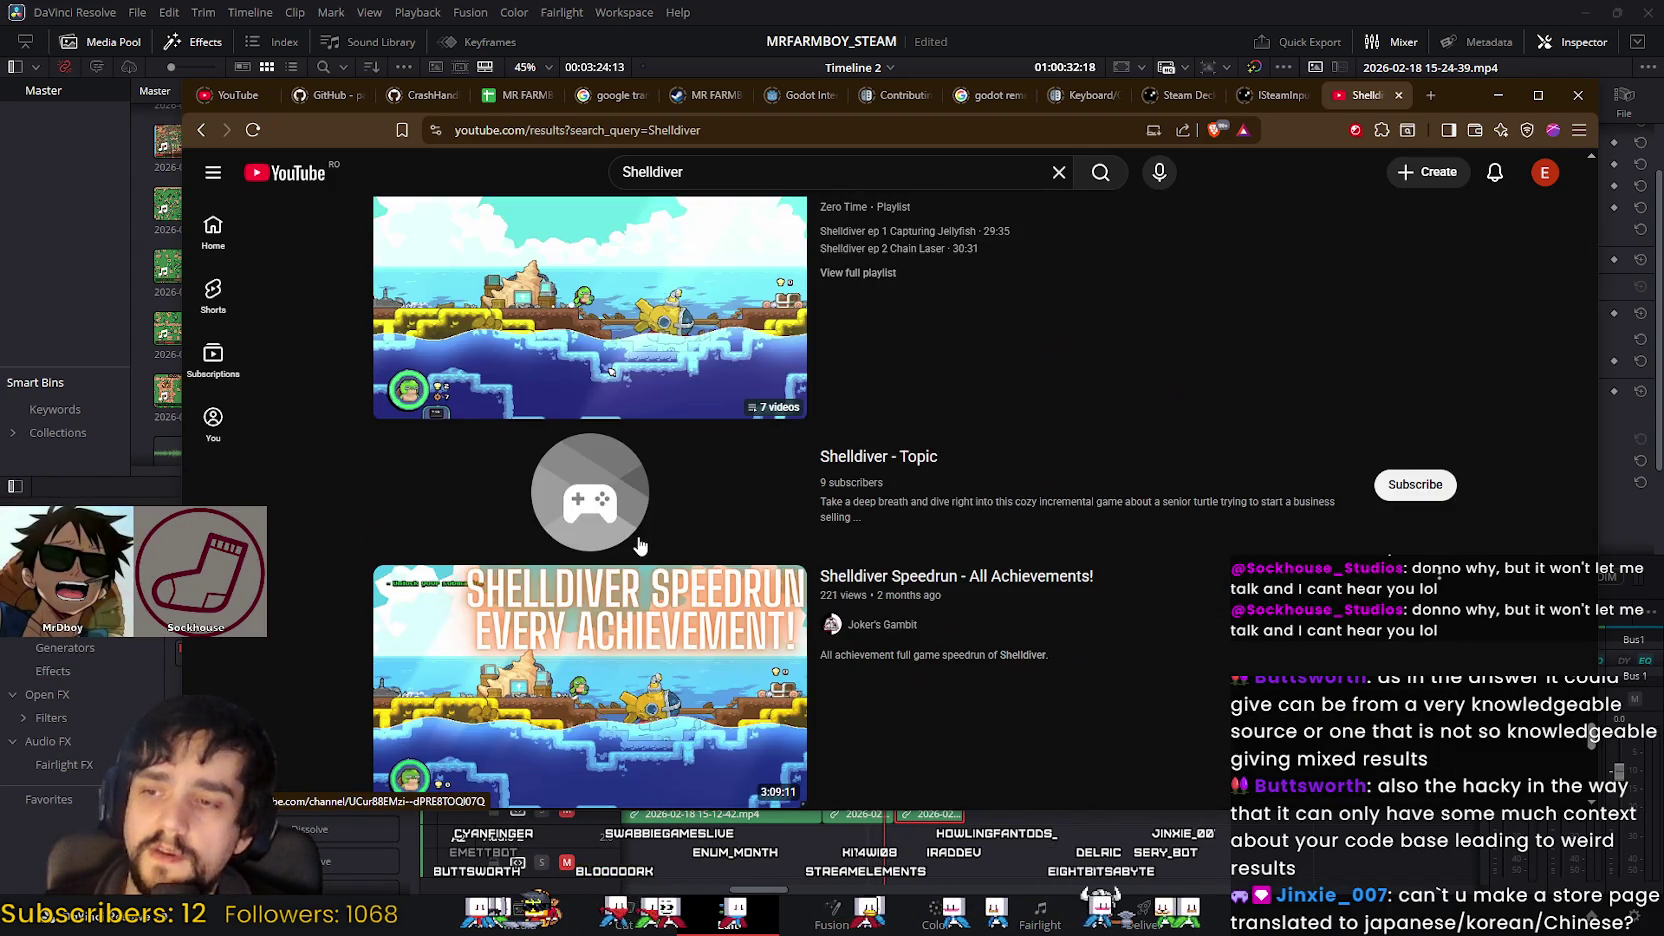
{"action": "scroll", "coordinate": [640, 545], "scroll_direction": "down", "scroll_amount": 2}
{"action": "scroll", "coordinate": [640, 543], "scroll_direction": "down", "scroll_amount": 3}
{"action": "scroll", "coordinate": [639, 545], "scroll_direction": "down", "scroll_amount": 2}
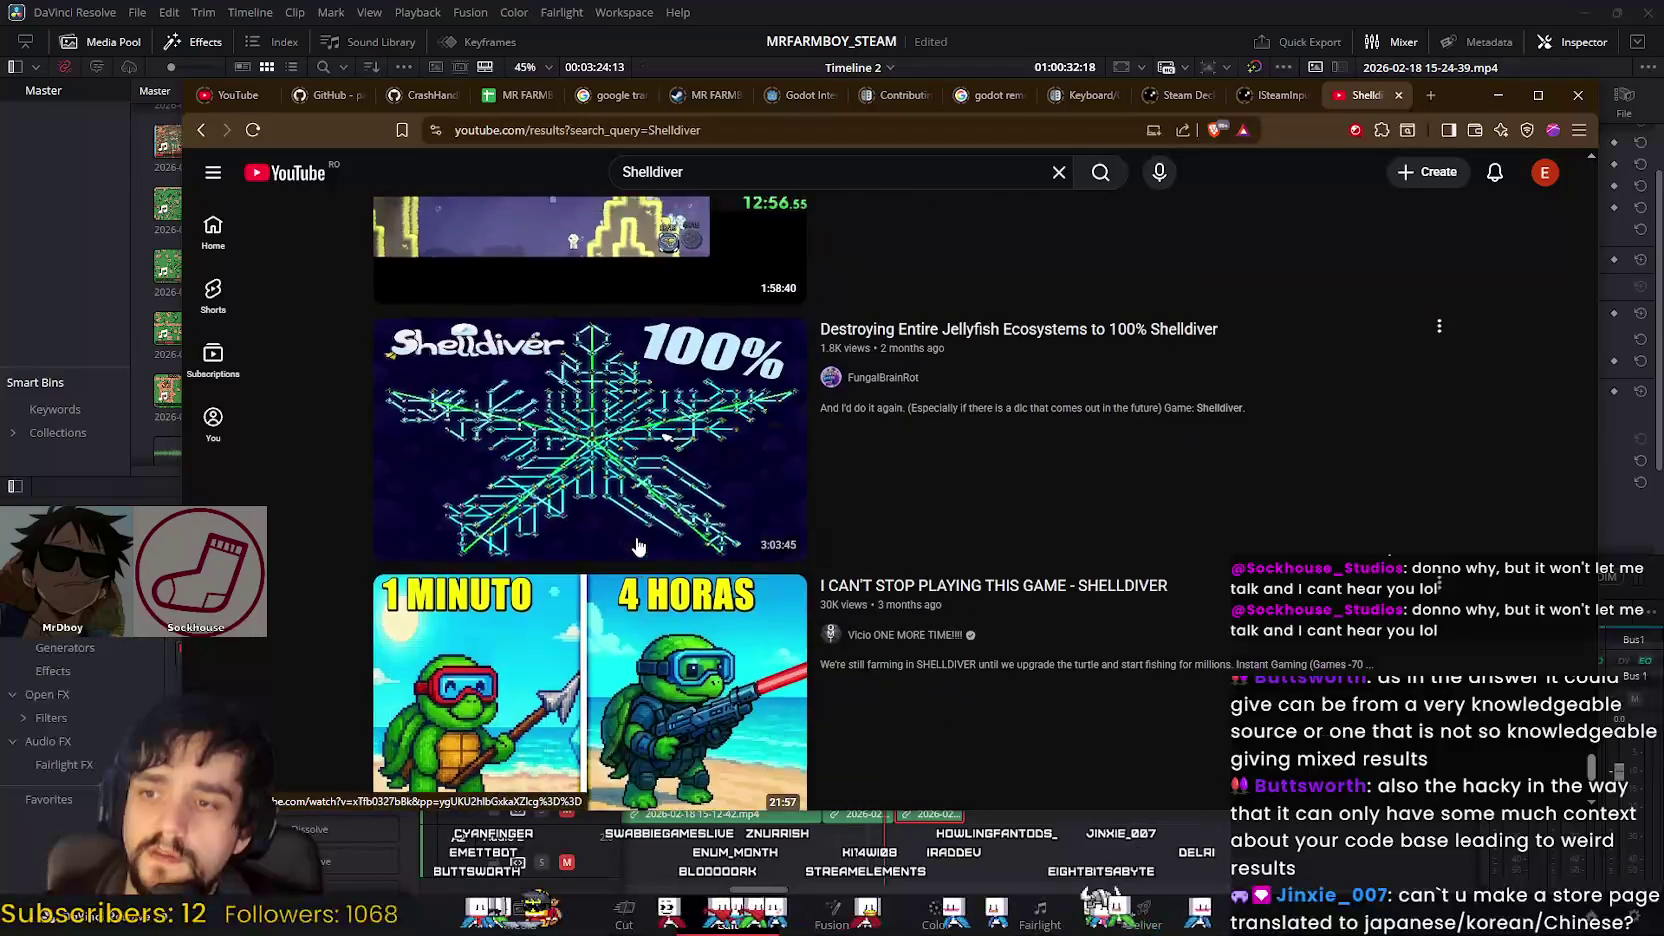
{"action": "scroll", "coordinate": [638, 545], "scroll_direction": "down", "scroll_amount": 3}
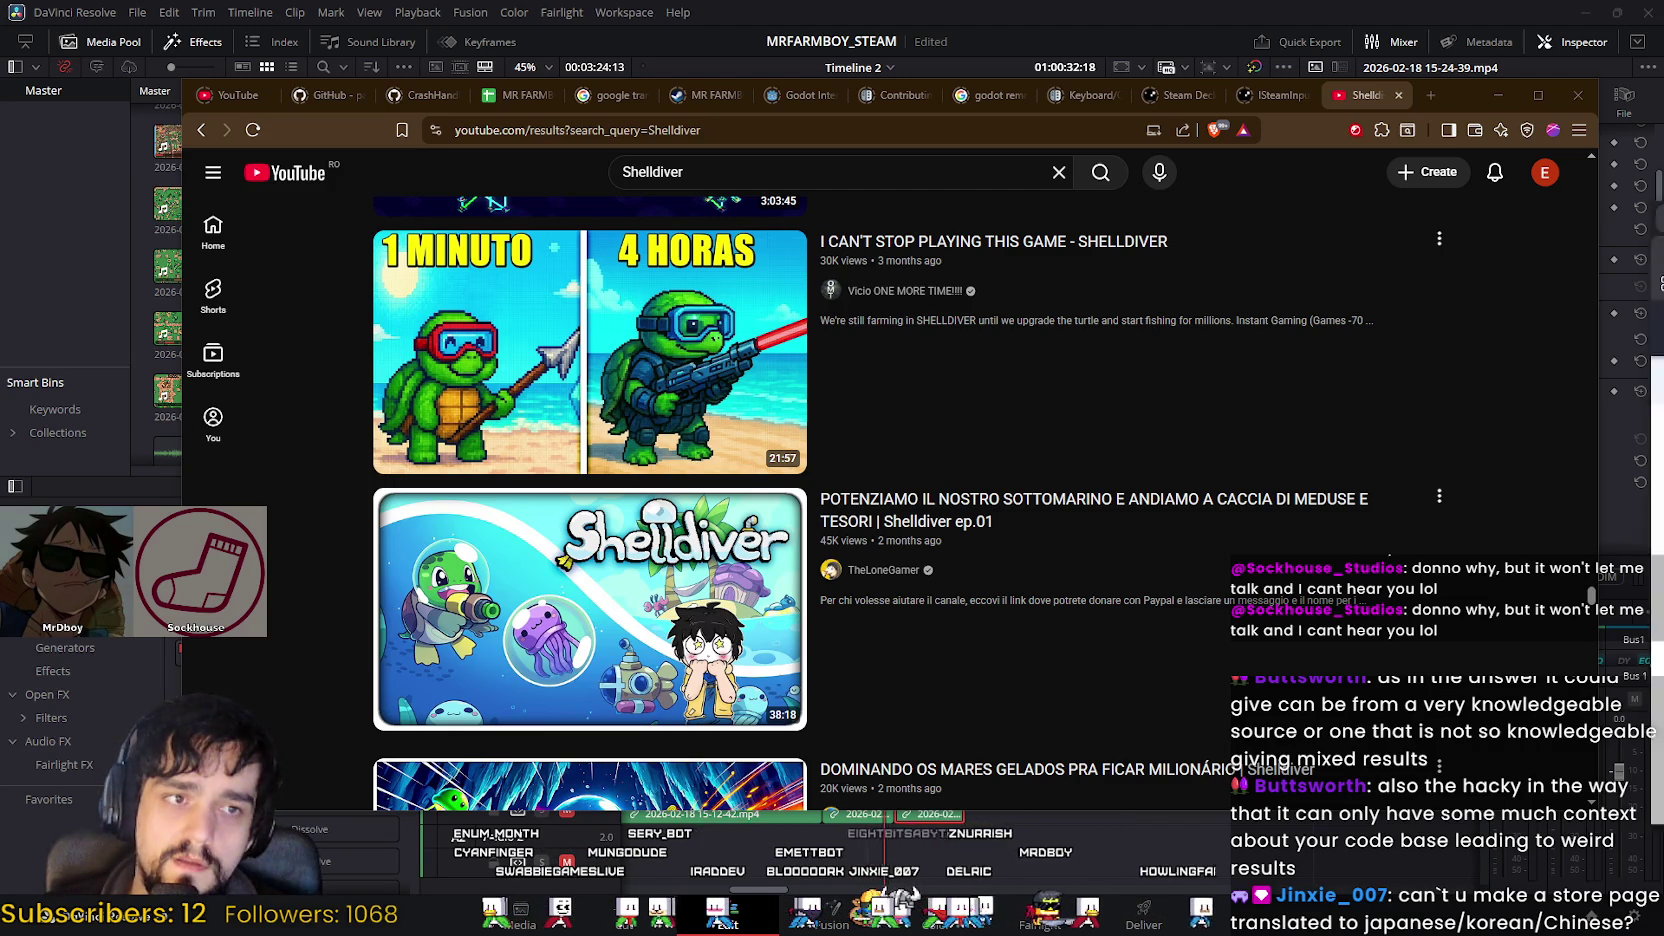
{"action": "key", "text": "alt+Tab"}
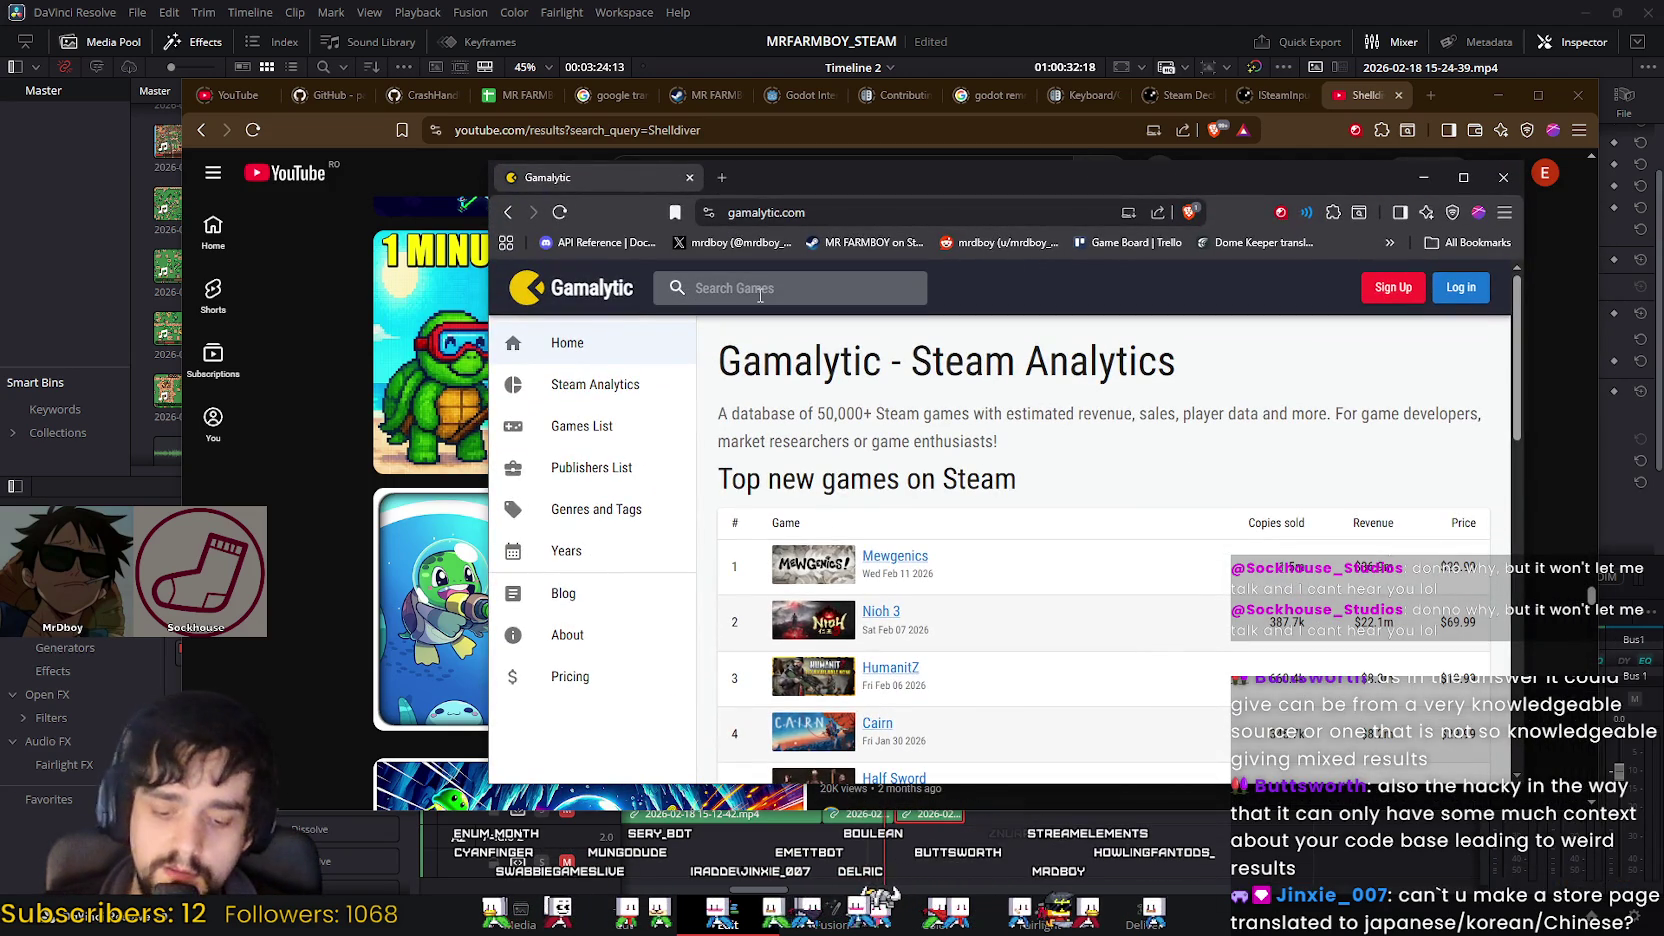
Step: Search Gamalytic for Shelldiver to open its game page
{"action": "left_click", "coordinate": [760, 288]}
{"action": "type", "text": "Shelldiver"}
{"action": "key", "text": "Return"}
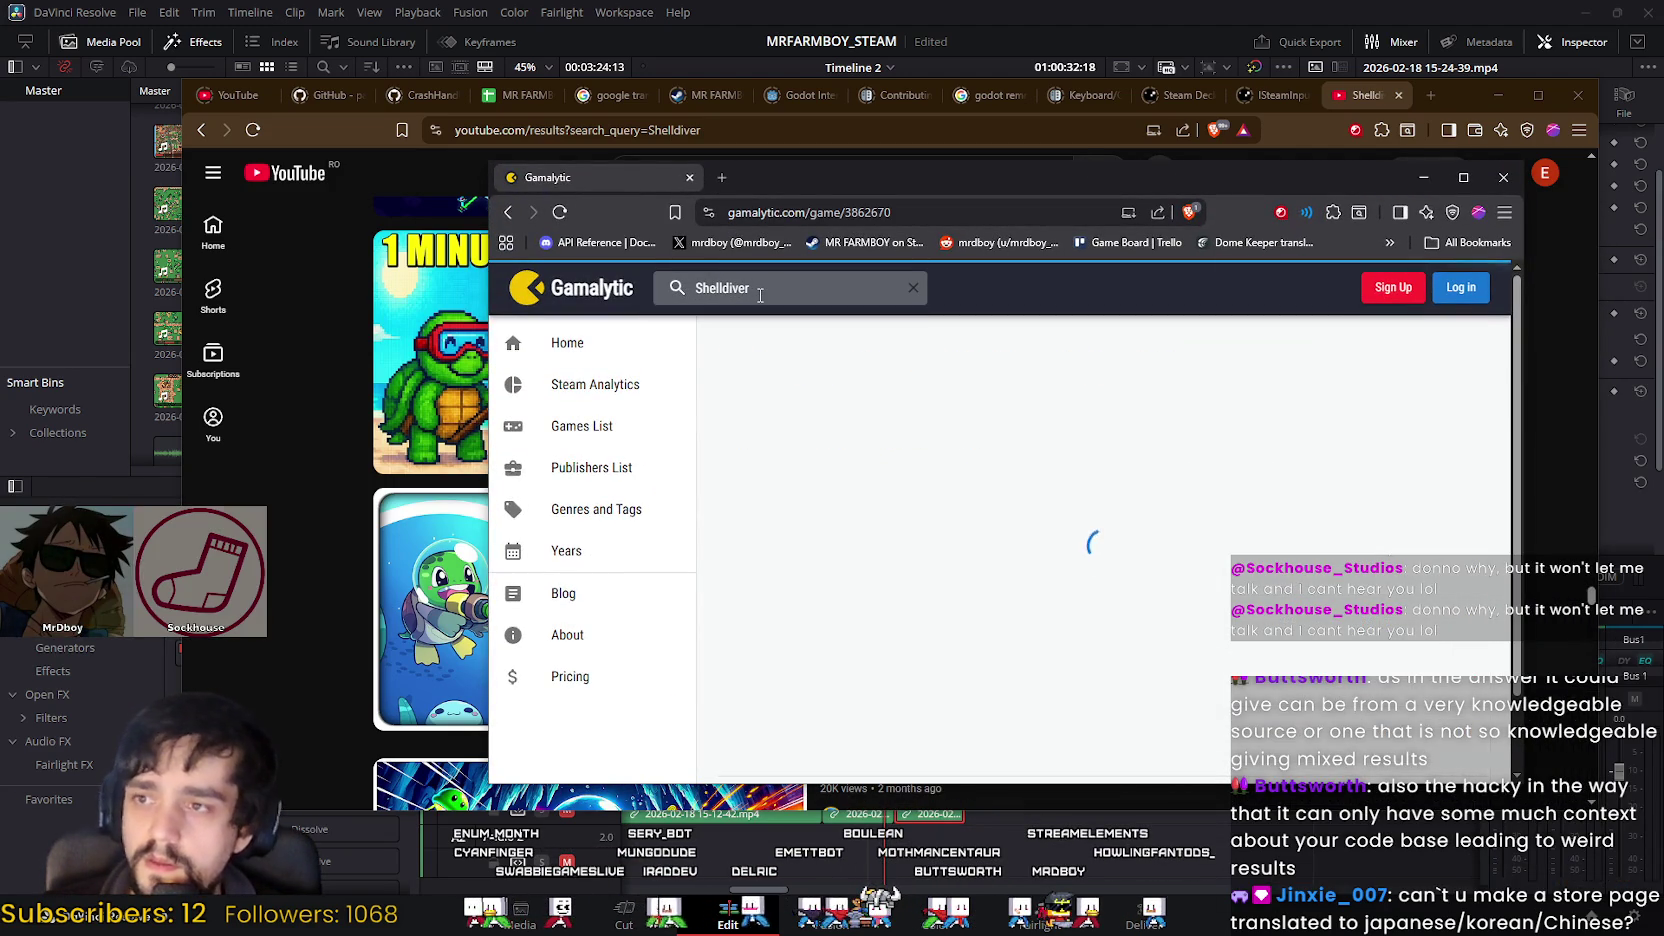
Step: Scroll to Shelldiver's stats, highlighting the 243.6k owners figure, and open the home link's options
{"action": "scroll", "coordinate": [1036, 430], "scroll_direction": "down", "scroll_amount": 2}
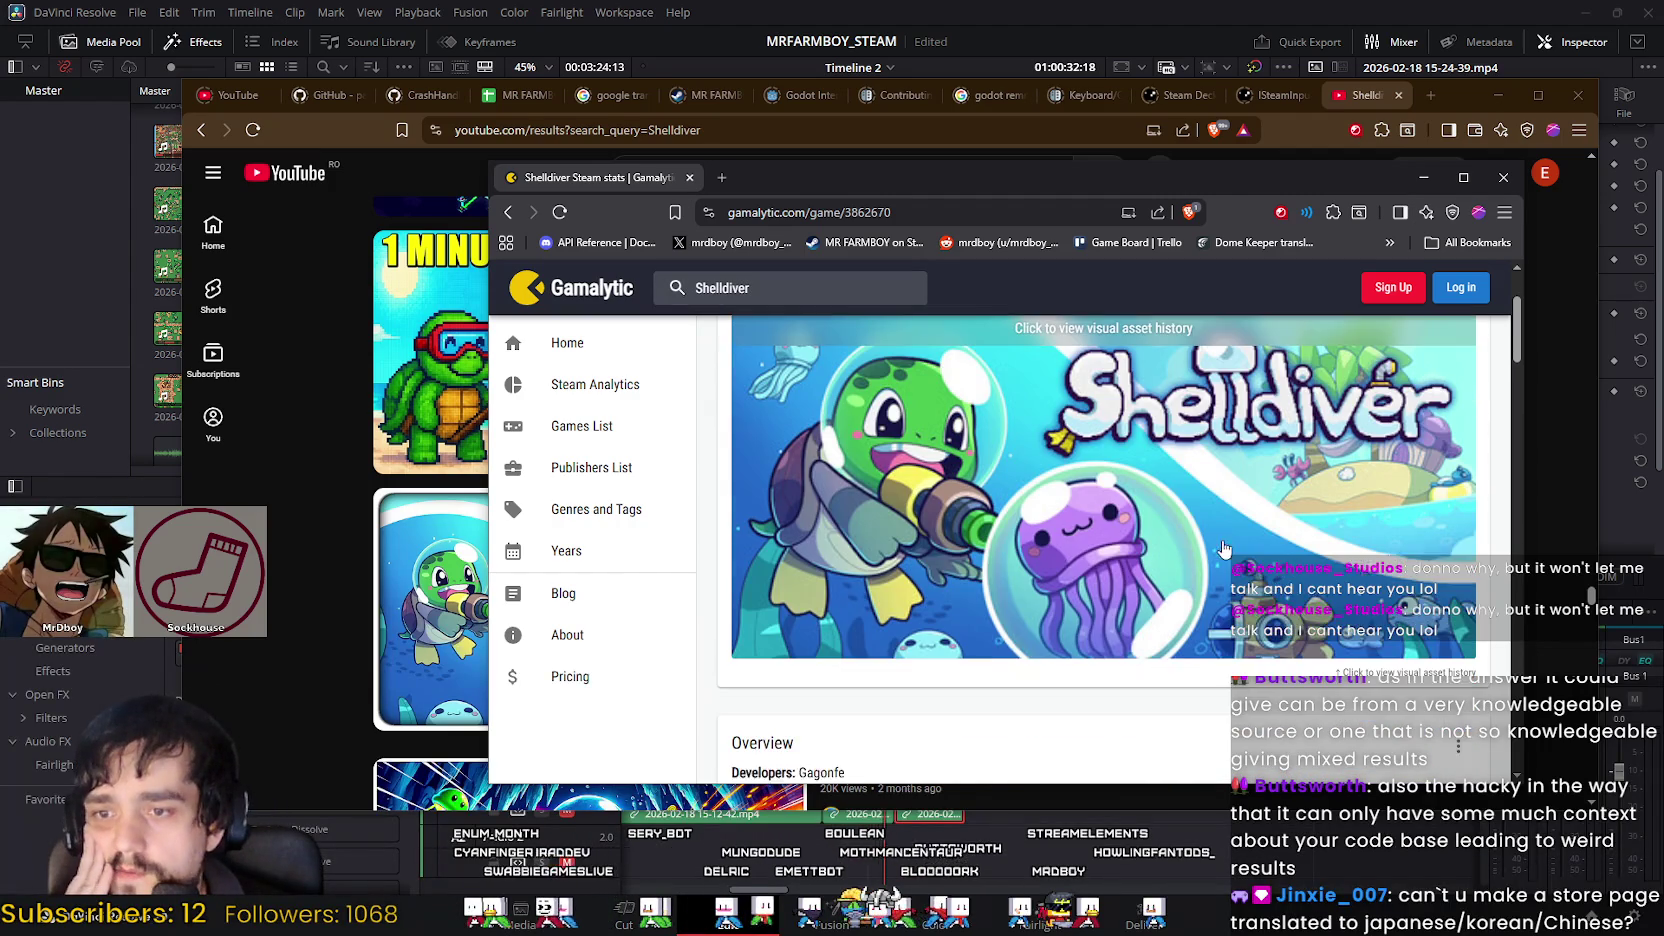
{"action": "scroll", "coordinate": [1189, 518], "scroll_direction": "down", "scroll_amount": 2}
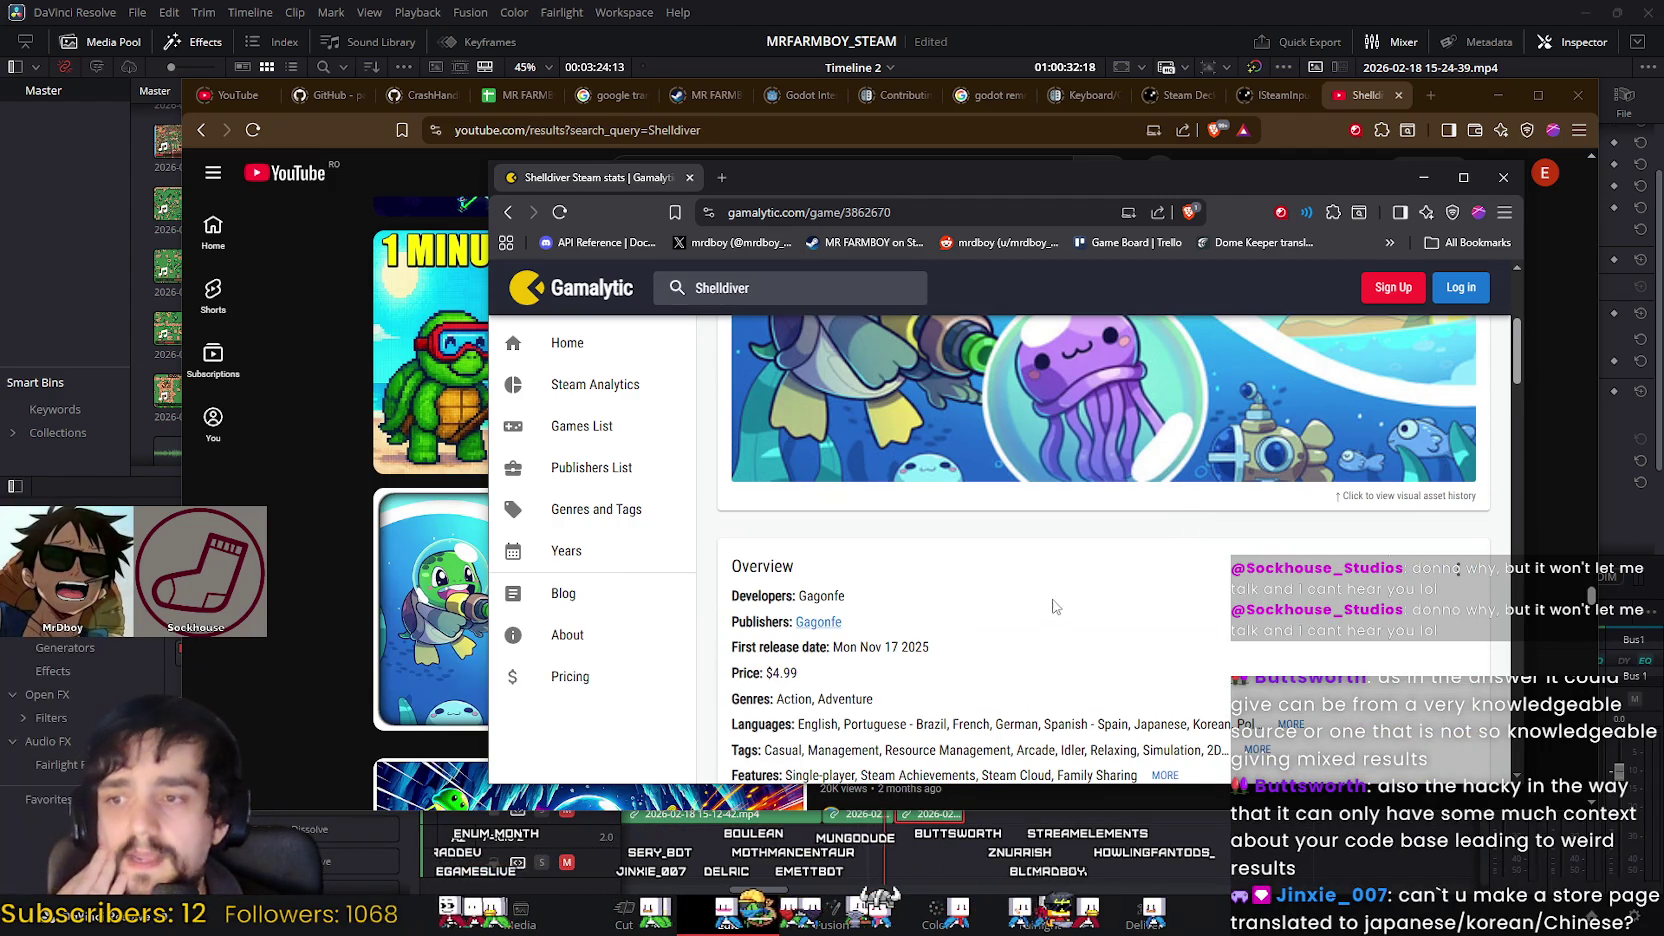
{"action": "scroll", "coordinate": [1053, 606], "scroll_direction": "down", "scroll_amount": 1}
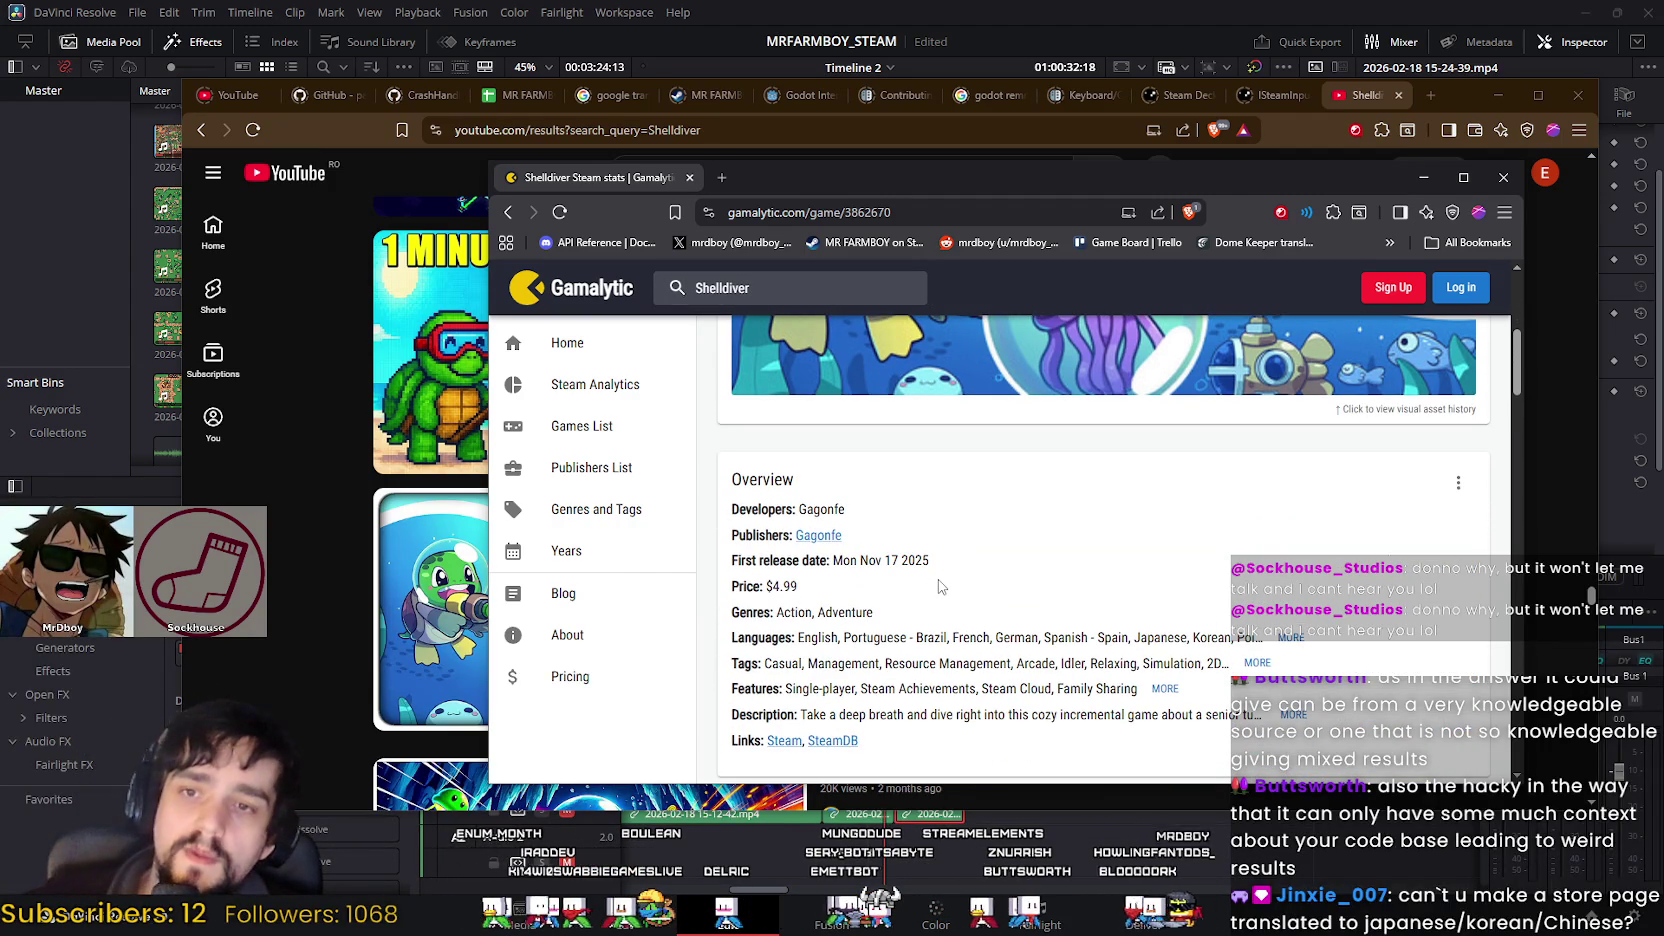
{"action": "scroll", "coordinate": [938, 583], "scroll_direction": "down", "scroll_amount": 3}
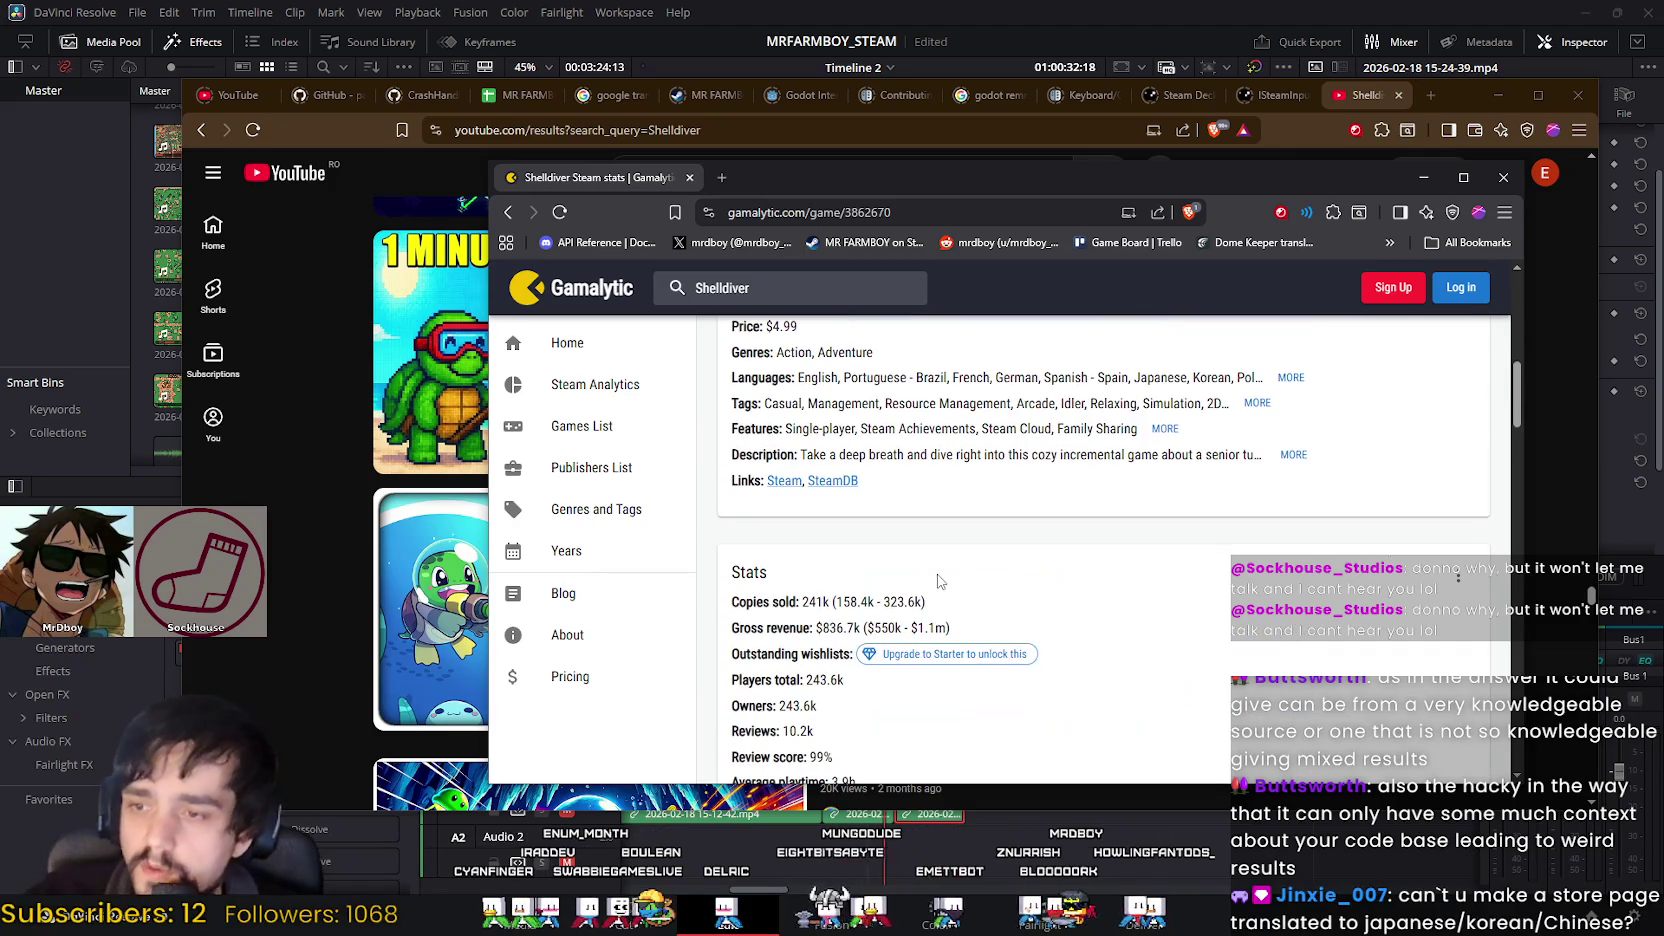
{"action": "scroll", "coordinate": [938, 583], "scroll_direction": "down", "scroll_amount": 2}
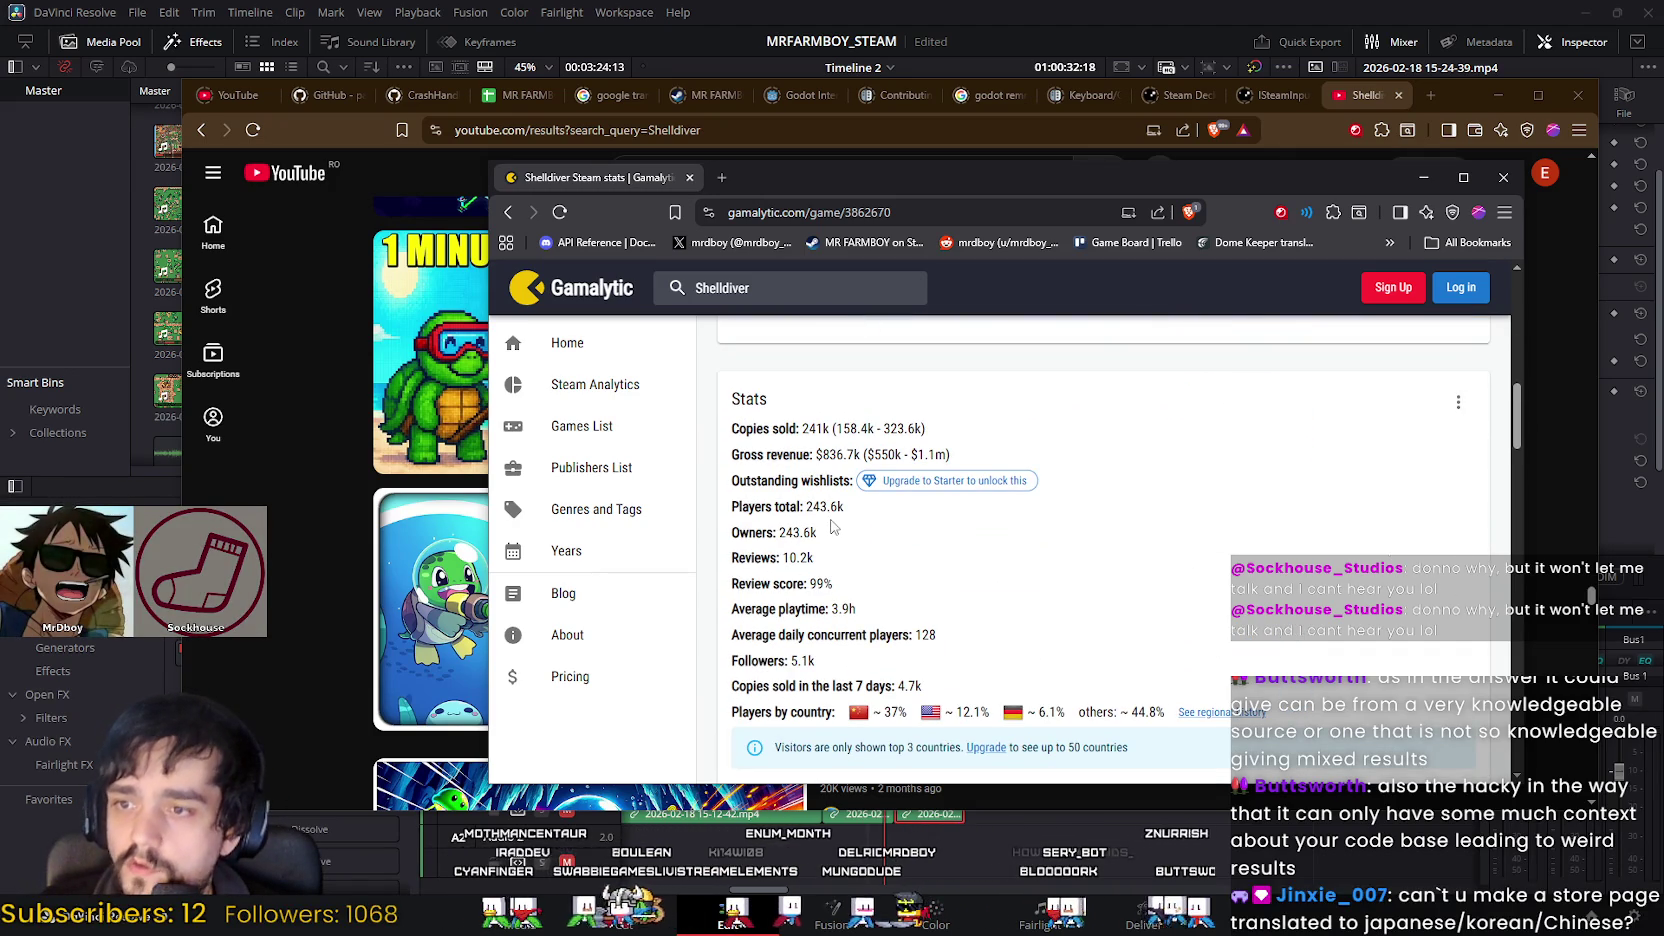
{"action": "left_click_drag", "start_coordinate": [818, 535], "coordinate": [812, 533]}
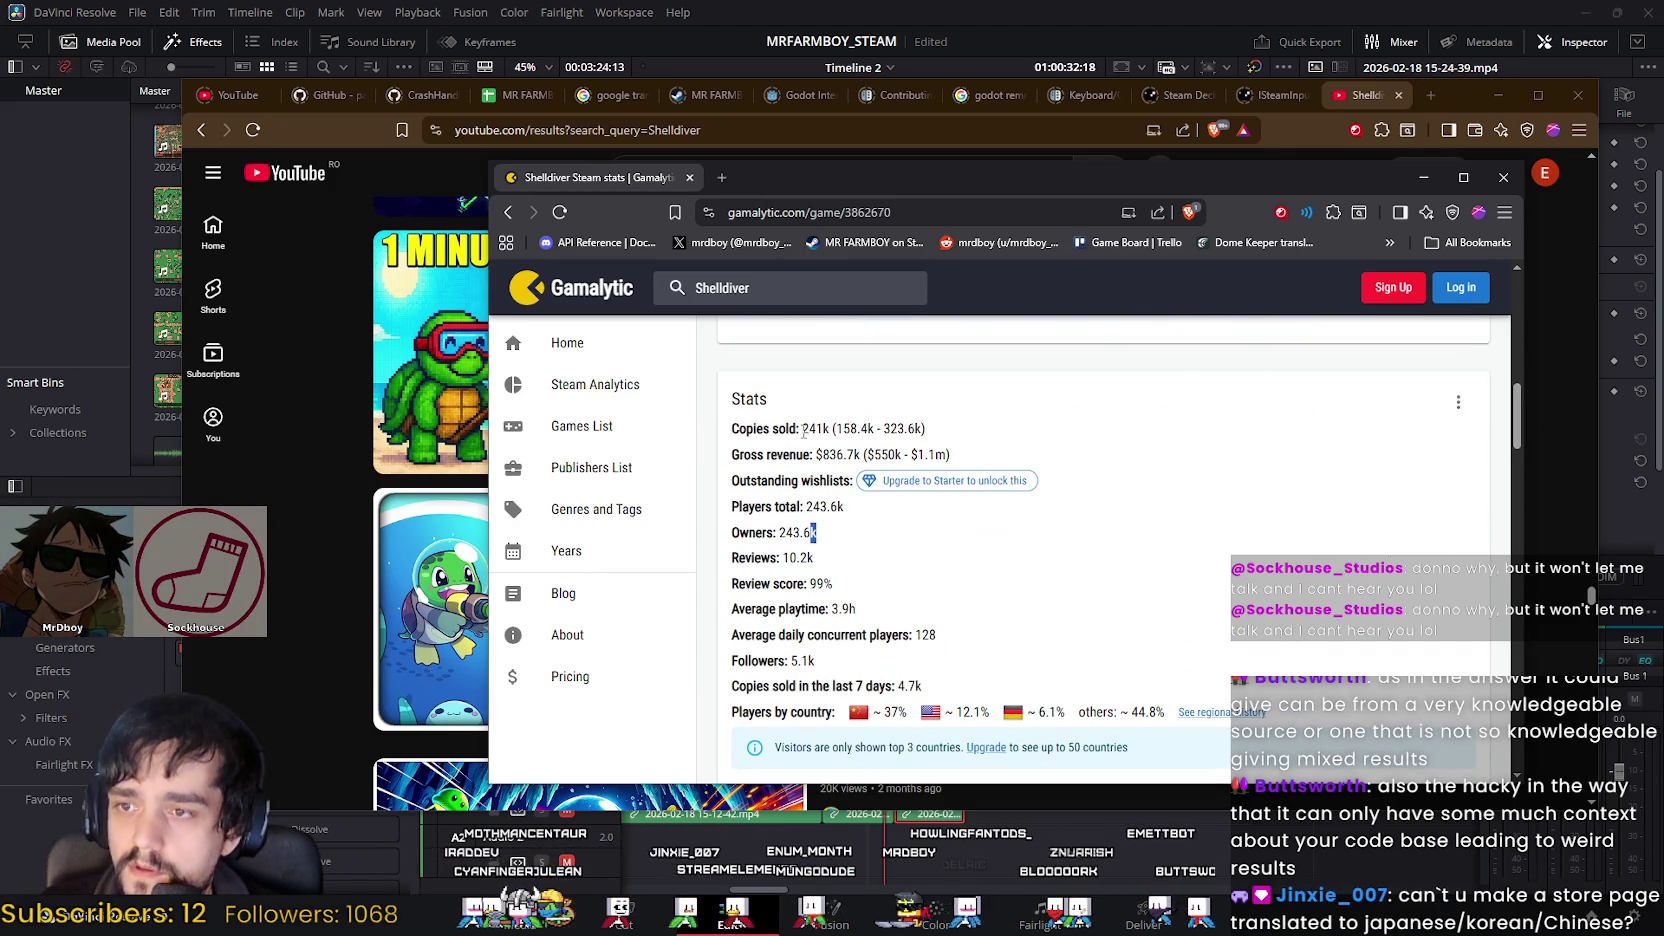
{"action": "left_click", "coordinate": [817, 449]}
{"action": "scroll", "coordinate": [848, 549], "scroll_direction": "down", "scroll_amount": 1}
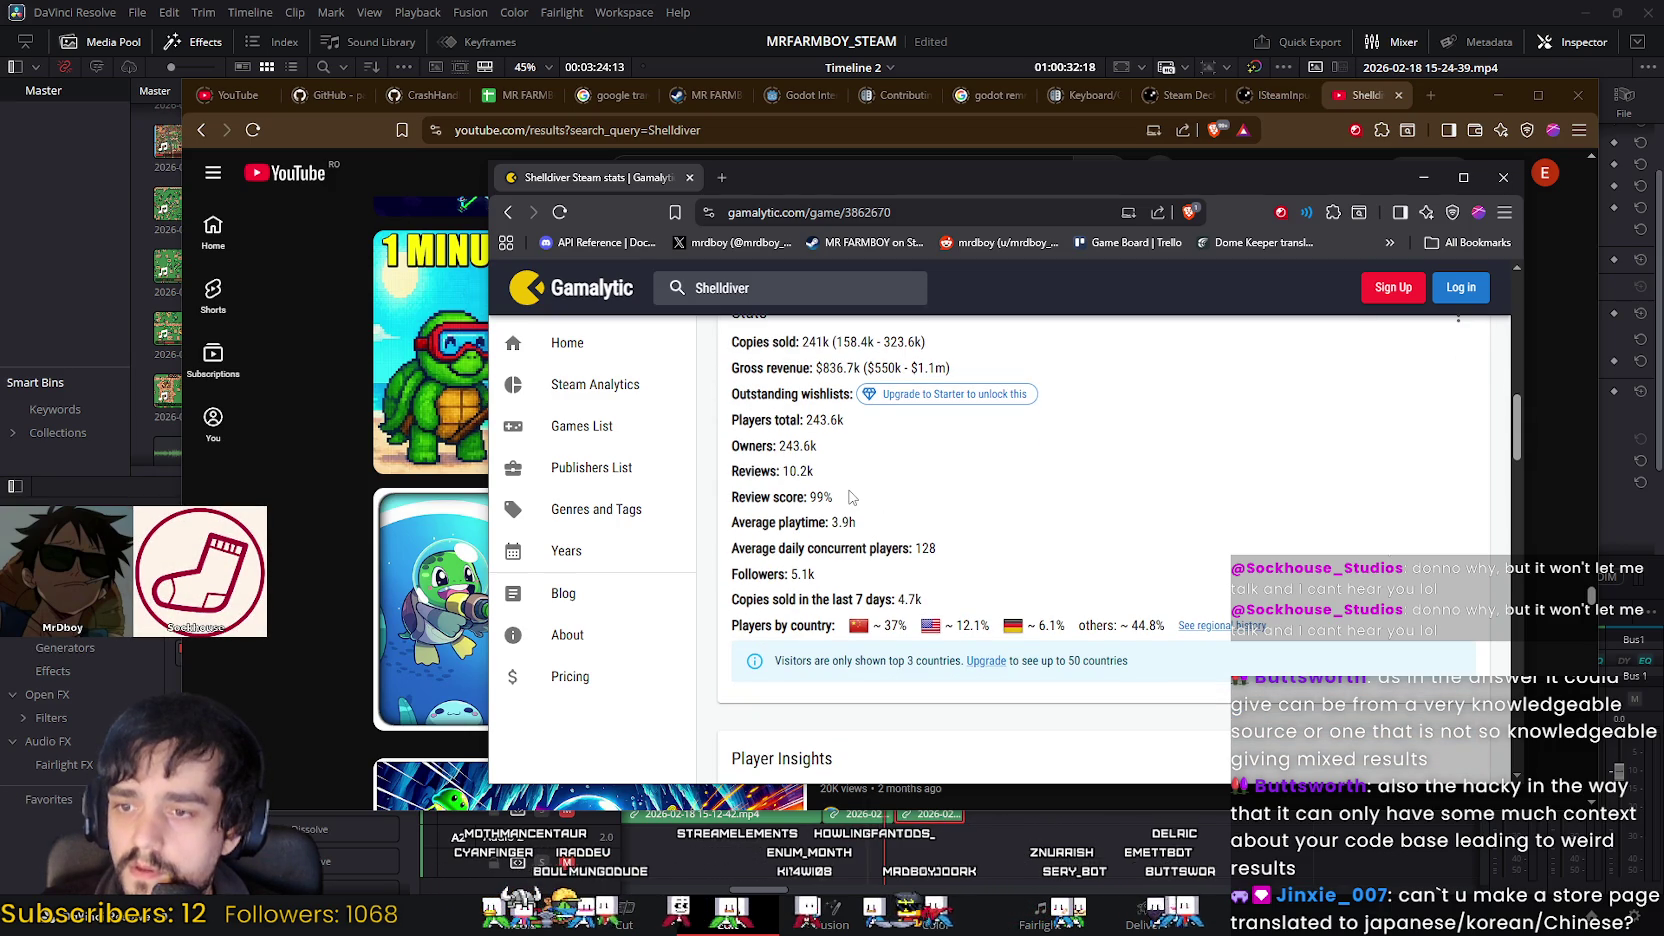
{"action": "scroll", "coordinate": [850, 497], "scroll_direction": "up", "scroll_amount": 1}
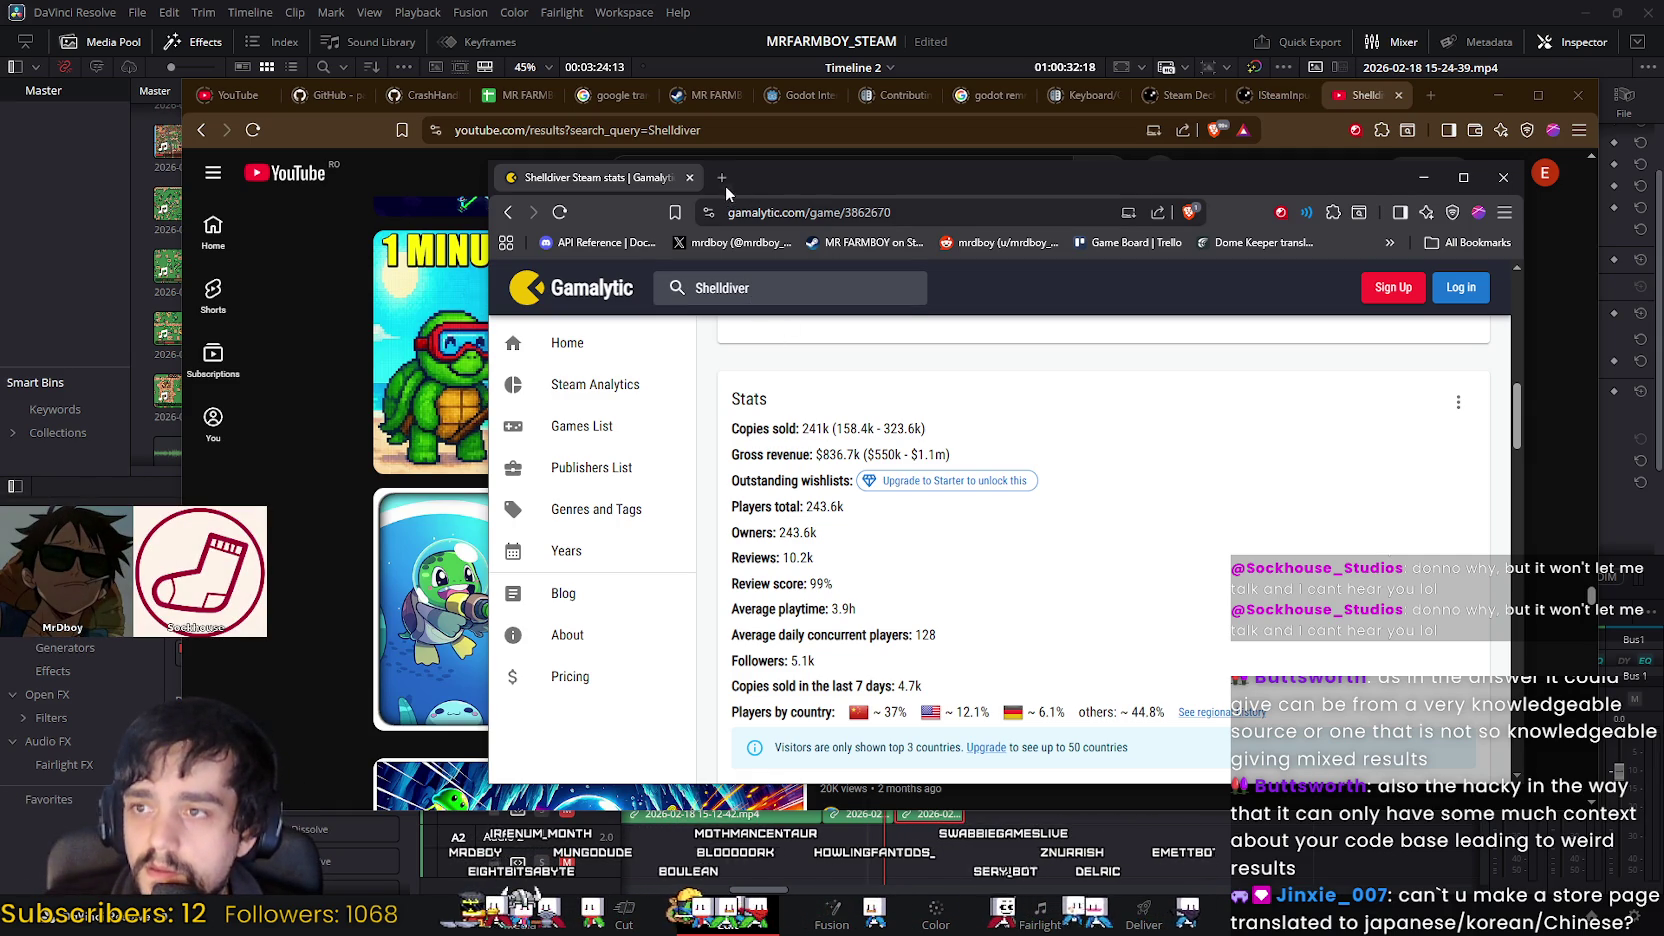
{"action": "right_click", "coordinate": [560, 293]}
Step: Search Gamalytic for 'a game' and open A Game About Feeding A Black Hole's stats page
{"action": "left_click", "coordinate": [818, 306]}
{"action": "key", "text": "ctrl+Tab"}
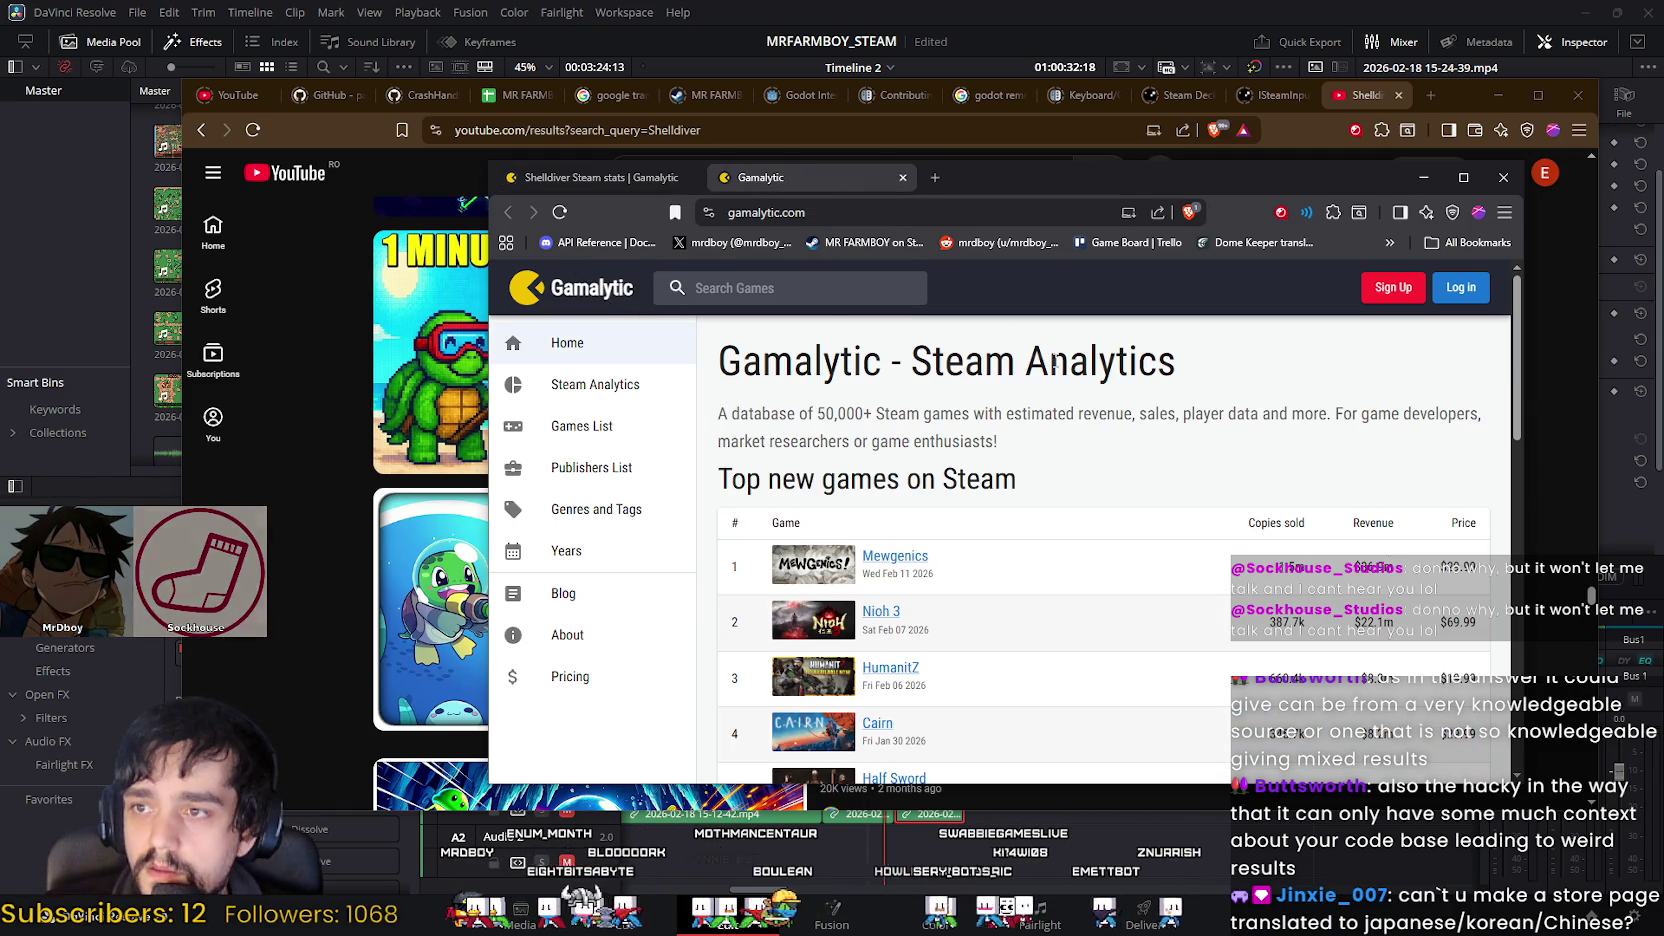
{"action": "type", "text": "a game about fee"}
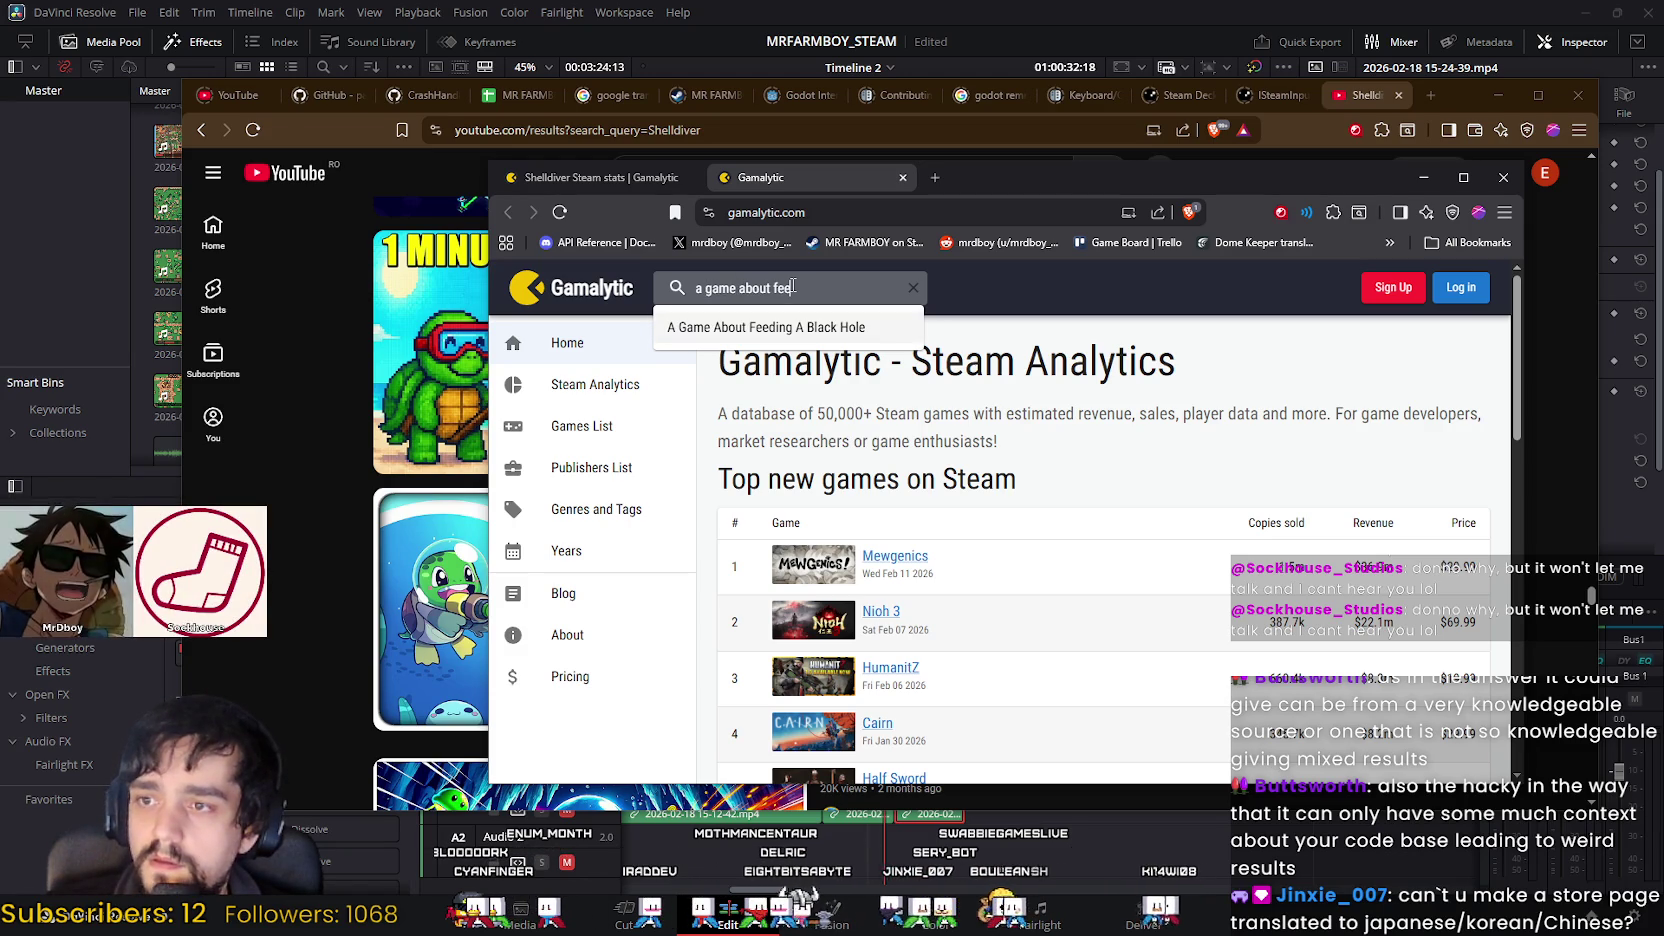
{"action": "left_click", "coordinate": [840, 327]}
{"action": "scroll", "coordinate": [1140, 450], "scroll_direction": "down", "scroll_amount": 2}
{"action": "scroll", "coordinate": [1110, 520], "scroll_direction": "down", "scroll_amount": 7}
{"action": "scroll", "coordinate": [1104, 528], "scroll_direction": "down", "scroll_amount": 3}
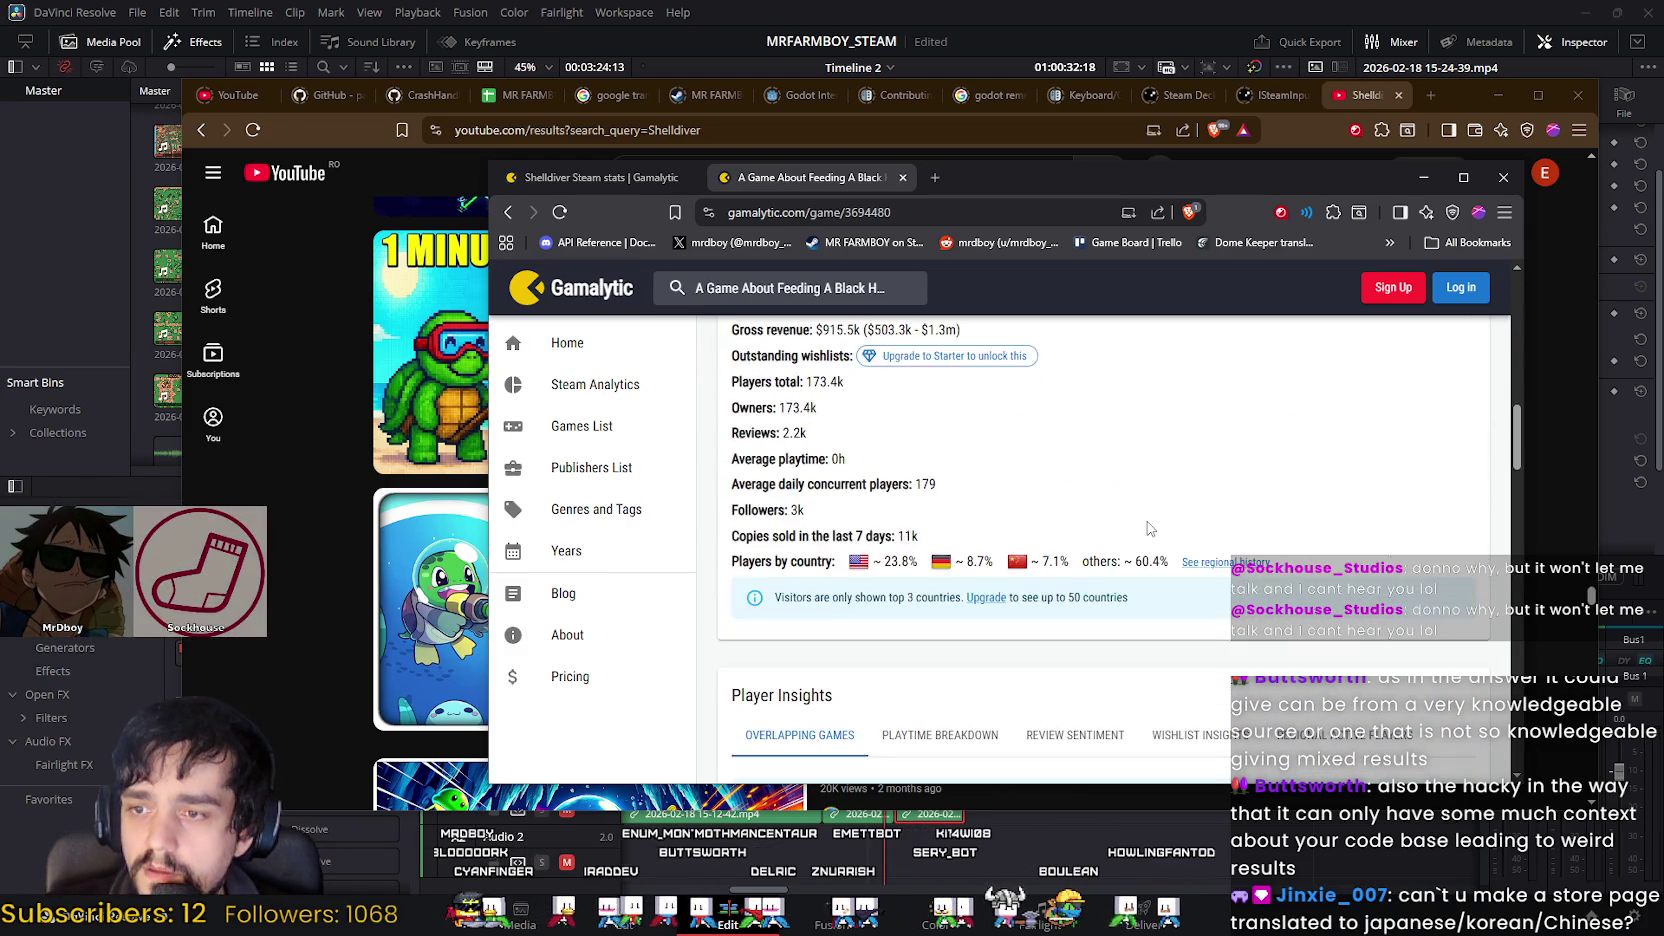
{"action": "scroll", "coordinate": [1180, 508], "scroll_direction": "up", "scroll_amount": 2}
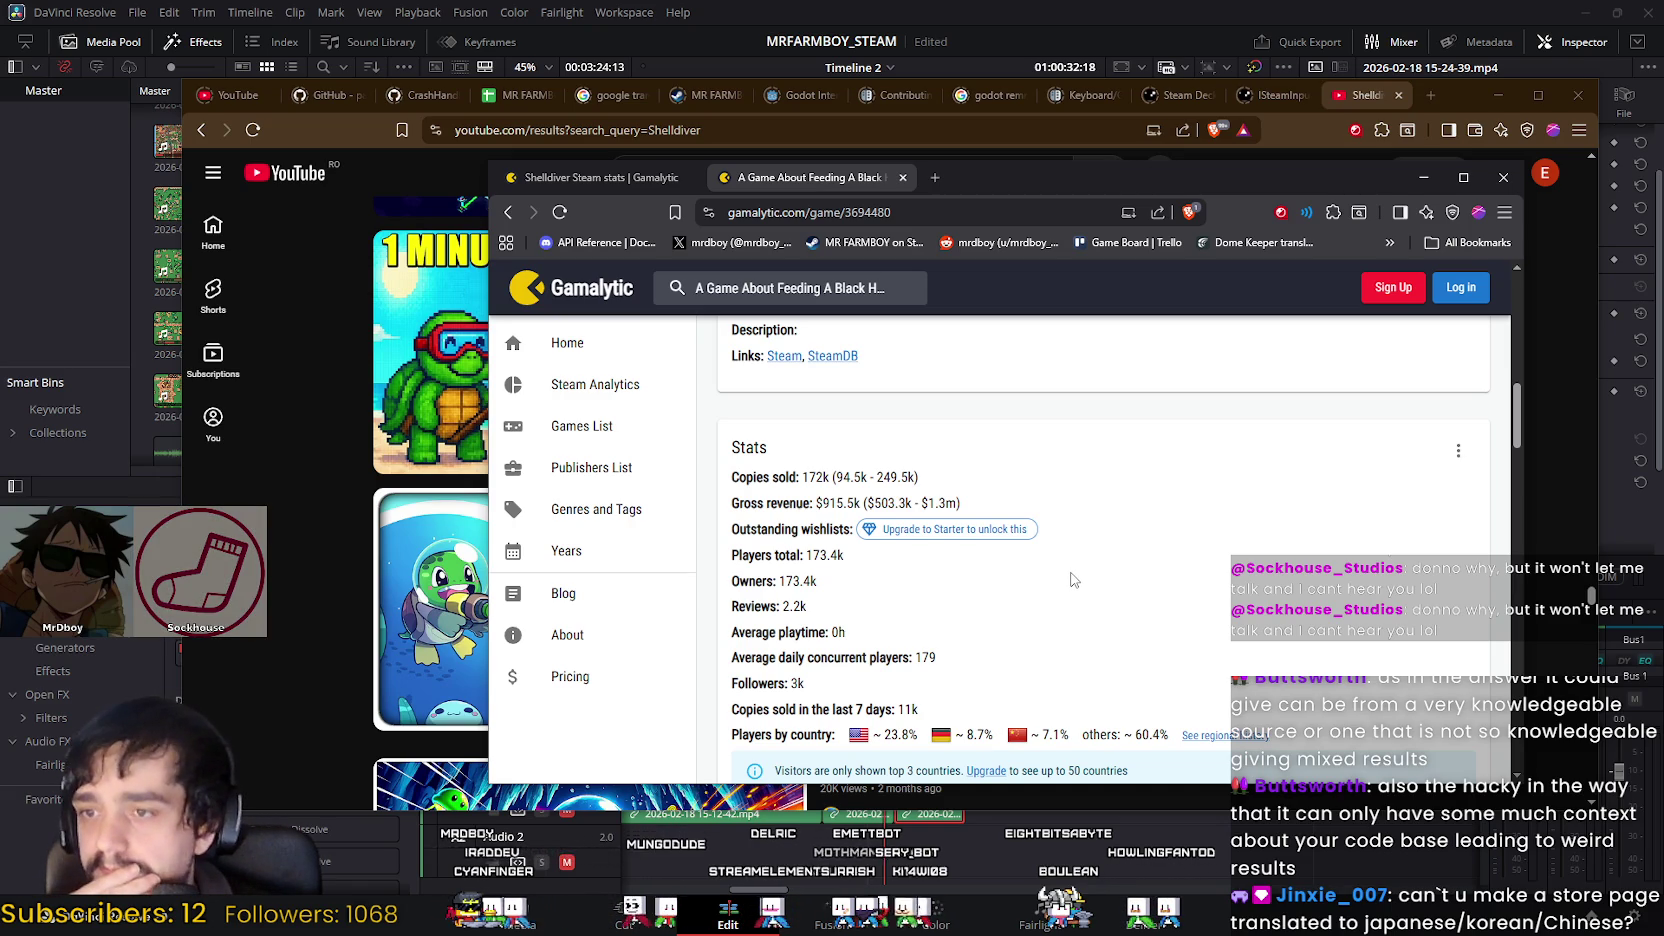
Step: Compare the Shelldiver and Black Hole Gamalytic stats tabs side by side
{"action": "left_click", "coordinate": [607, 176]}
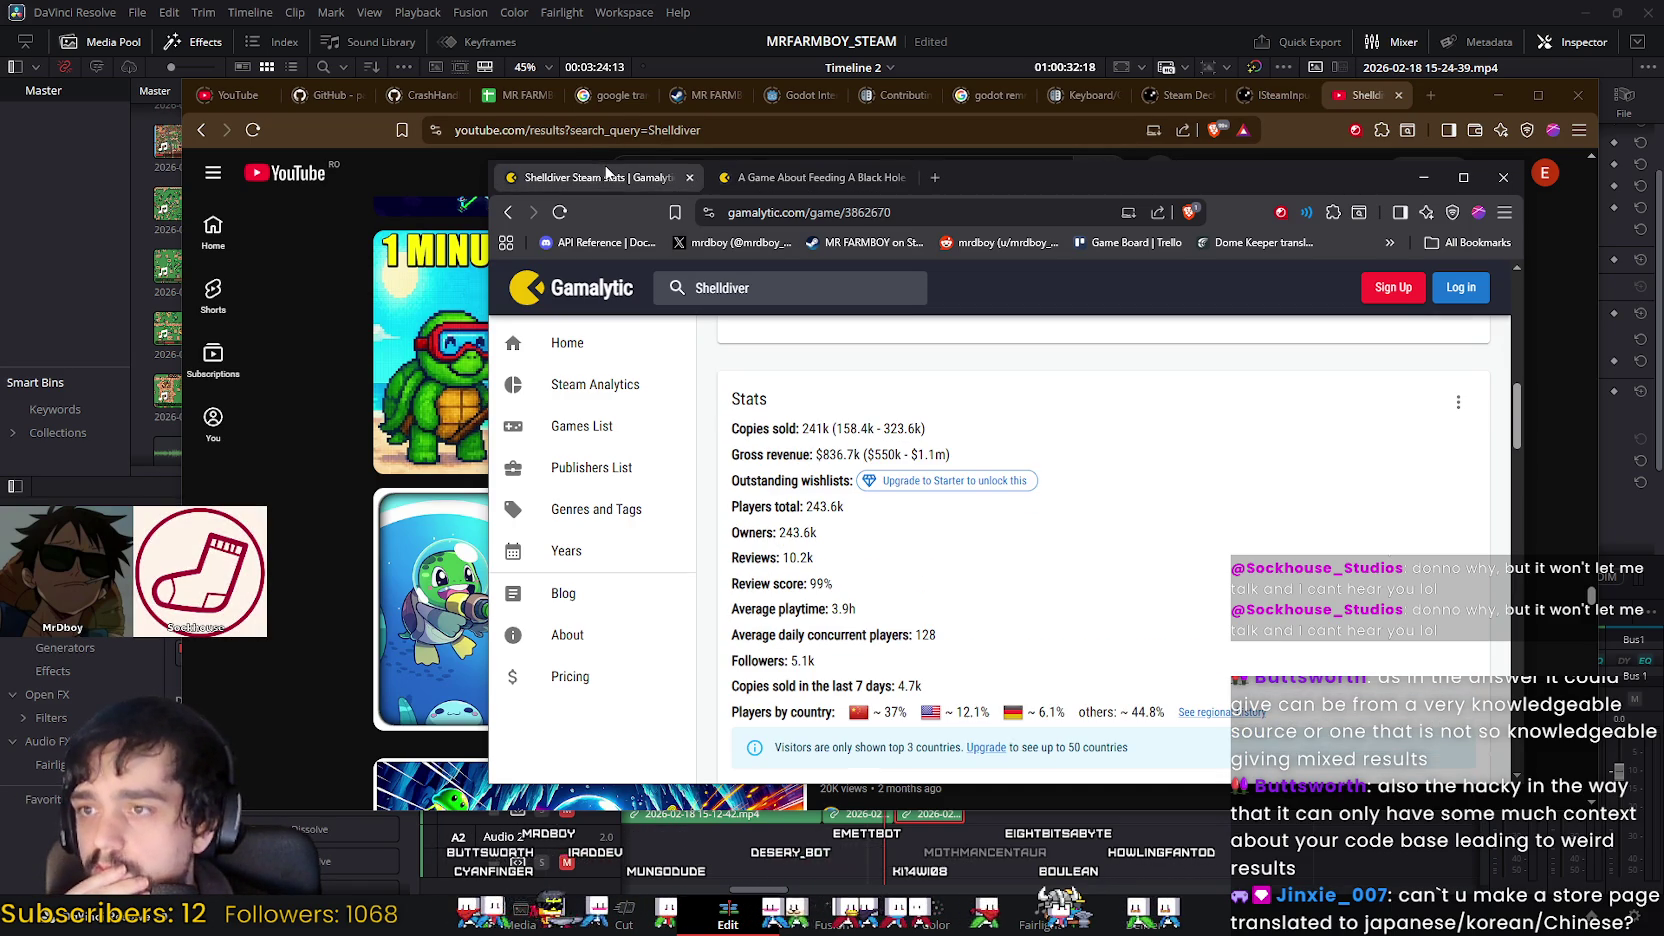
{"action": "left_click", "coordinate": [779, 178]}
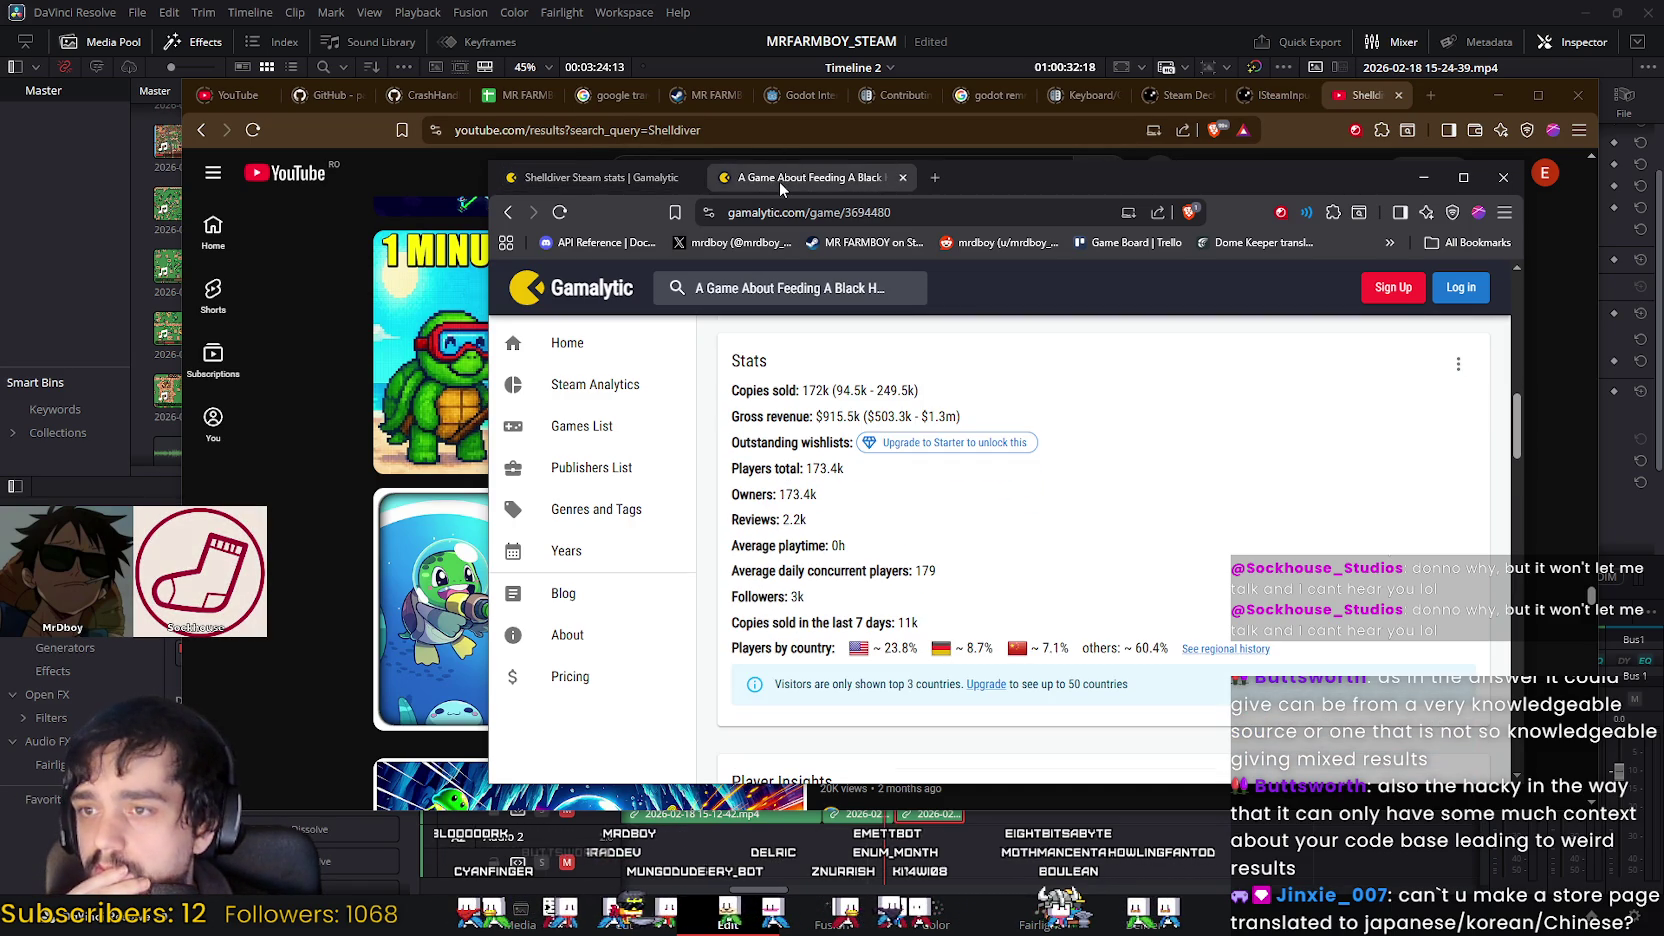
{"action": "left_click", "coordinate": [588, 180]}
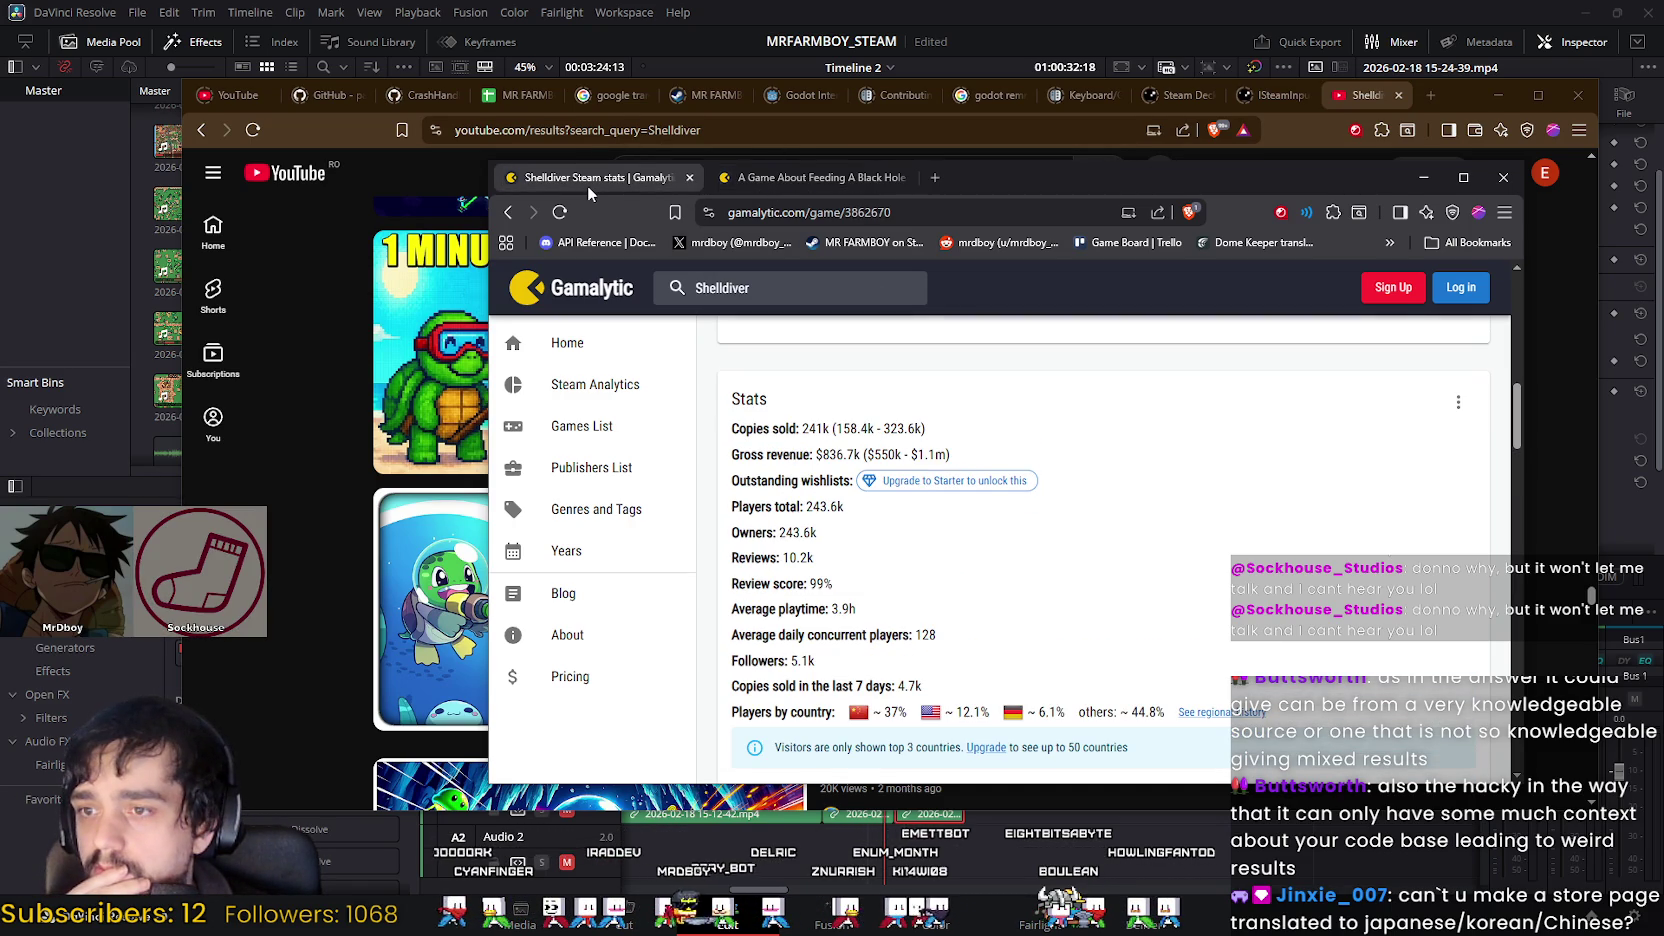
{"action": "left_click", "coordinate": [800, 179]}
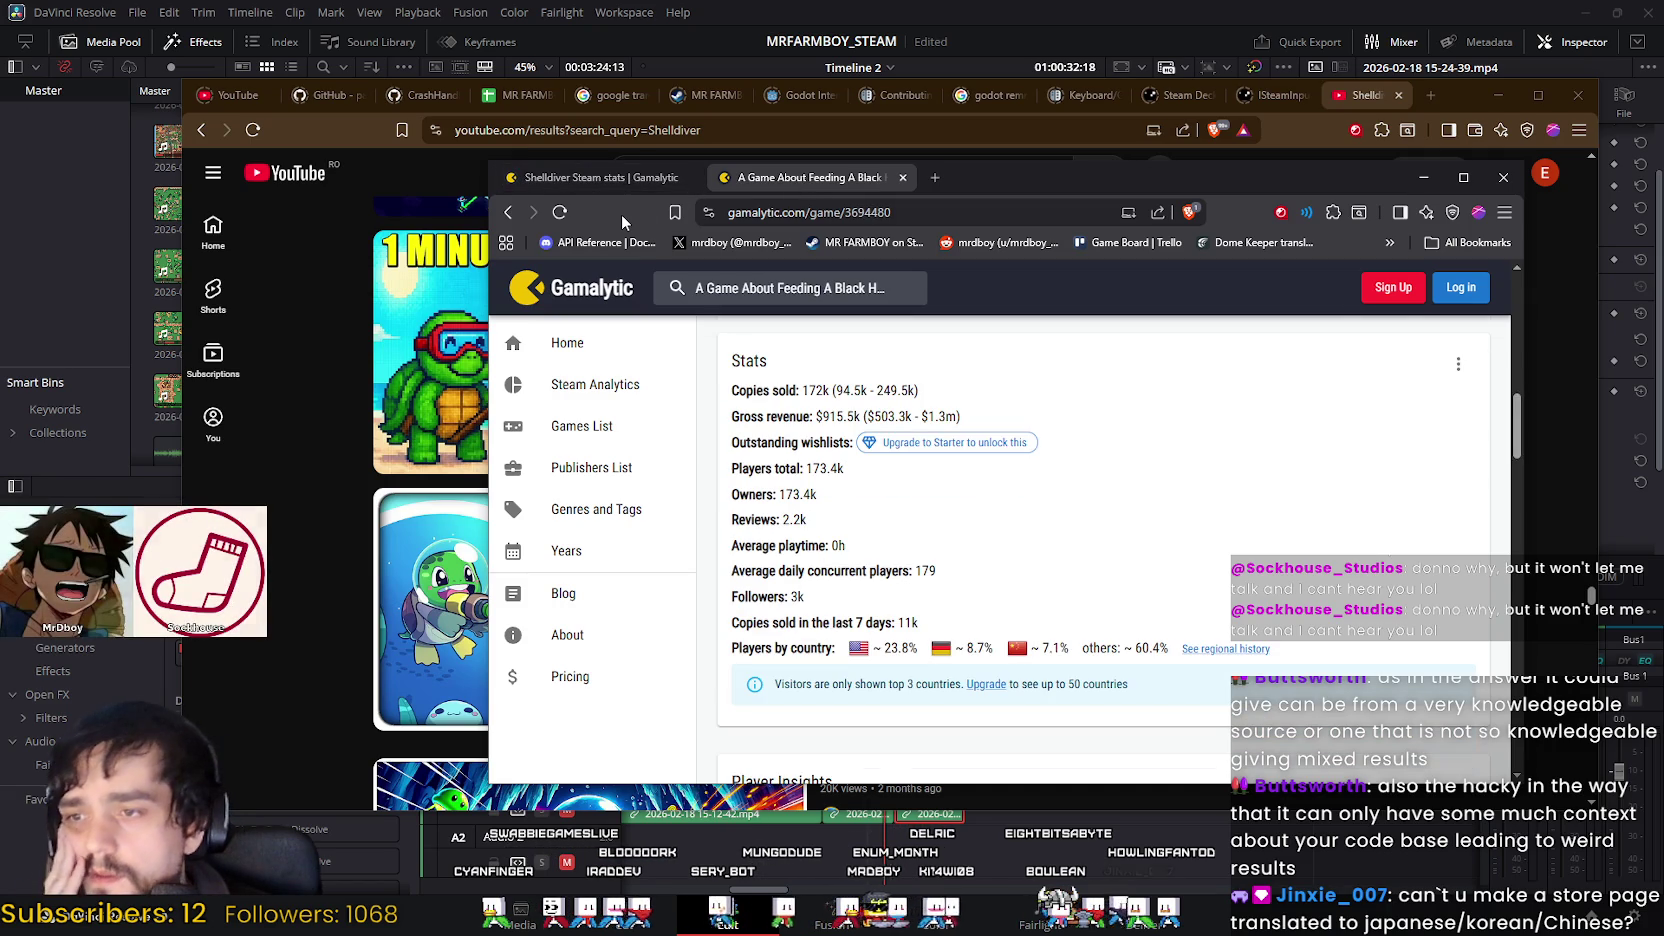
{"action": "left_click", "coordinate": [646, 177]}
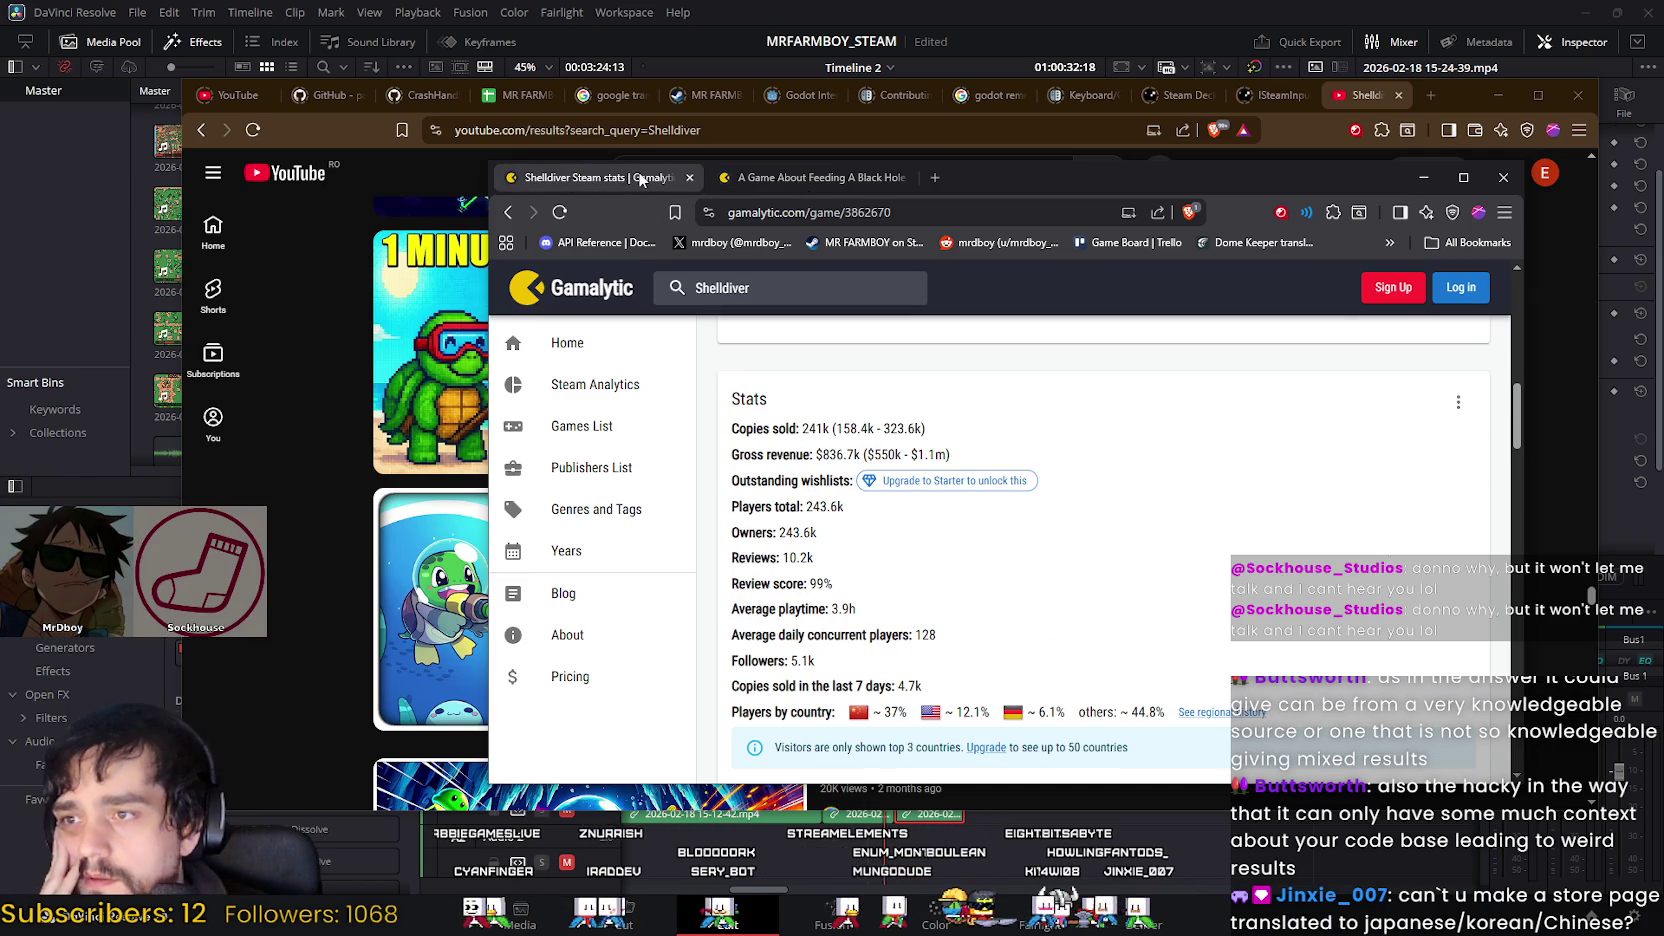
{"action": "scroll", "coordinate": [1095, 570], "scroll_direction": "up", "scroll_amount": 5}
{"action": "scroll", "coordinate": [1100, 545], "scroll_direction": "down", "scroll_amount": 5}
{"action": "scroll", "coordinate": [1101, 533], "scroll_direction": "down", "scroll_amount": 1}
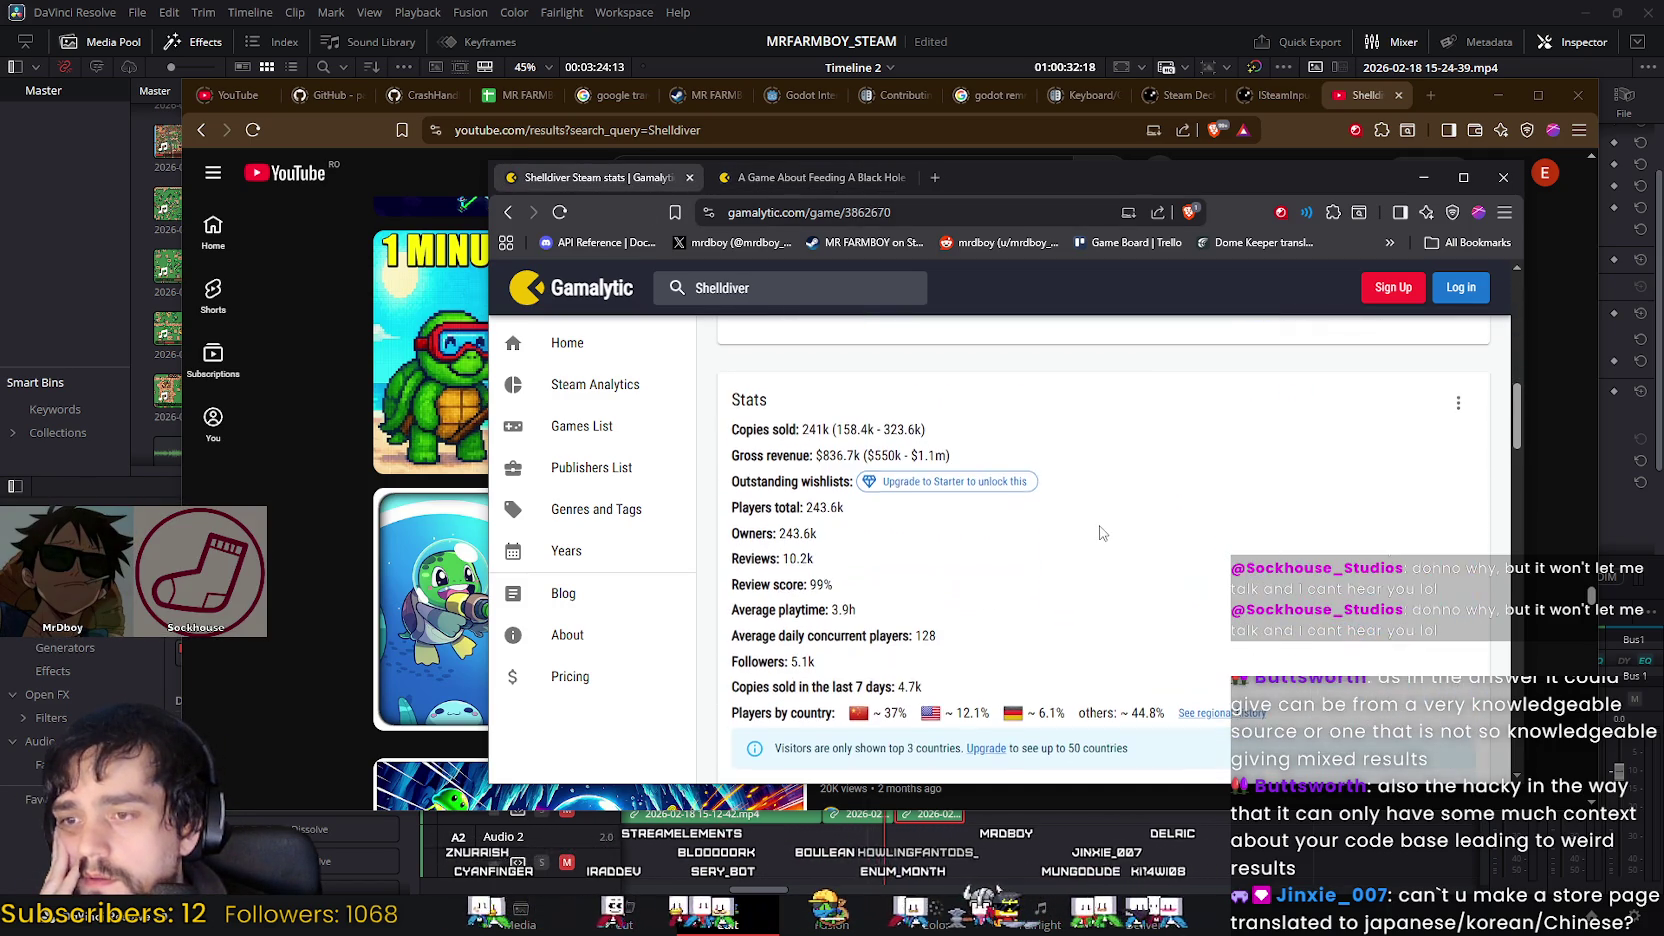
{"action": "left_click", "coordinate": [828, 182]}
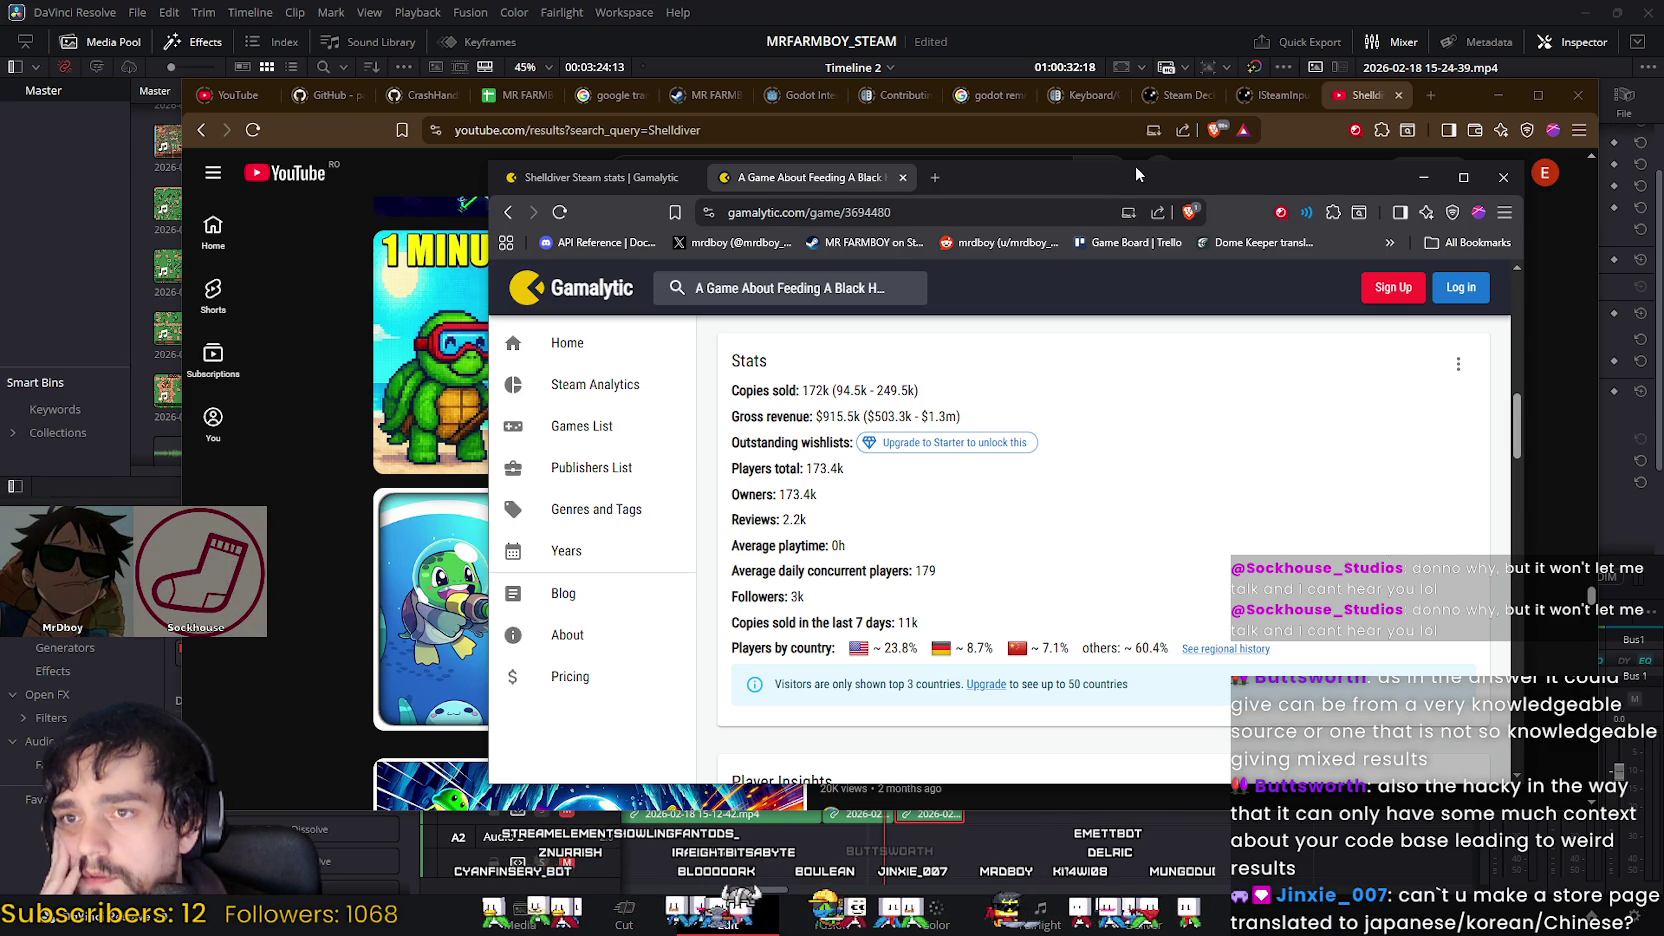
Step: Review the Black Hole game's stats and highlight its 172k copies sold figure
{"action": "left_click_drag", "start_coordinate": [1136, 161], "coordinate": [1136, 16]}
{"action": "scroll", "coordinate": [1088, 500], "scroll_direction": "up", "scroll_amount": 2}
{"action": "scroll", "coordinate": [1088, 500], "scroll_direction": "up", "scroll_amount": 2}
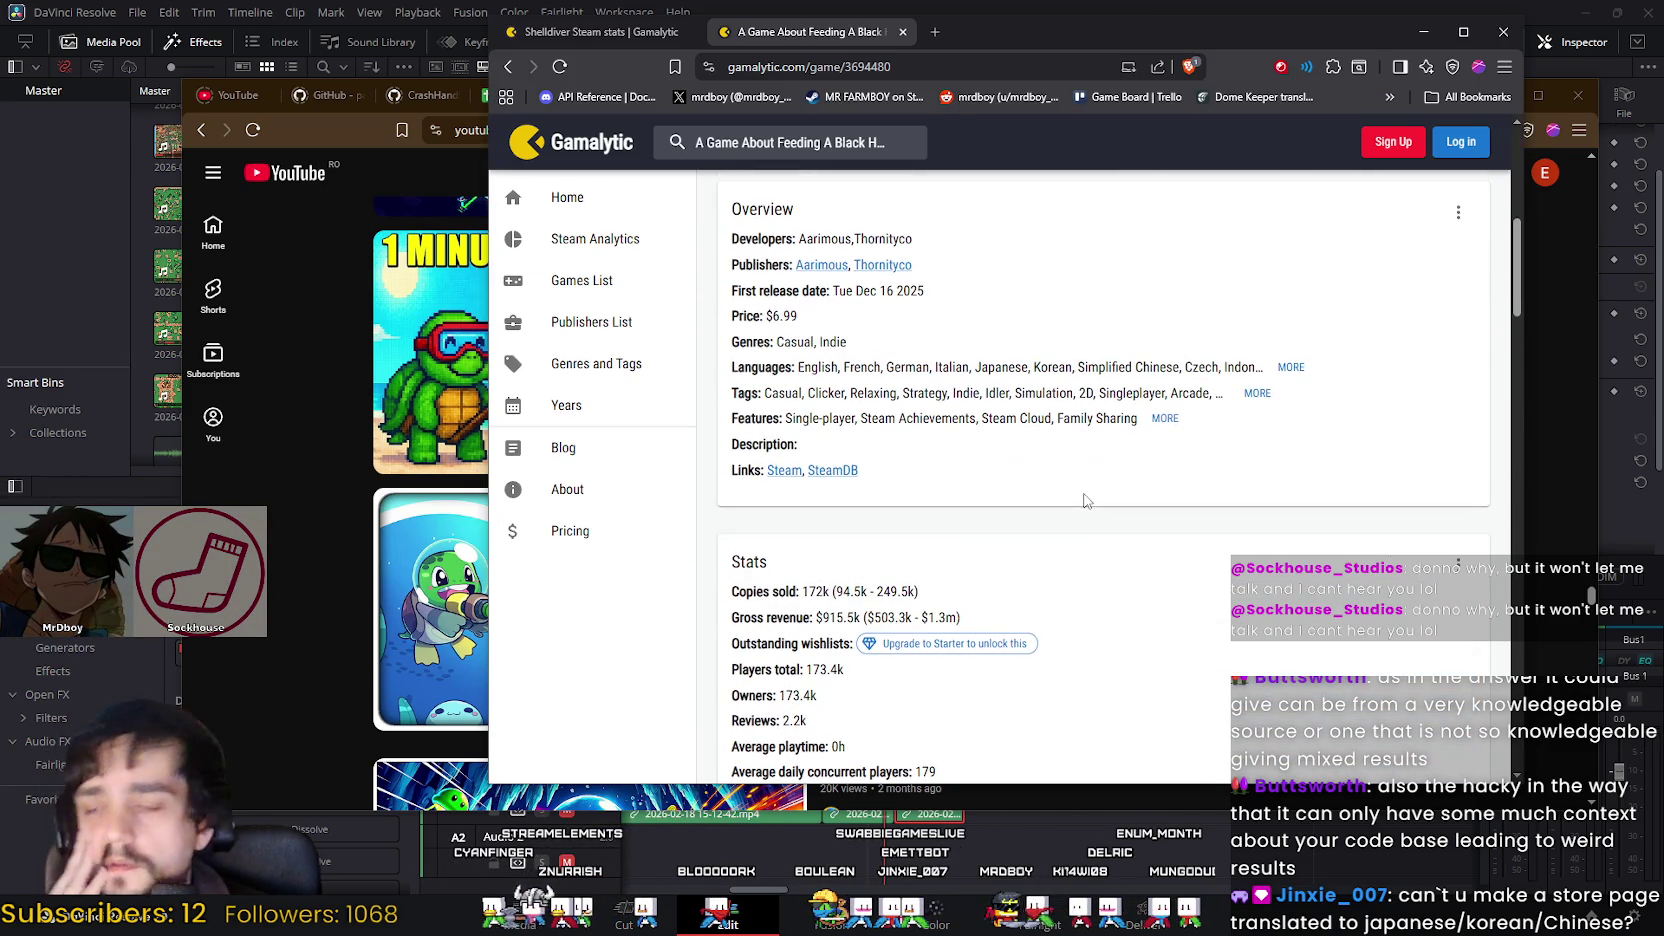
{"action": "scroll", "coordinate": [1087, 500], "scroll_direction": "up", "scroll_amount": 1}
{"action": "scroll", "coordinate": [1080, 500], "scroll_direction": "up", "scroll_amount": 2}
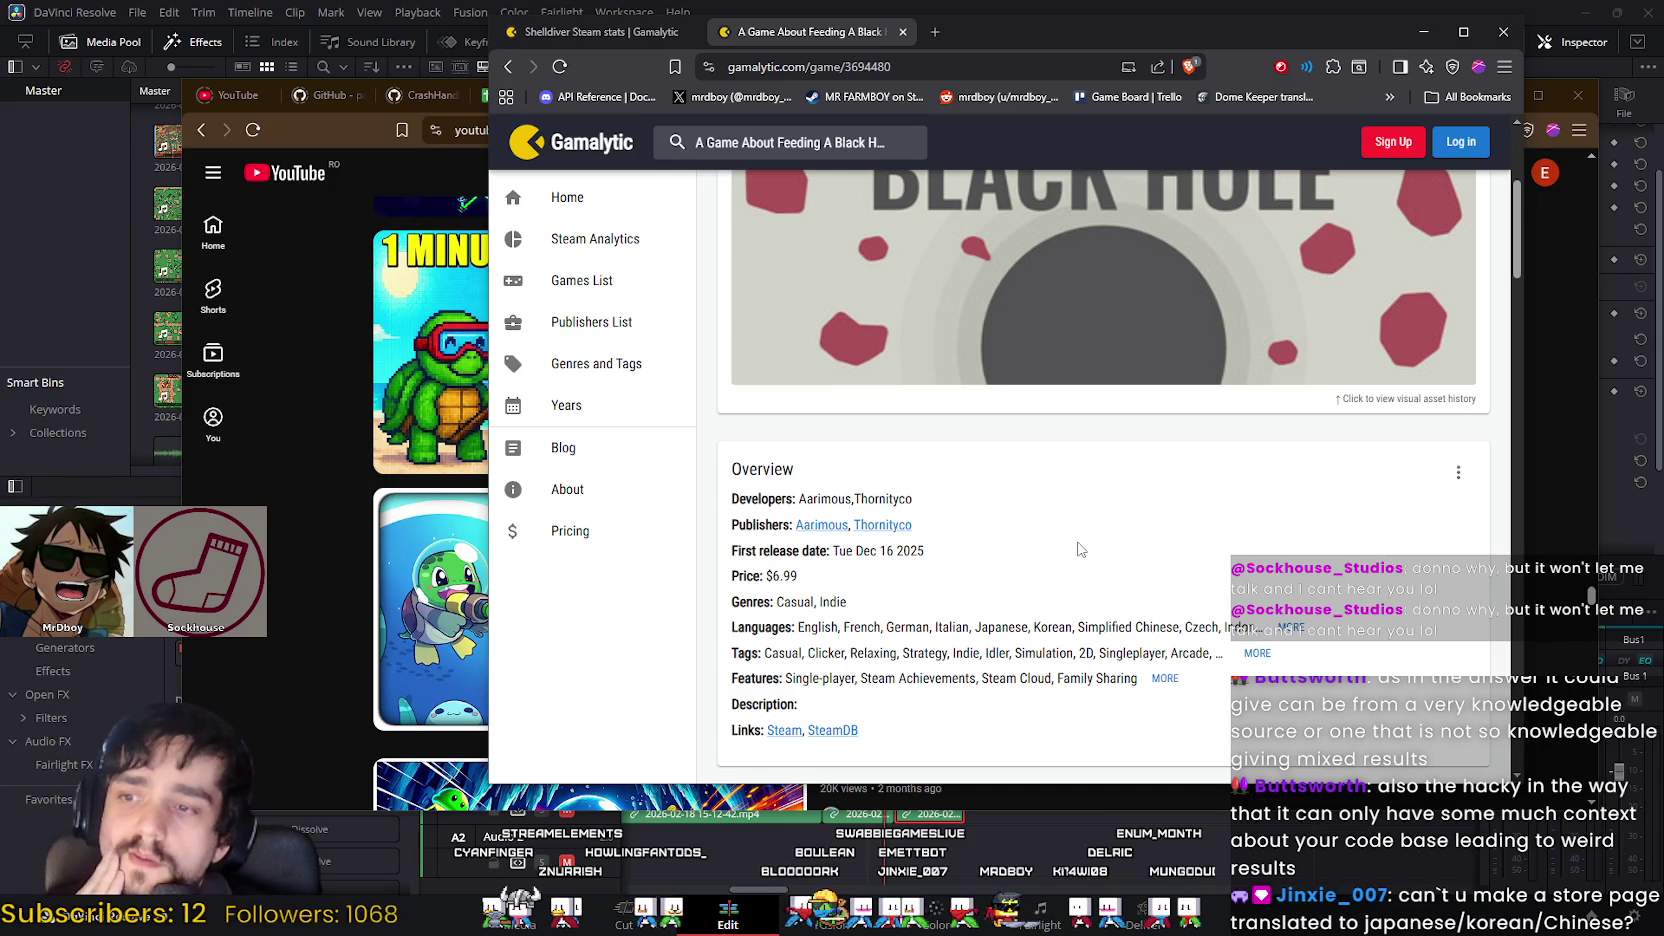
{"action": "scroll", "coordinate": [1080, 549], "scroll_direction": "down", "scroll_amount": 3}
{"action": "scroll", "coordinate": [1080, 549], "scroll_direction": "down", "scroll_amount": 3}
{"action": "scroll", "coordinate": [1078, 545], "scroll_direction": "down", "scroll_amount": 1}
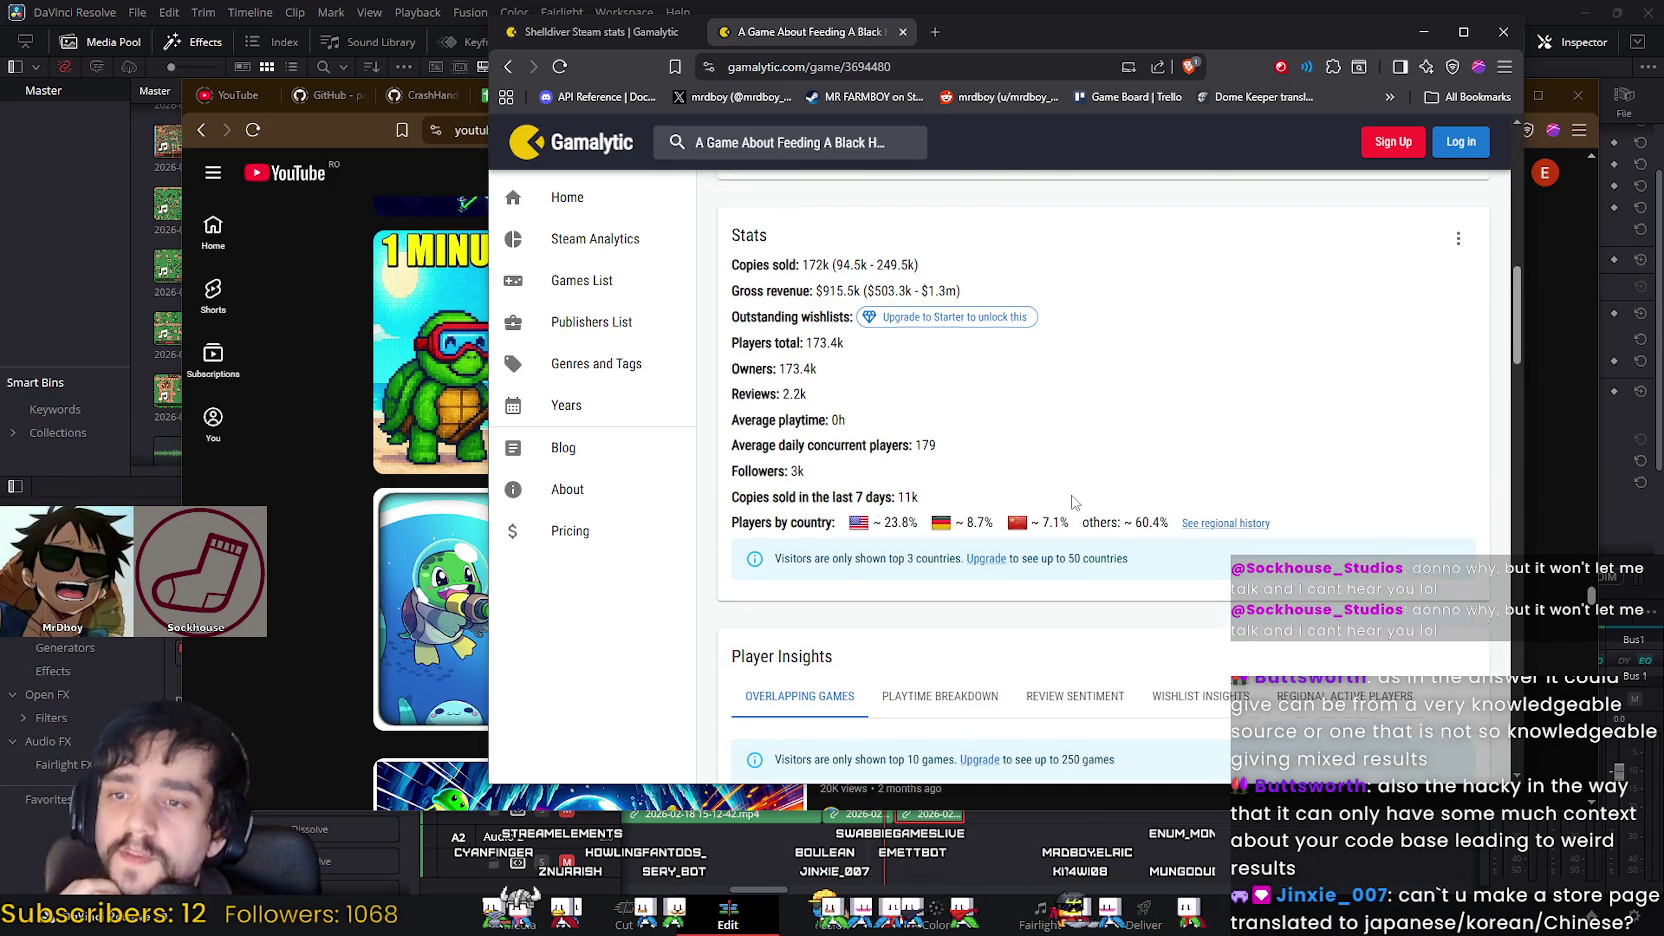
{"action": "scroll", "coordinate": [1066, 494], "scroll_direction": "up", "scroll_amount": 2}
{"action": "scroll", "coordinate": [1061, 500], "scroll_direction": "up", "scroll_amount": 2}
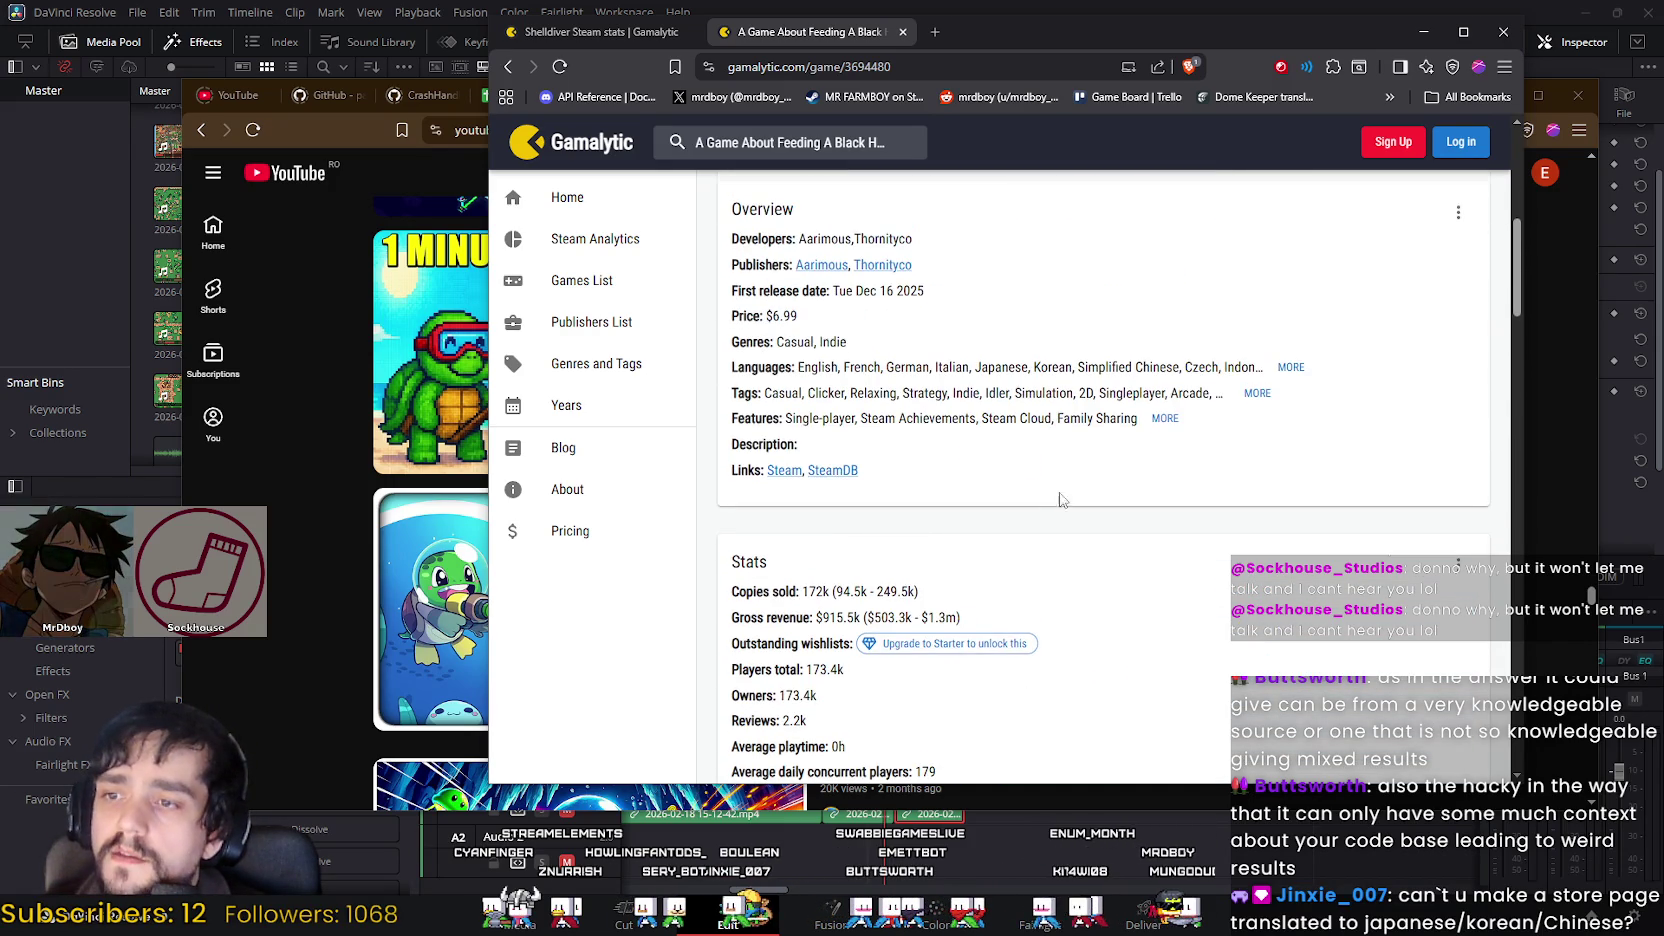
{"action": "scroll", "coordinate": [828, 575], "scroll_direction": "up", "scroll_amount": 5}
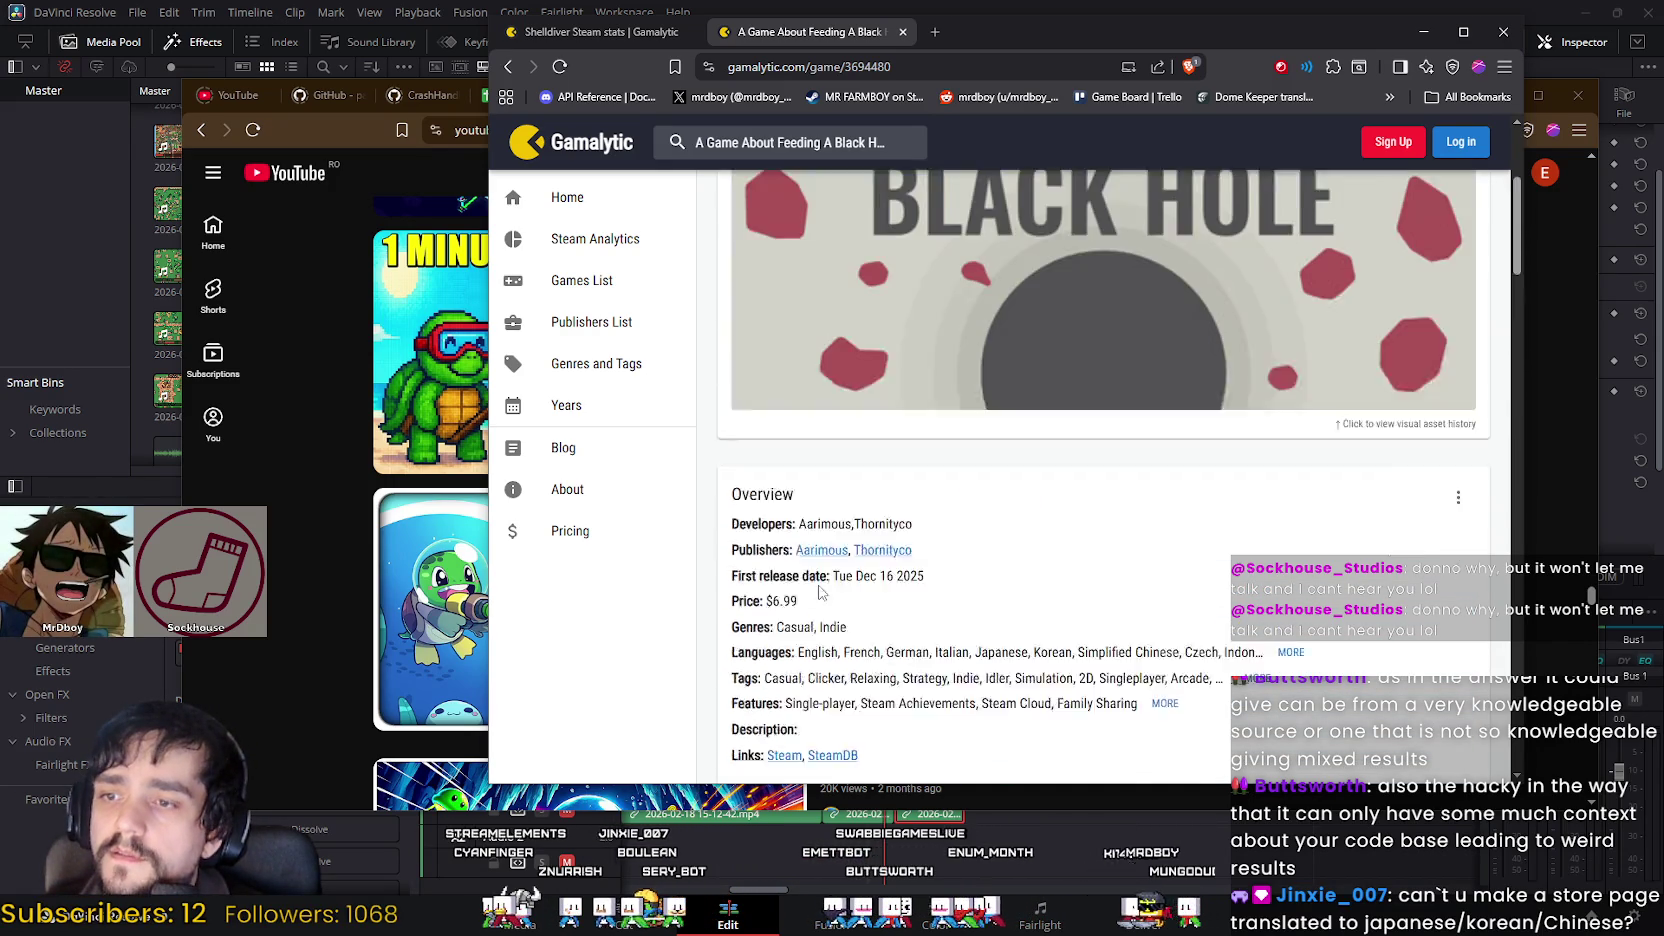
{"action": "scroll", "coordinate": [822, 585], "scroll_direction": "down", "scroll_amount": 5}
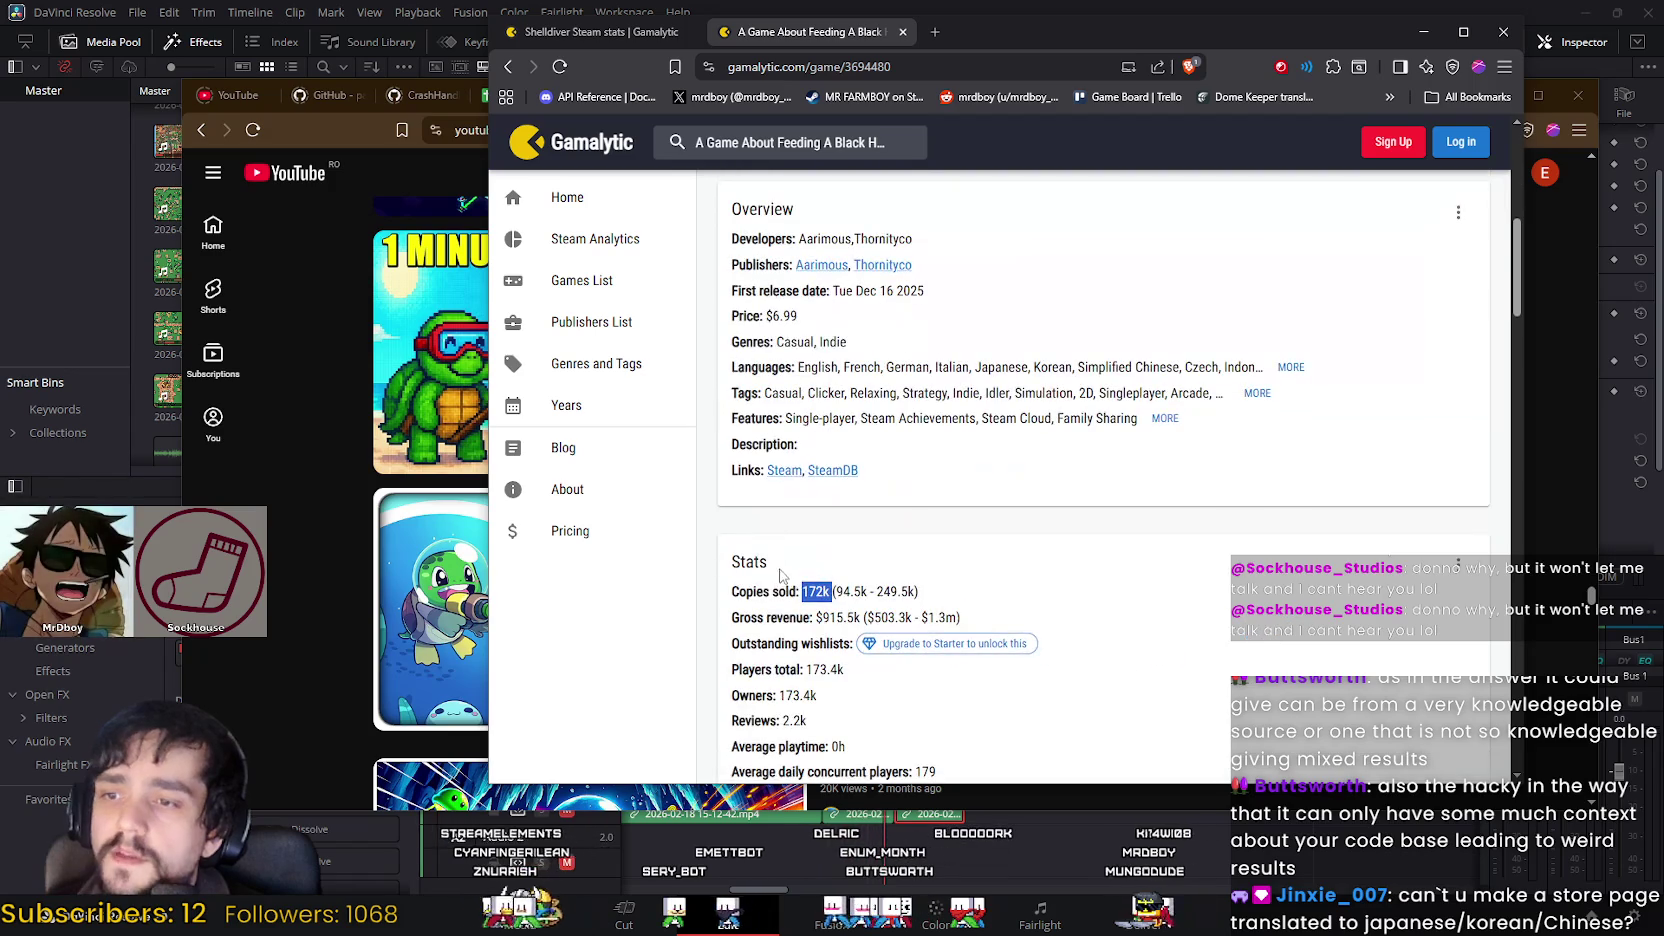
{"action": "left_click_drag", "start_coordinate": [802, 590], "coordinate": [820, 592]}
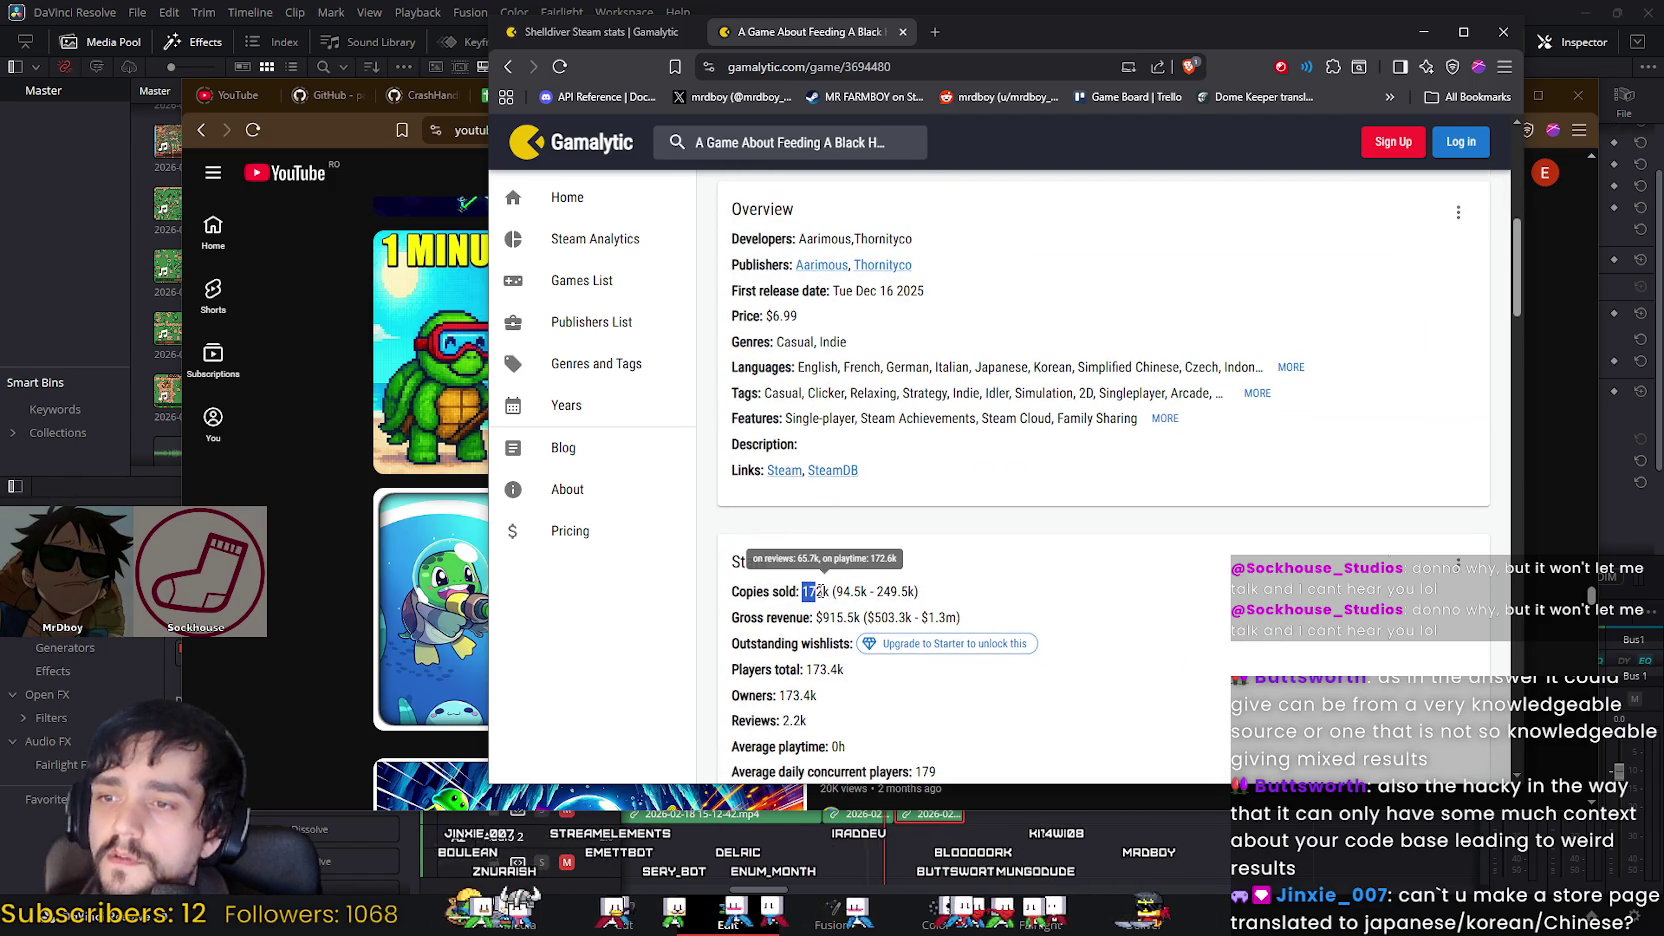
Step: Highlight Shelldiver's 241k copies sold figure on its stats tab, then clear the selection
{"action": "left_click", "coordinate": [614, 44]}
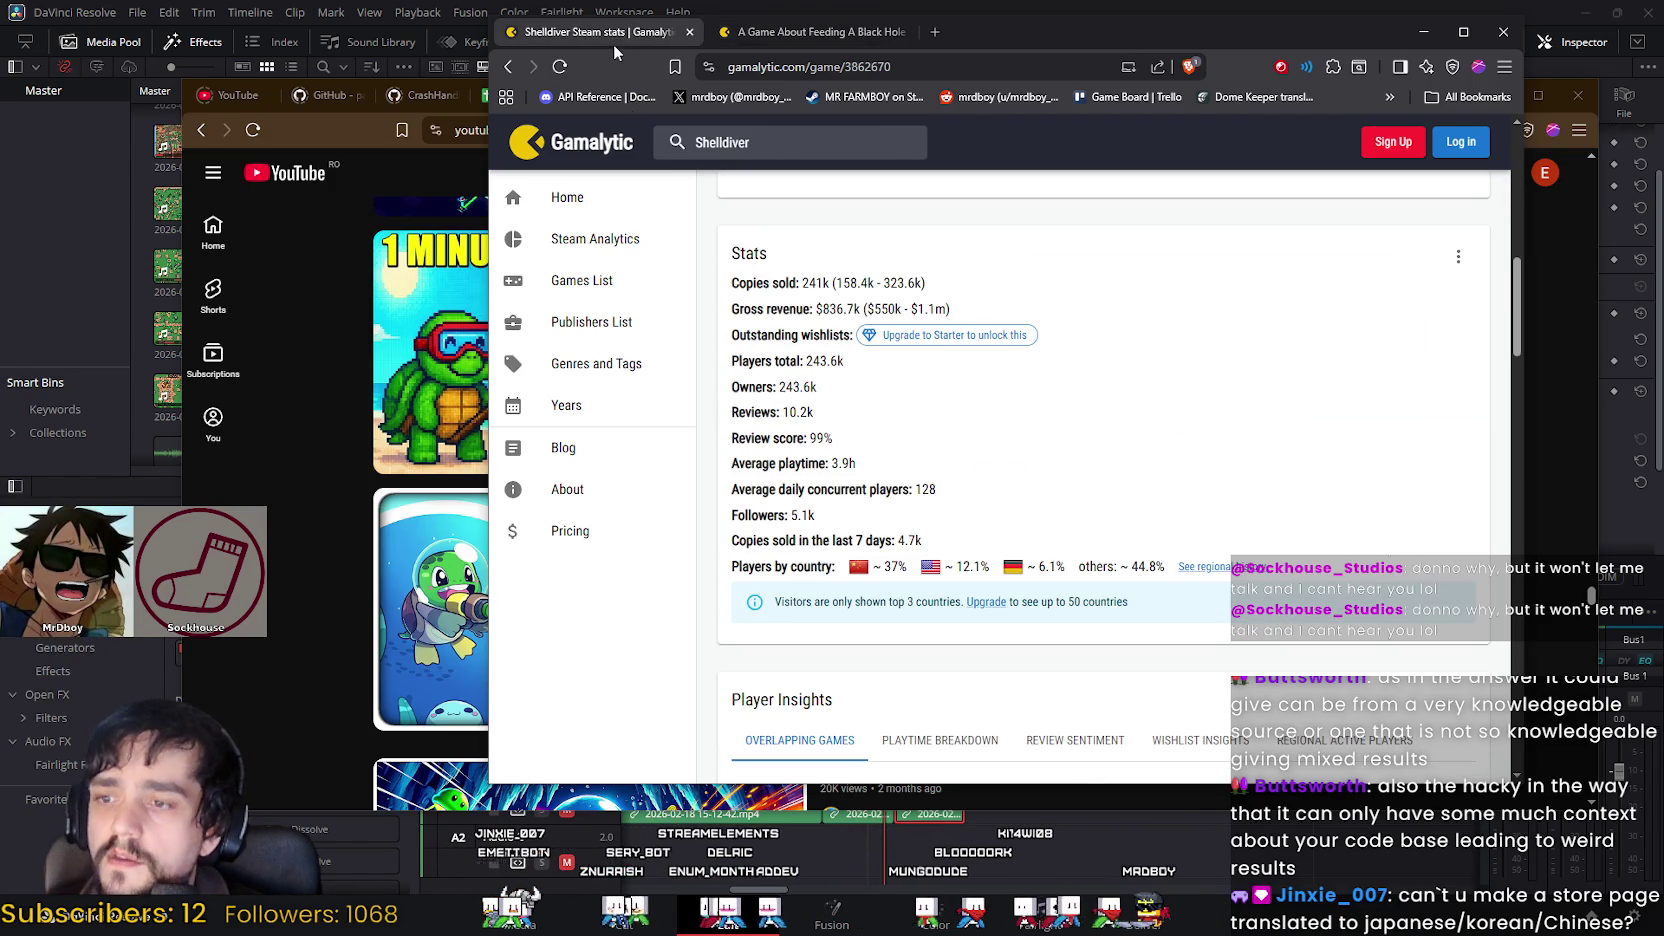
{"action": "scroll", "coordinate": [800, 624], "scroll_direction": "up", "scroll_amount": 5}
{"action": "left_click_drag", "start_coordinate": [800, 626], "coordinate": [823, 627]}
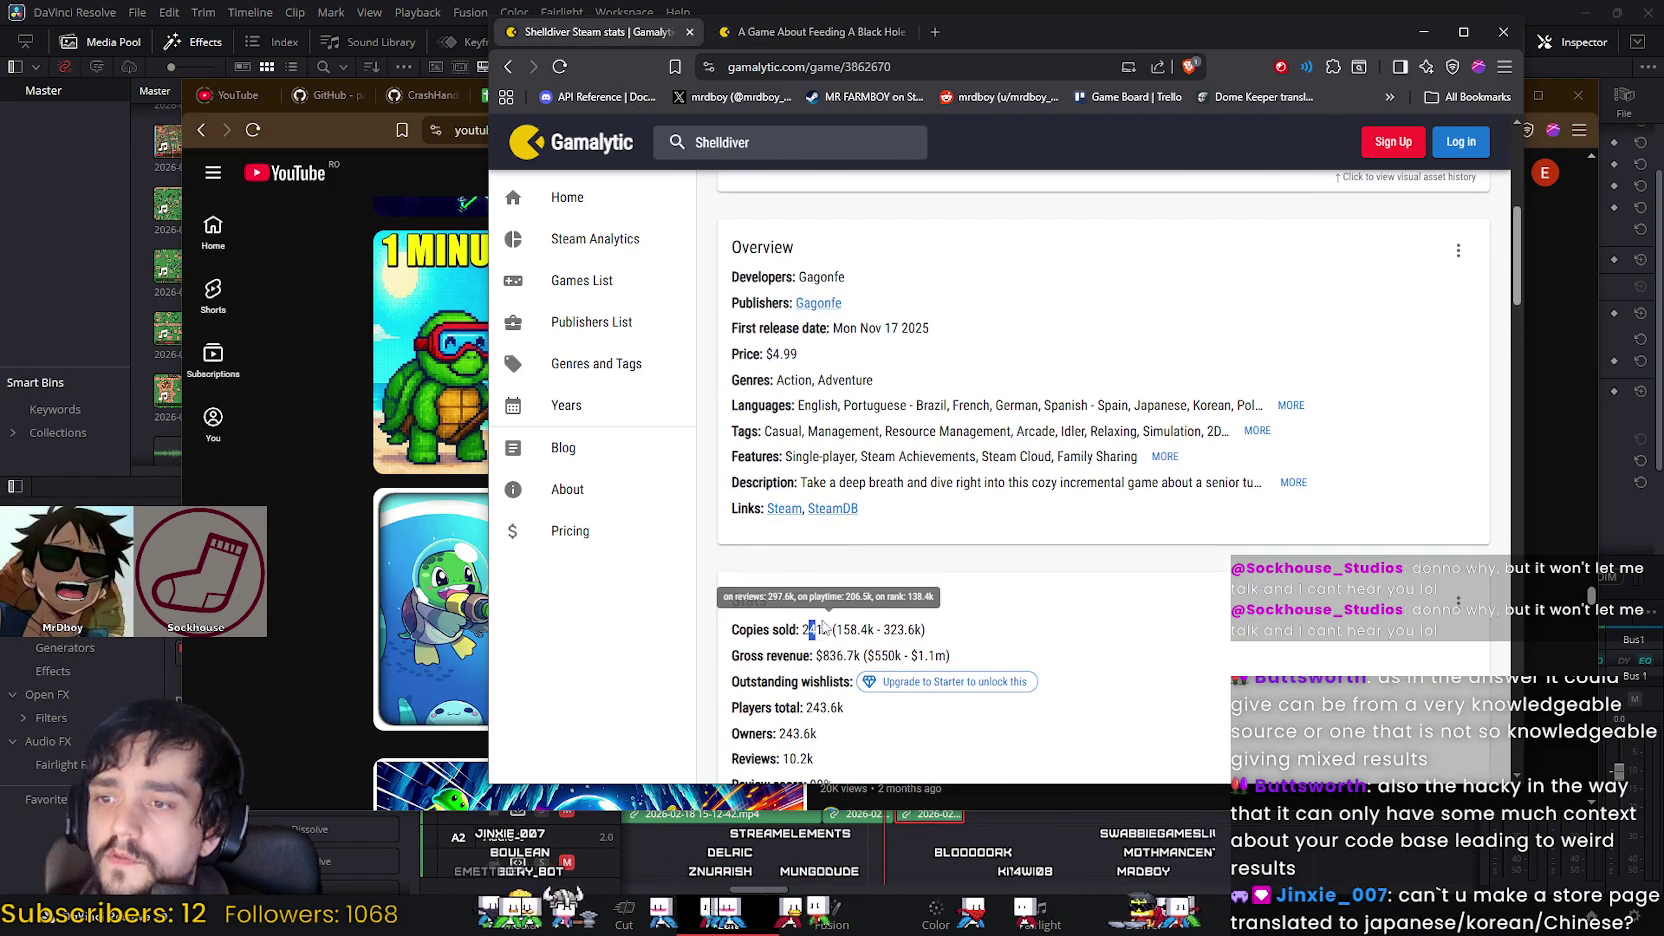
{"action": "left_click", "coordinate": [802, 630]}
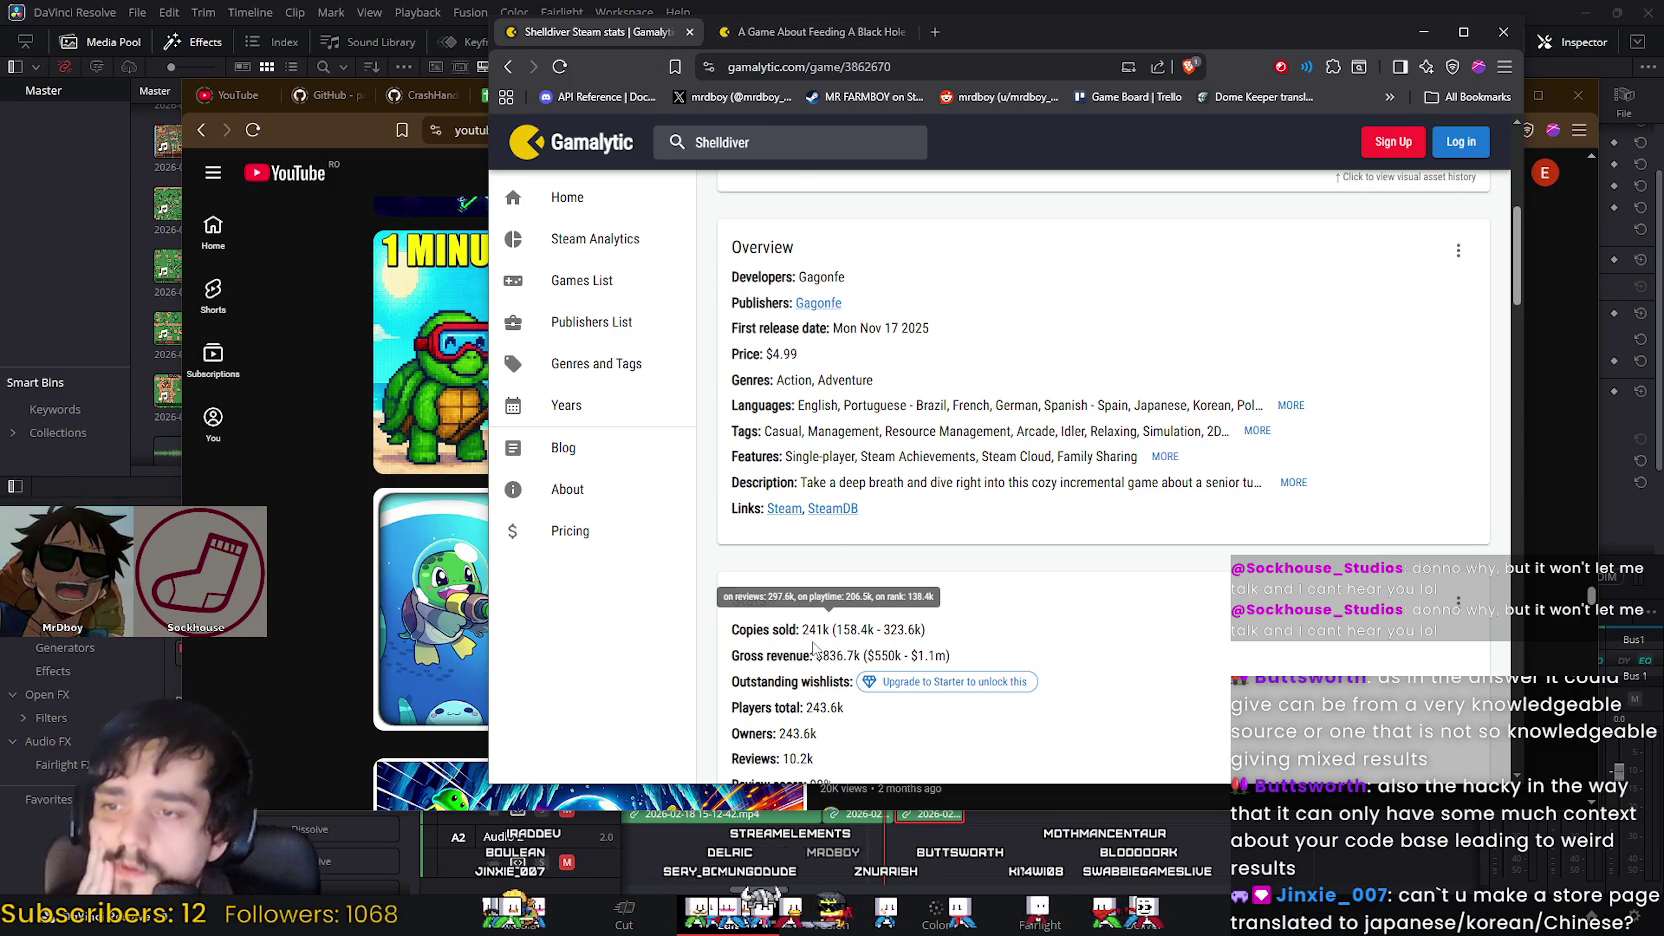
Step: Flip repeatedly between the Shelldiver and Black Hole tabs, settling on the Black Hole stats
{"action": "left_click", "coordinate": [770, 32]}
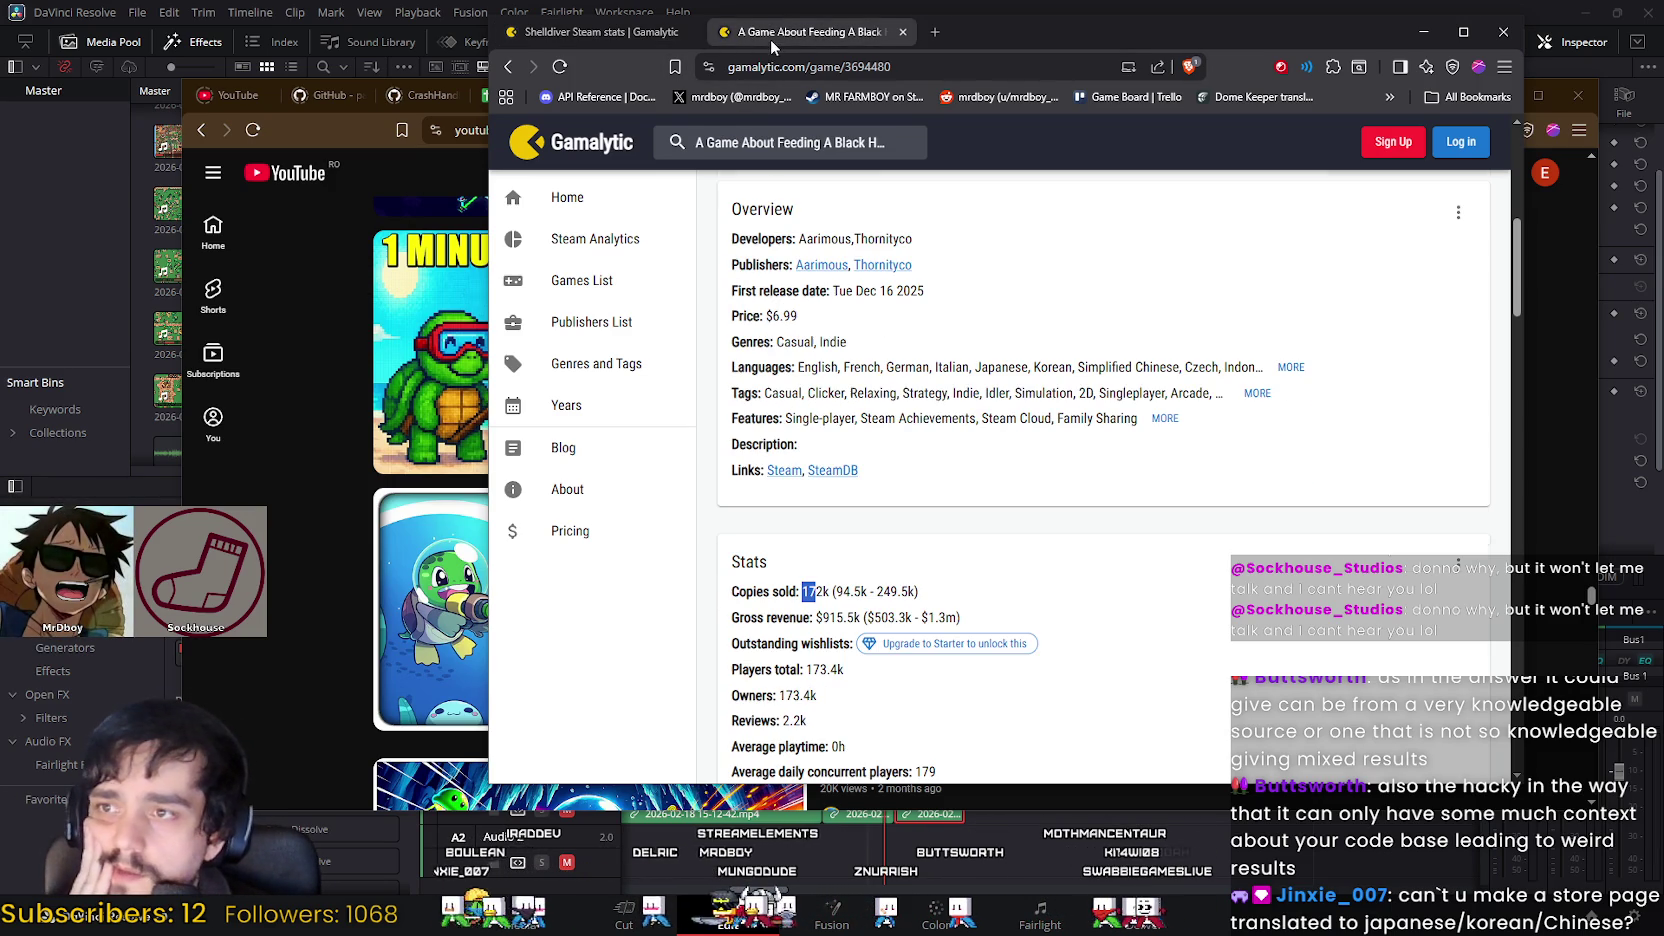
{"action": "left_click", "coordinate": [585, 30]}
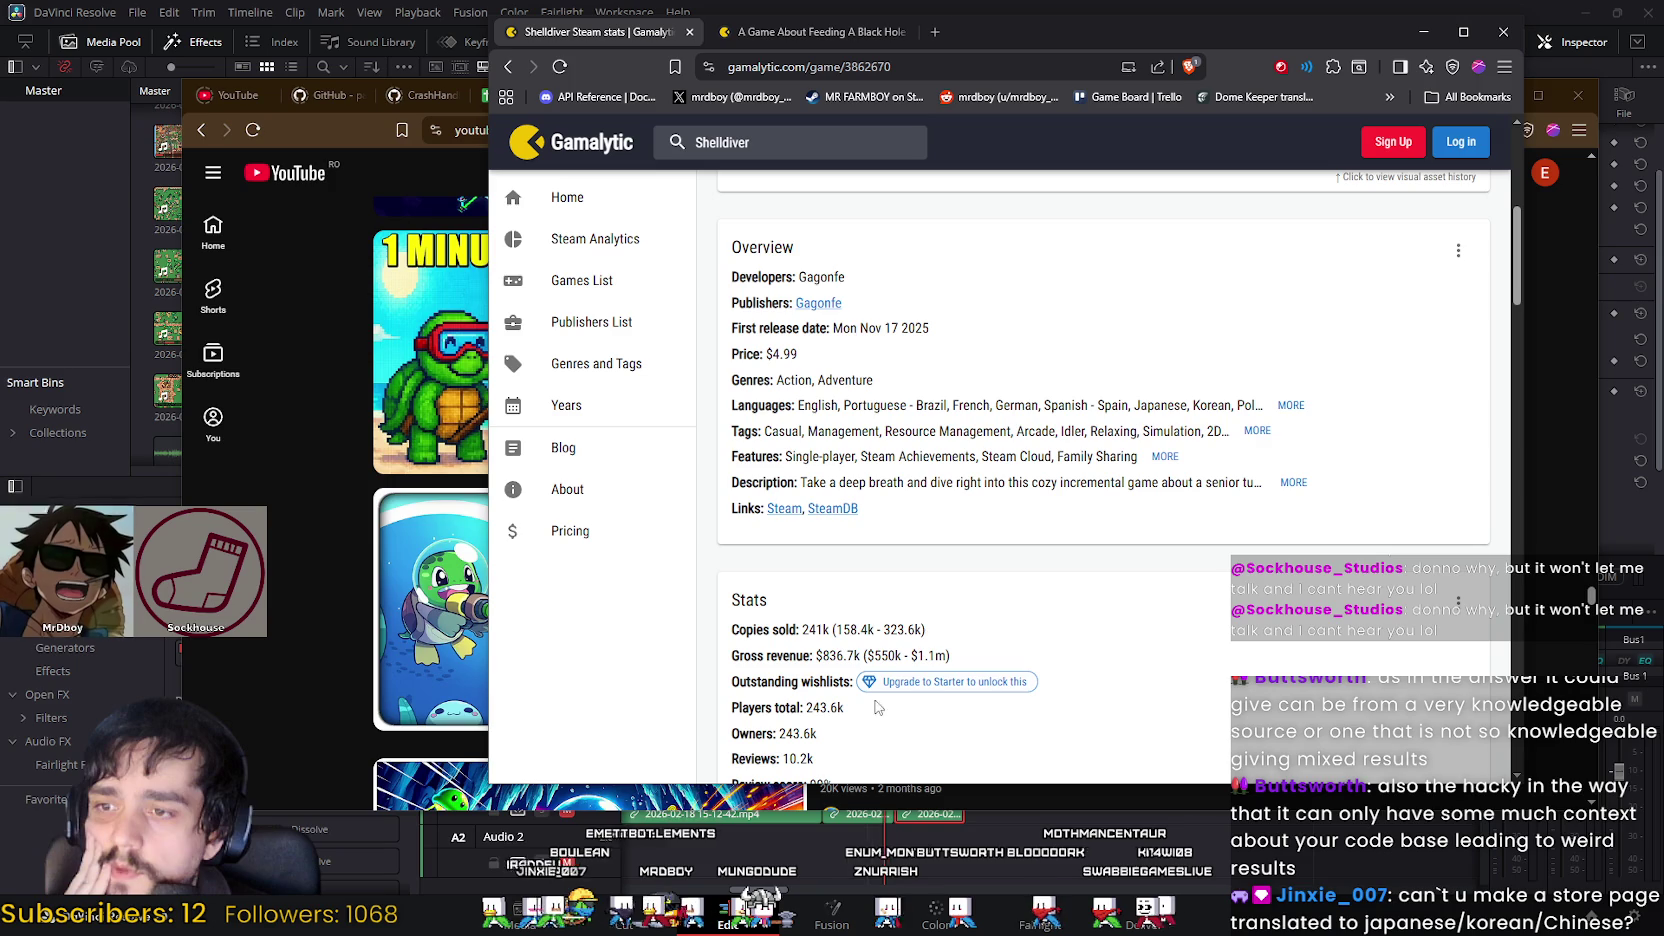
{"action": "left_click", "coordinate": [783, 33]}
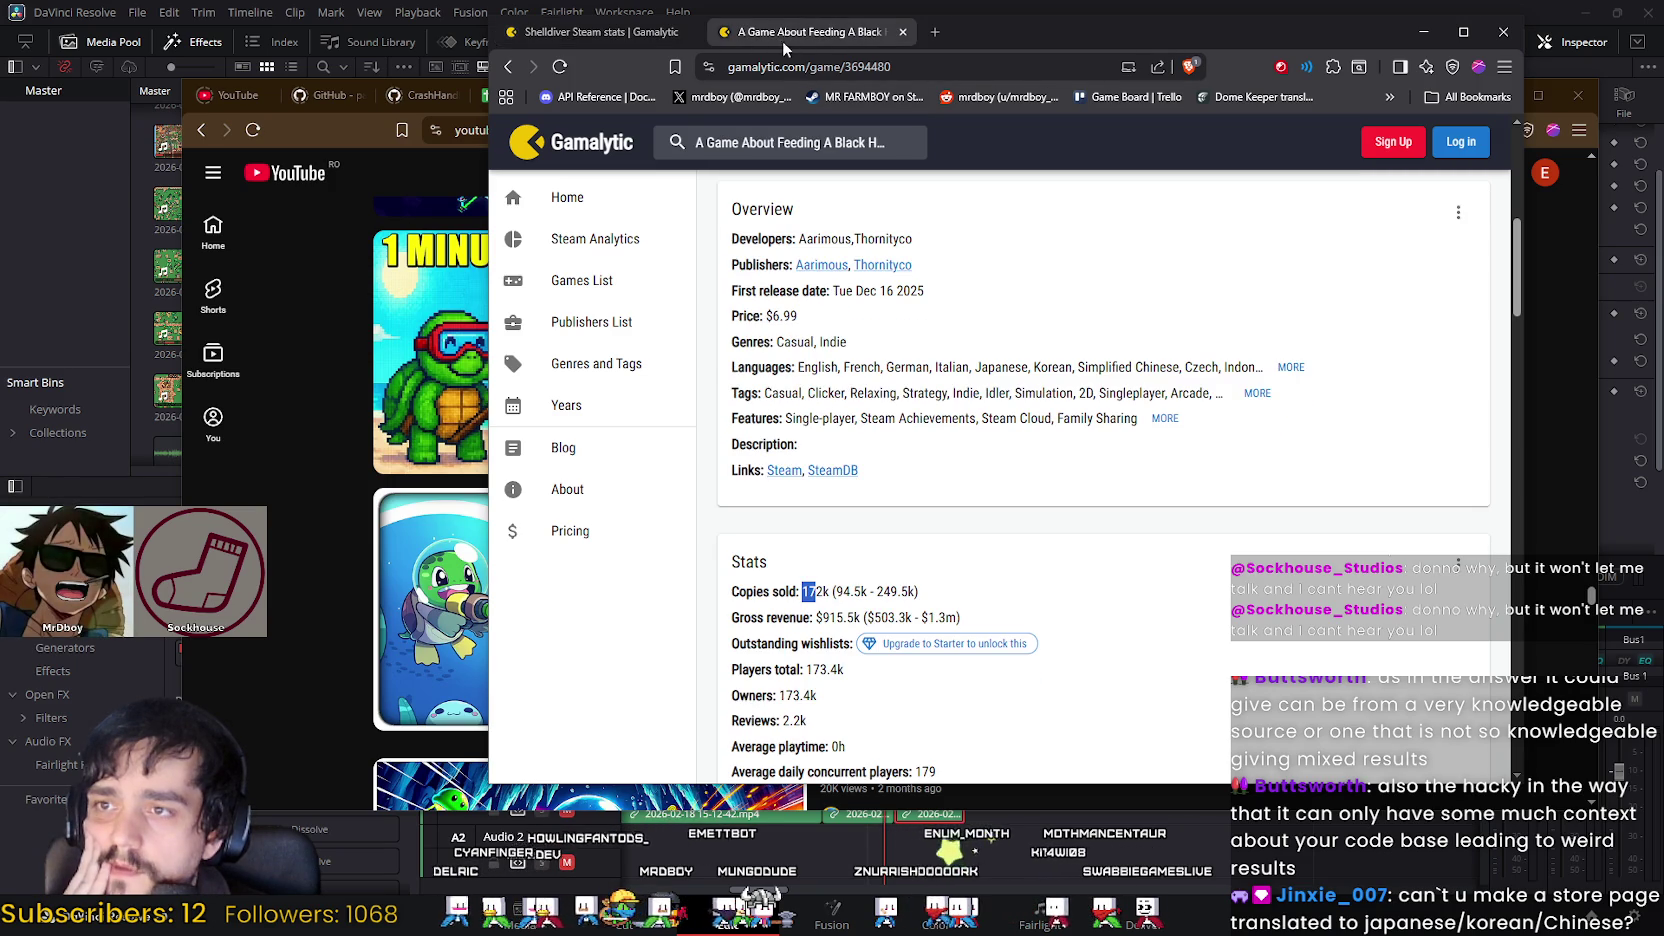
{"action": "left_click", "coordinate": [621, 30]}
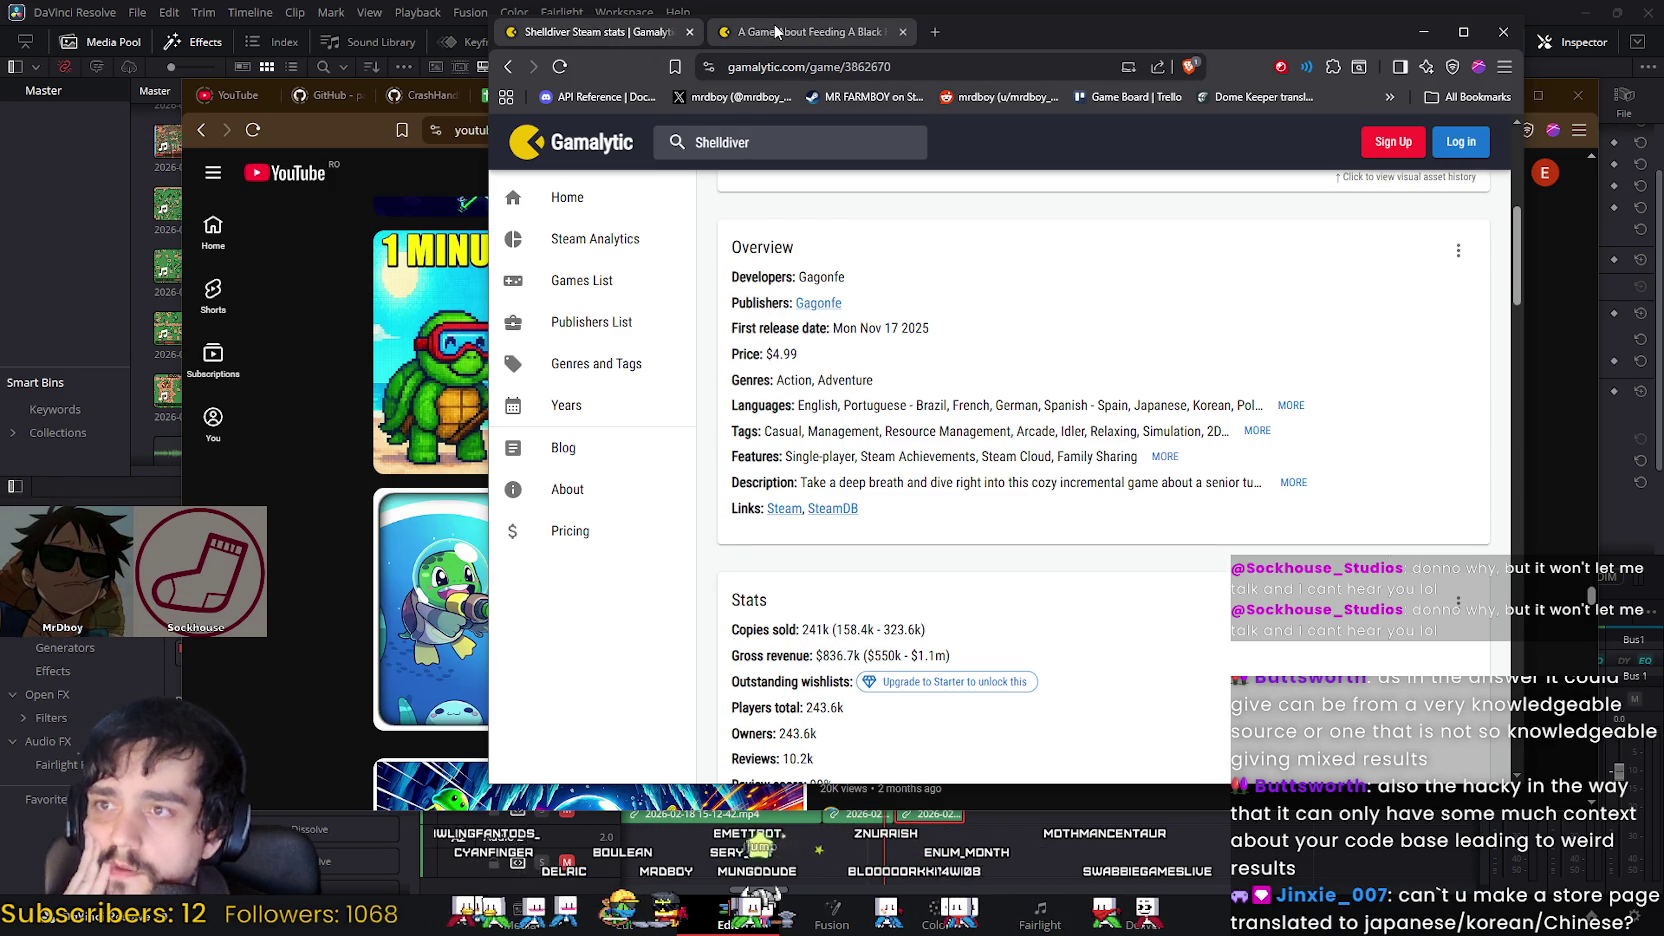
{"action": "left_click", "coordinate": [800, 40]}
{"action": "left_click", "coordinate": [621, 39]}
{"action": "left_click", "coordinate": [800, 38]}
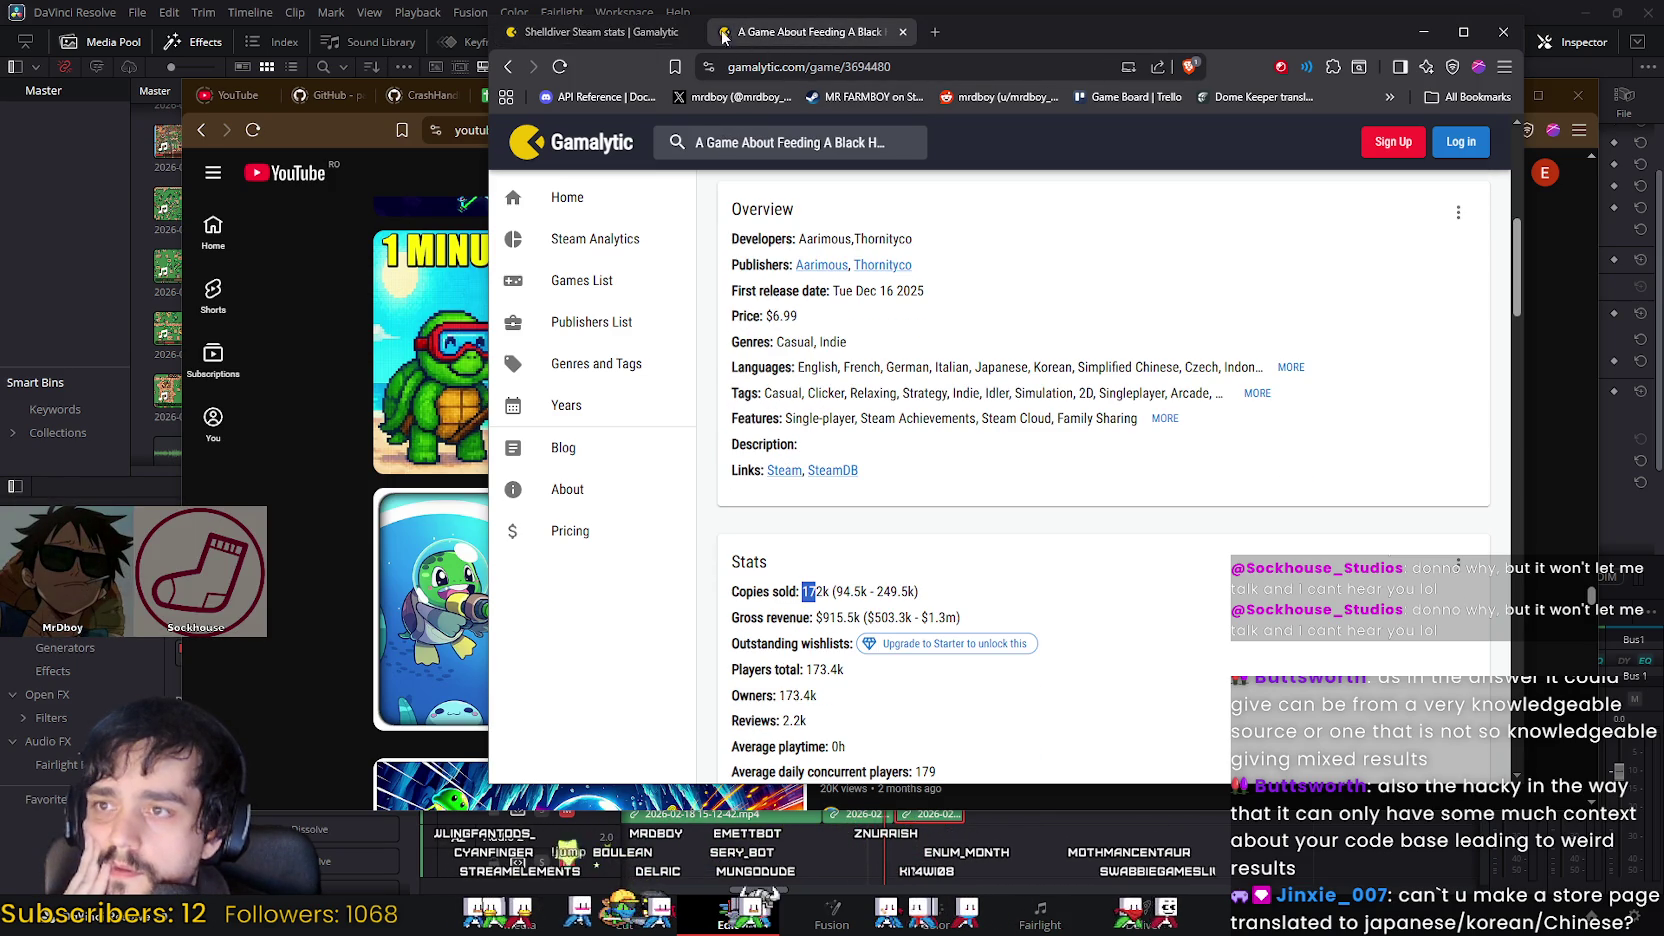
{"action": "left_click", "coordinate": [608, 32]}
{"action": "left_click", "coordinate": [800, 32]}
Step: Scroll the Black Hole stats page and right-click its SteamDB link
{"action": "scroll", "coordinate": [815, 263], "scroll_direction": "down", "scroll_amount": 3}
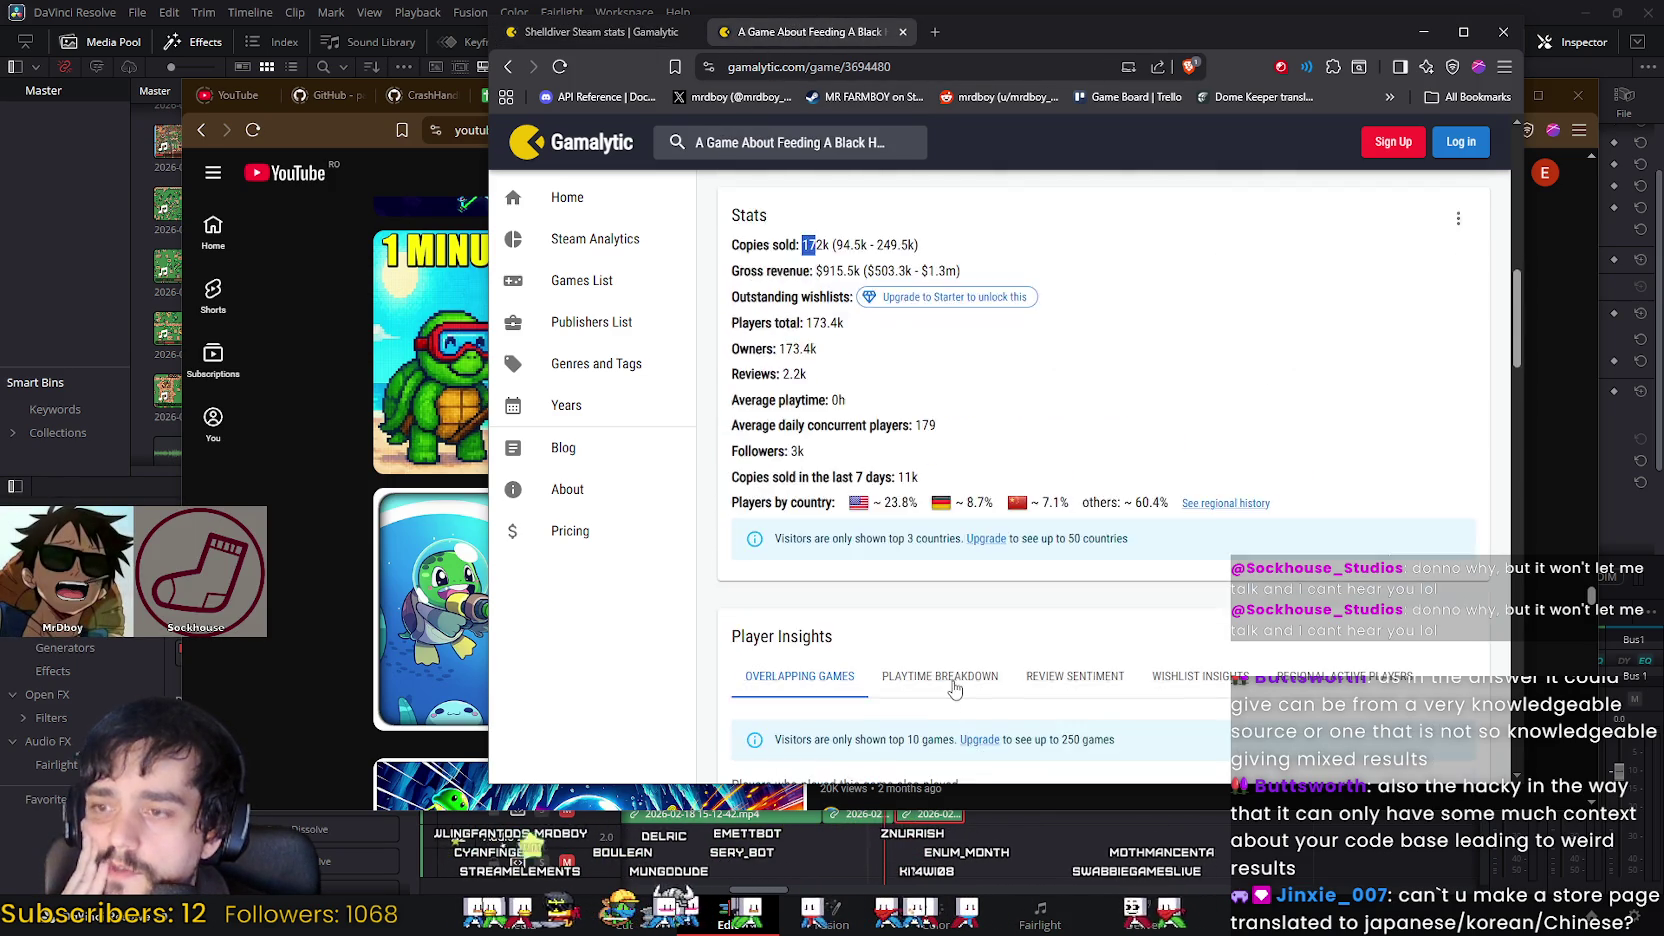
{"action": "scroll", "coordinate": [826, 445], "scroll_direction": "down", "scroll_amount": 2}
{"action": "scroll", "coordinate": [1105, 515], "scroll_direction": "up", "scroll_amount": 1}
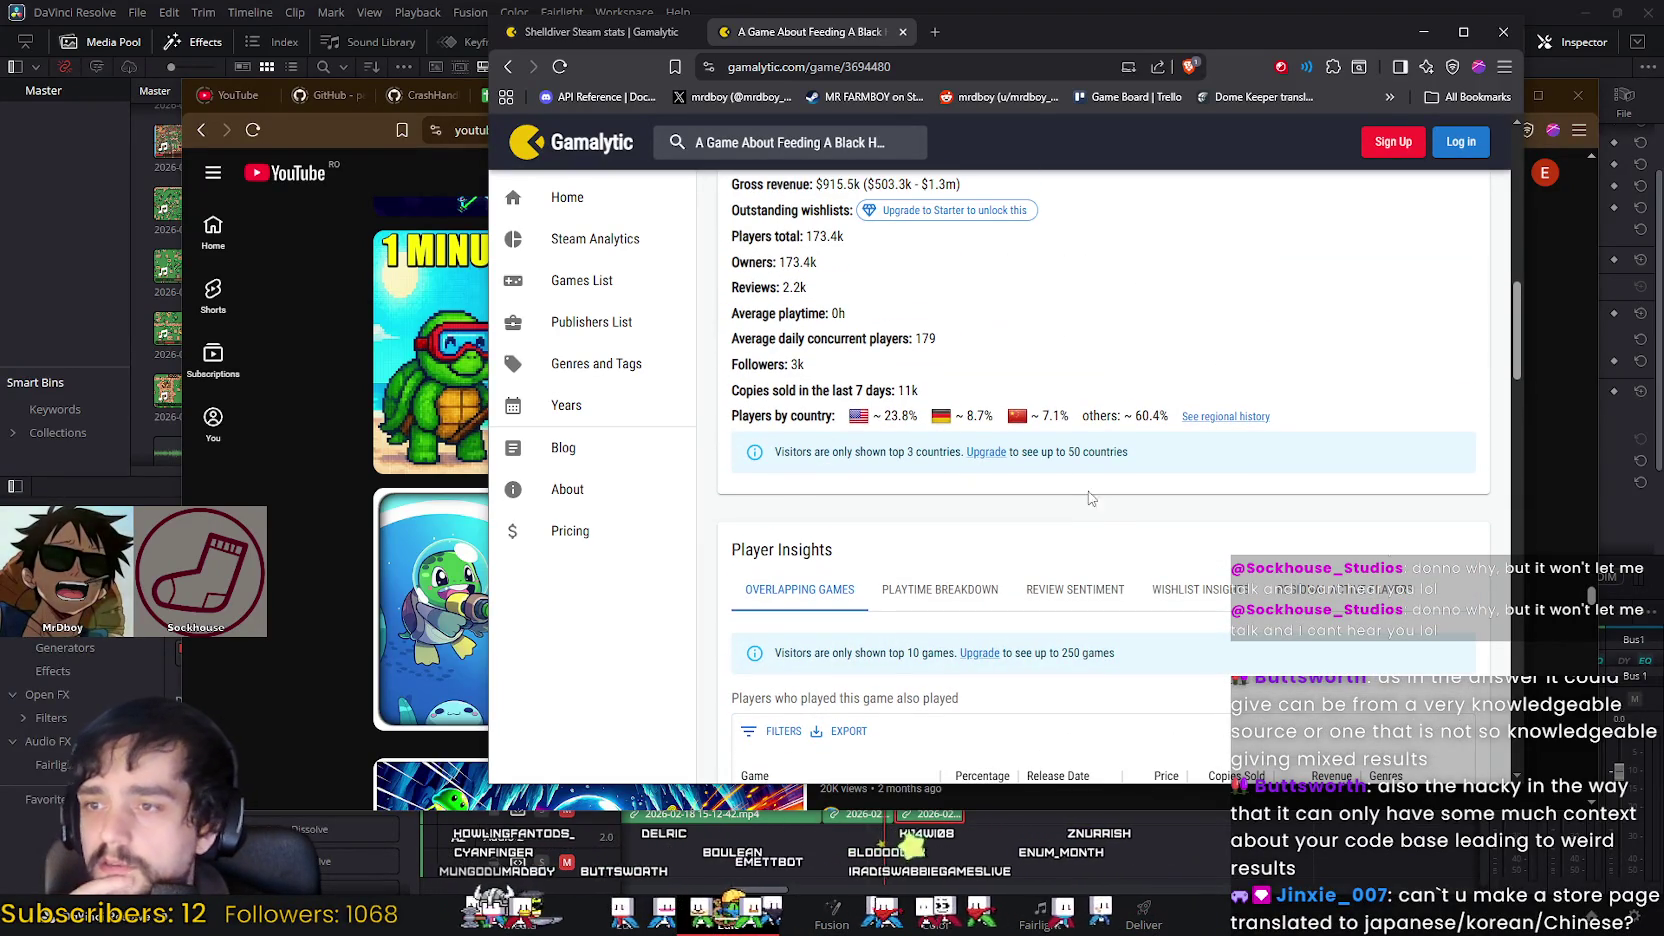
{"action": "scroll", "coordinate": [1080, 540], "scroll_direction": "down", "scroll_amount": 3}
{"action": "scroll", "coordinate": [722, 505], "scroll_direction": "down", "scroll_amount": 1}
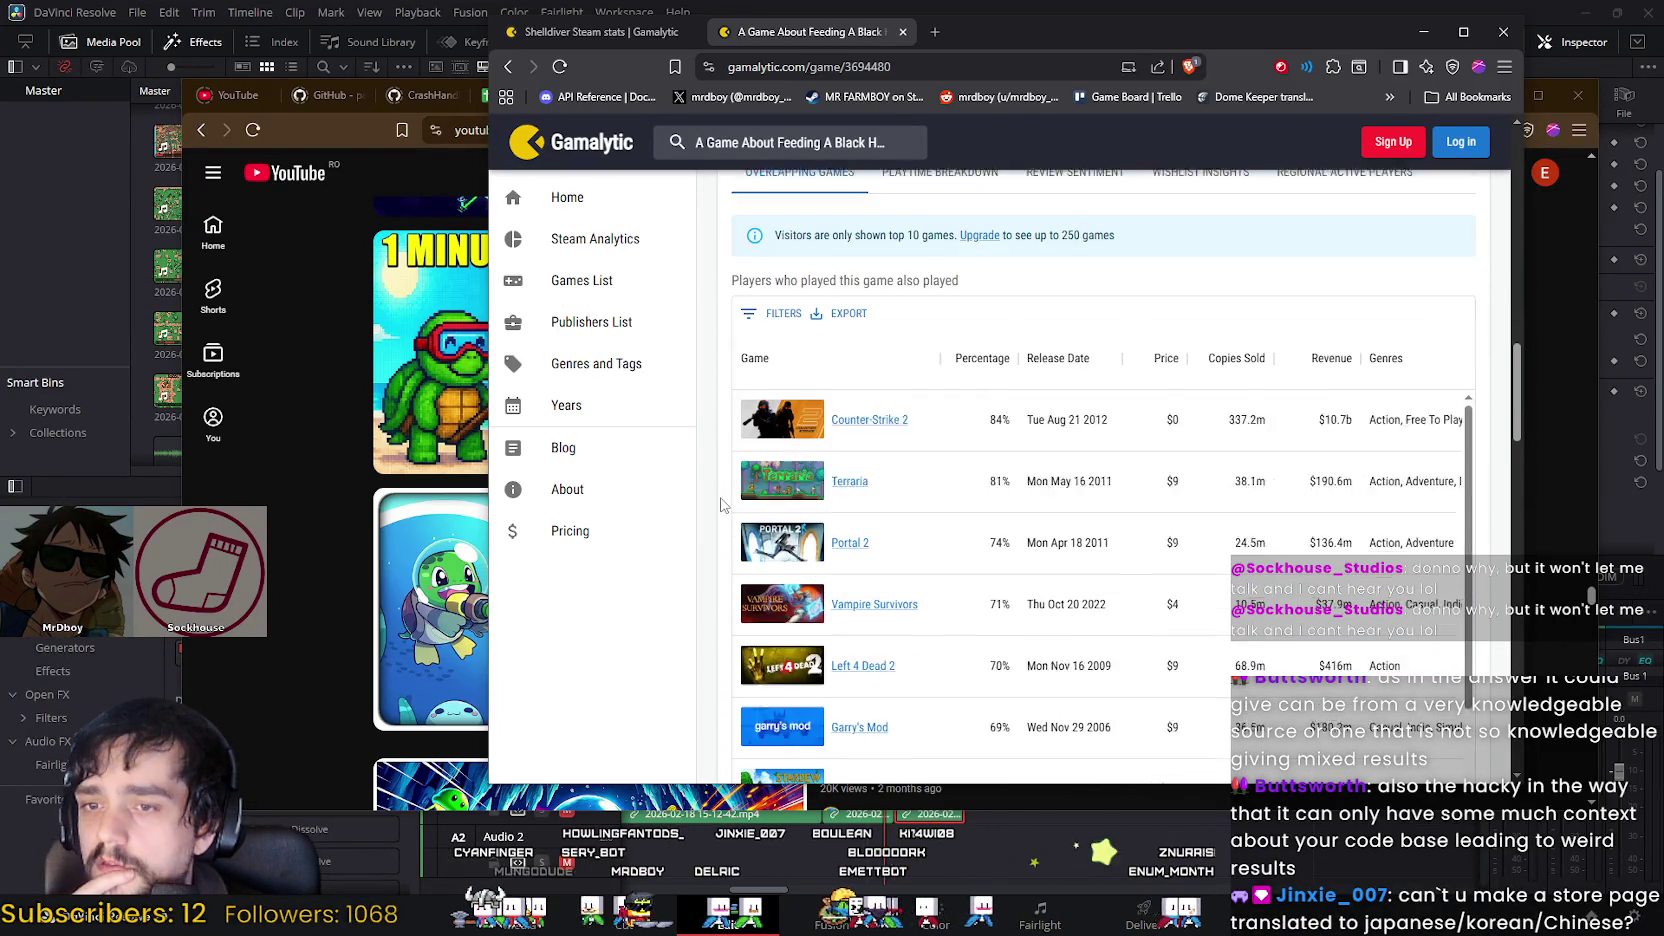
{"action": "scroll", "coordinate": [724, 520], "scroll_direction": "up", "scroll_amount": 3}
{"action": "scroll", "coordinate": [727, 540], "scroll_direction": "up", "scroll_amount": 2}
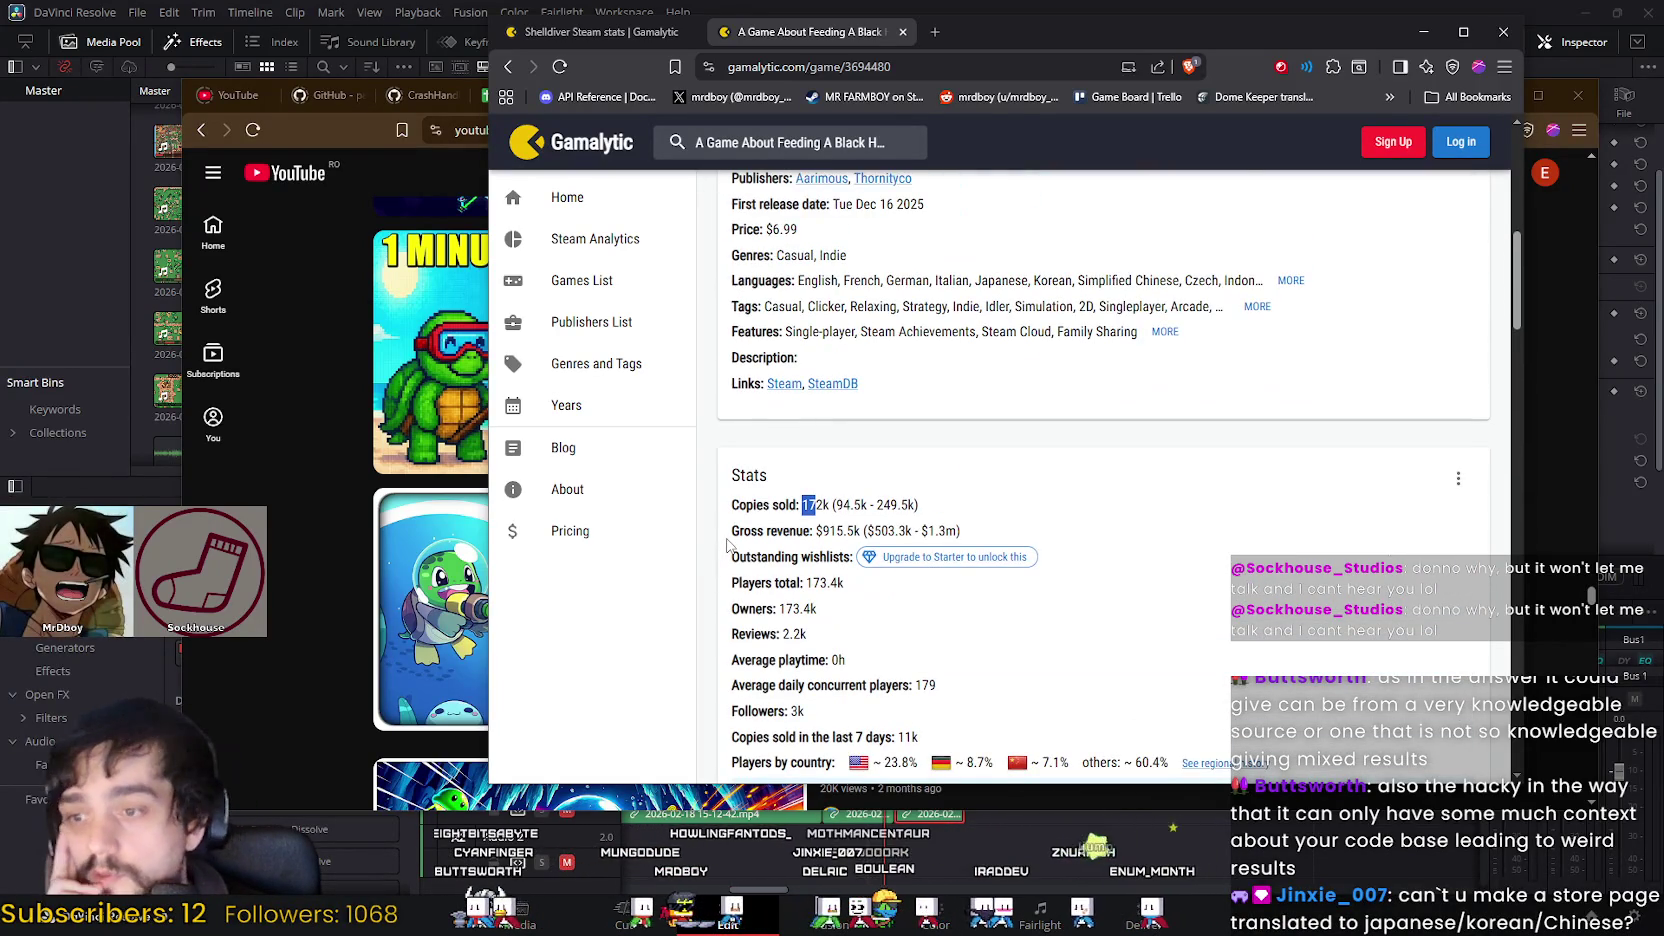
{"action": "scroll", "coordinate": [728, 543], "scroll_direction": "down", "scroll_amount": 4}
{"action": "scroll", "coordinate": [730, 545], "scroll_direction": "up", "scroll_amount": 4}
{"action": "scroll", "coordinate": [733, 548], "scroll_direction": "down", "scroll_amount": 4}
{"action": "scroll", "coordinate": [738, 552], "scroll_direction": "up", "scroll_amount": 4}
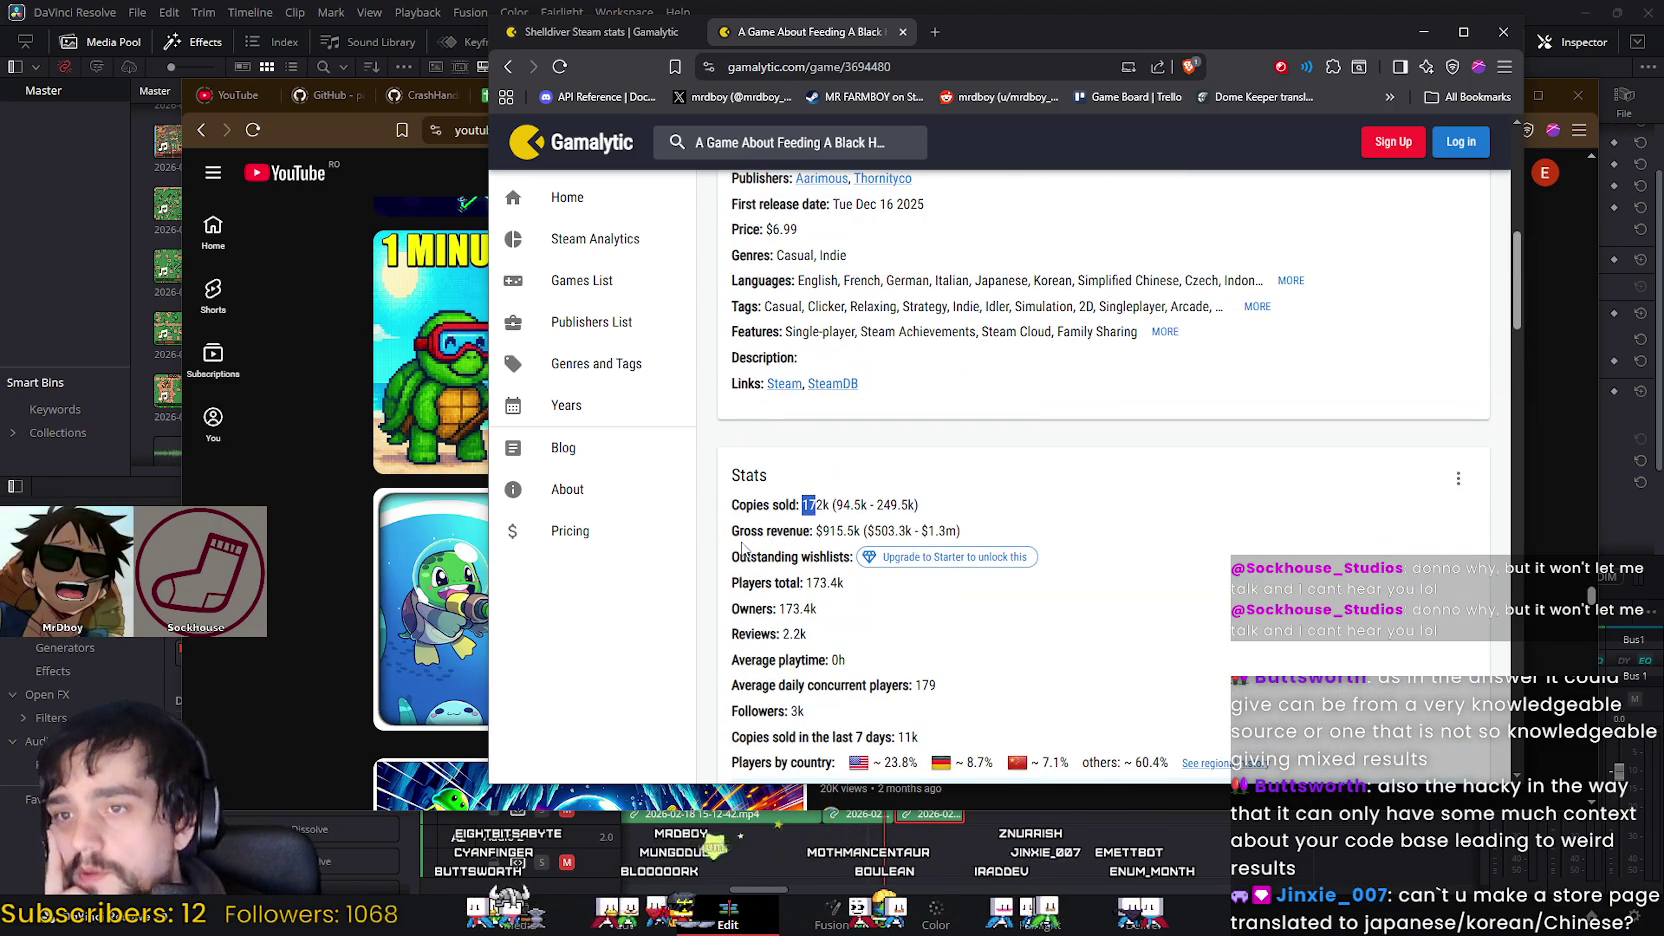
{"action": "right_click", "coordinate": [850, 400]}
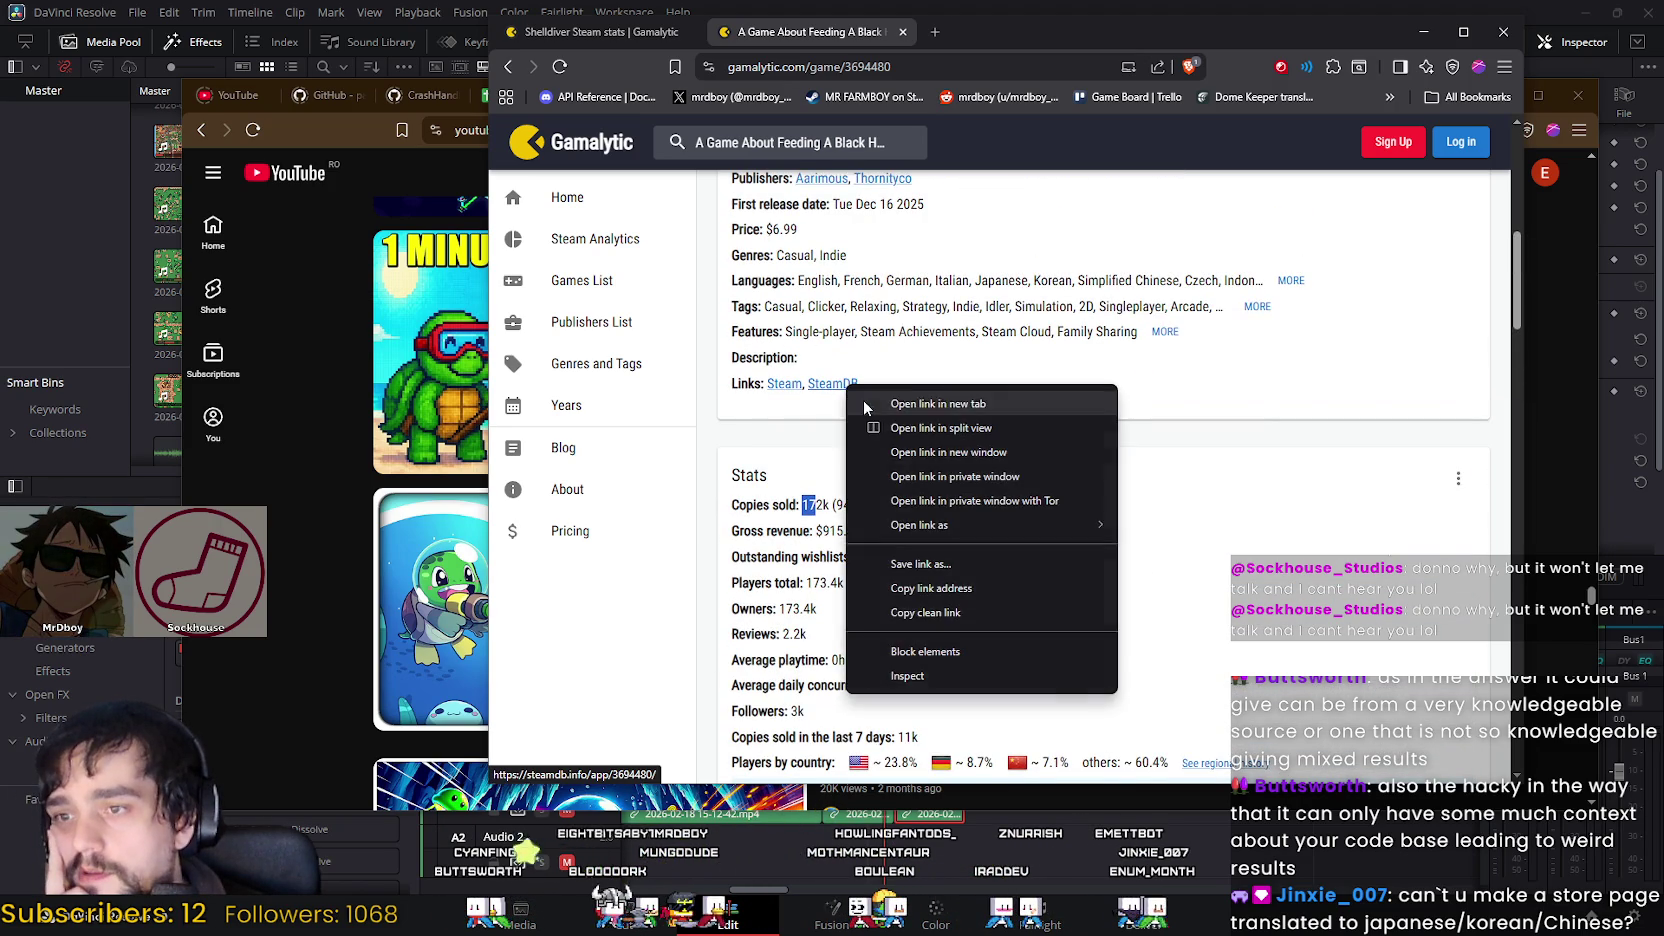
Step: Open the SteamDB pages for the Black Hole game and Shelldiver in background tabs
{"action": "left_click", "coordinate": [880, 394]}
{"action": "scroll", "coordinate": [920, 440], "scroll_direction": "up", "scroll_amount": 4}
{"action": "left_click", "coordinate": [606, 45]}
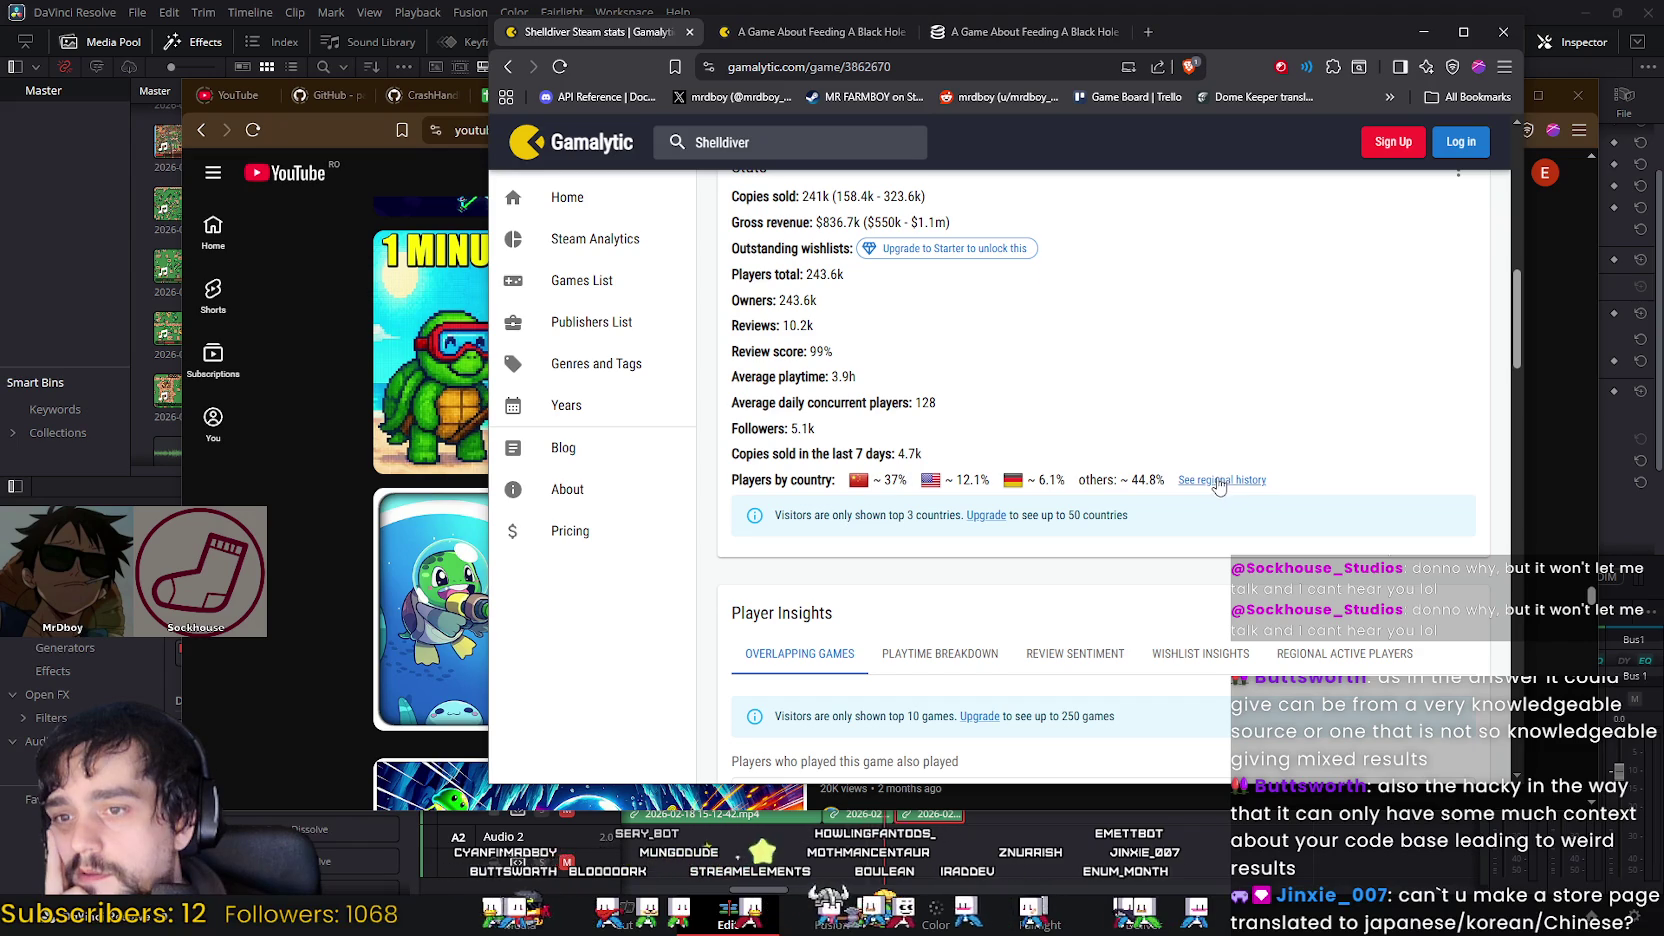
{"action": "scroll", "coordinate": [1218, 486], "scroll_direction": "down", "scroll_amount": 1}
{"action": "scroll", "coordinate": [1212, 495], "scroll_direction": "down", "scroll_amount": 2}
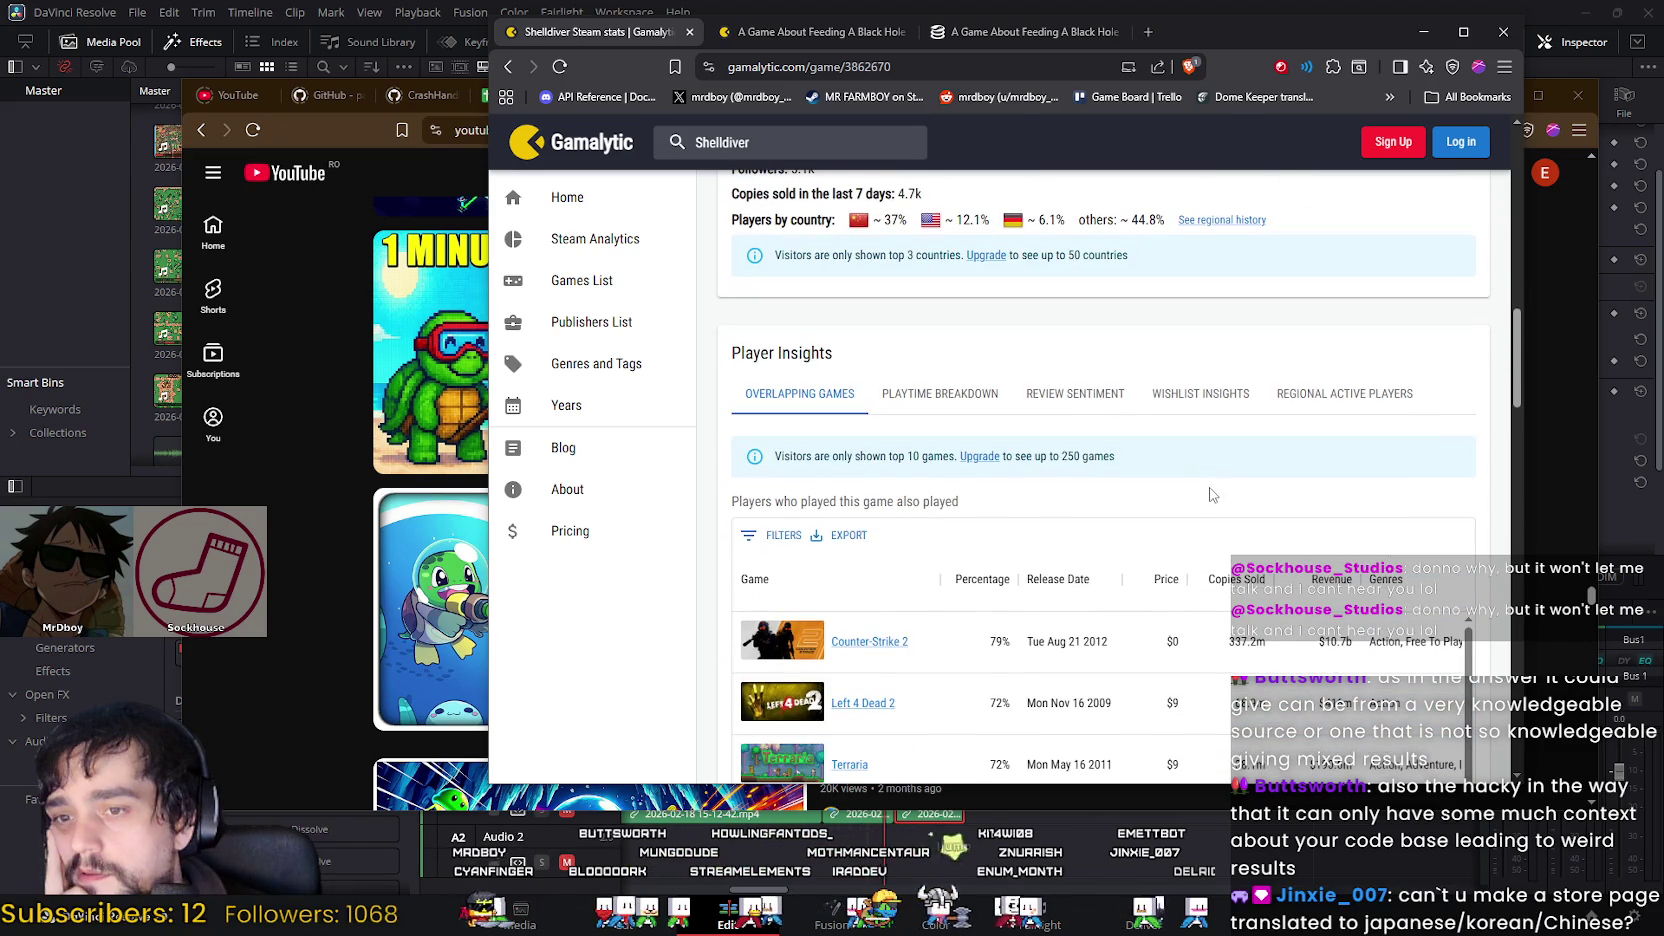
{"action": "scroll", "coordinate": [1210, 495], "scroll_direction": "up", "scroll_amount": 2}
{"action": "scroll", "coordinate": [1208, 502], "scroll_direction": "up", "scroll_amount": 2}
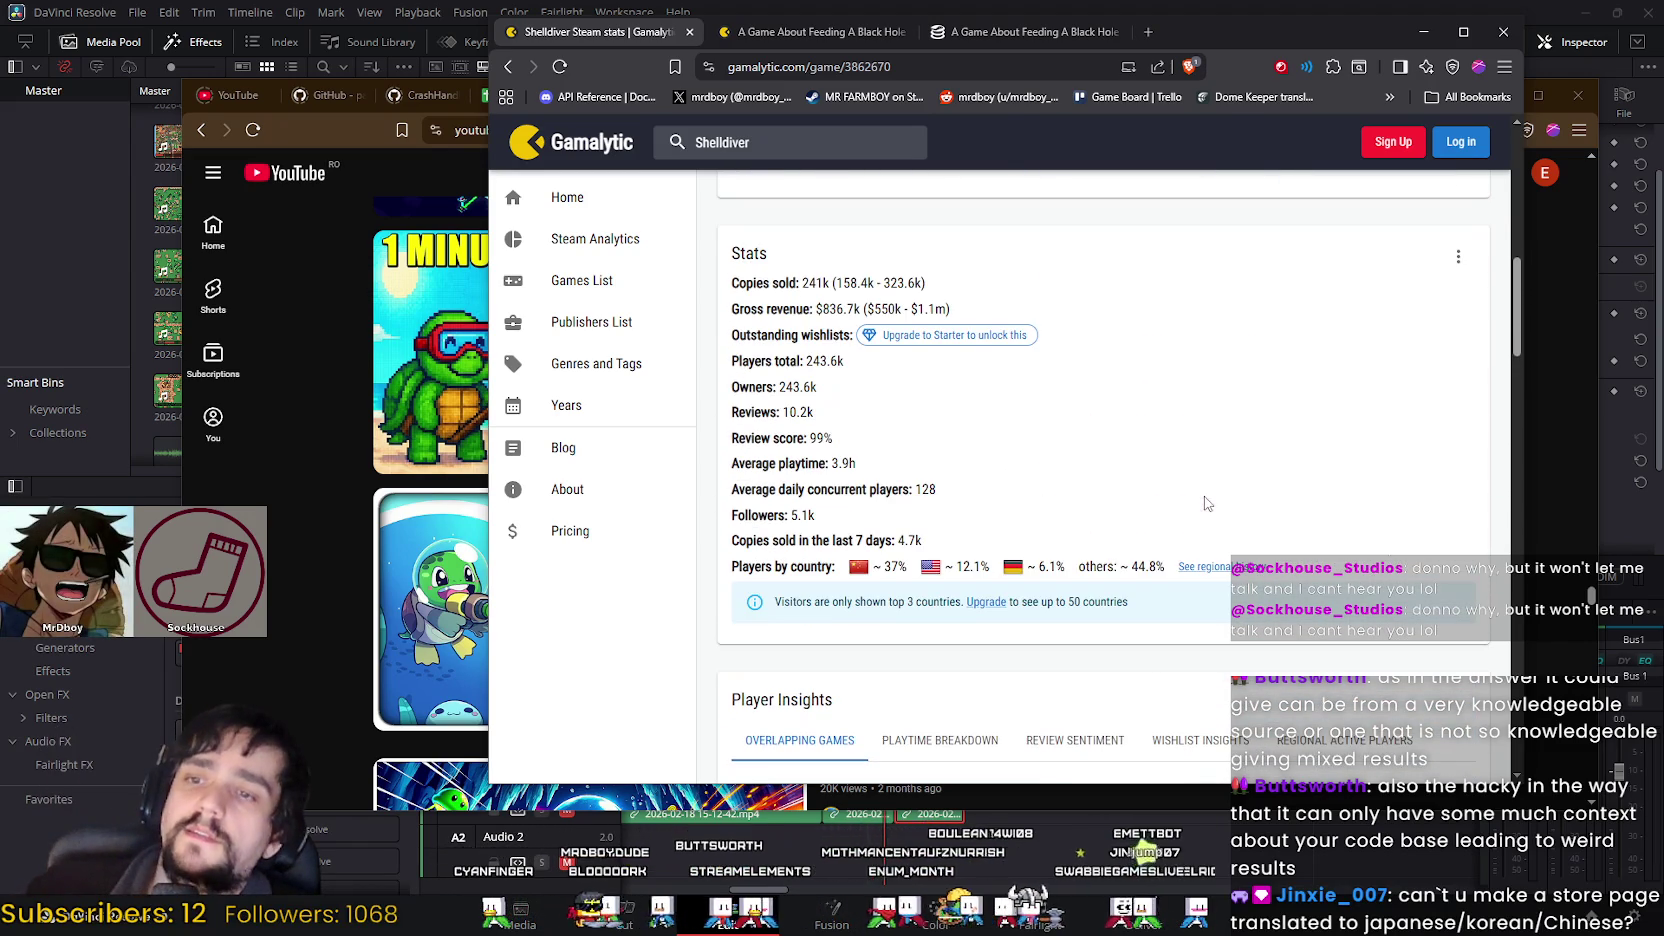
{"action": "scroll", "coordinate": [1140, 515], "scroll_direction": "up", "scroll_amount": 3}
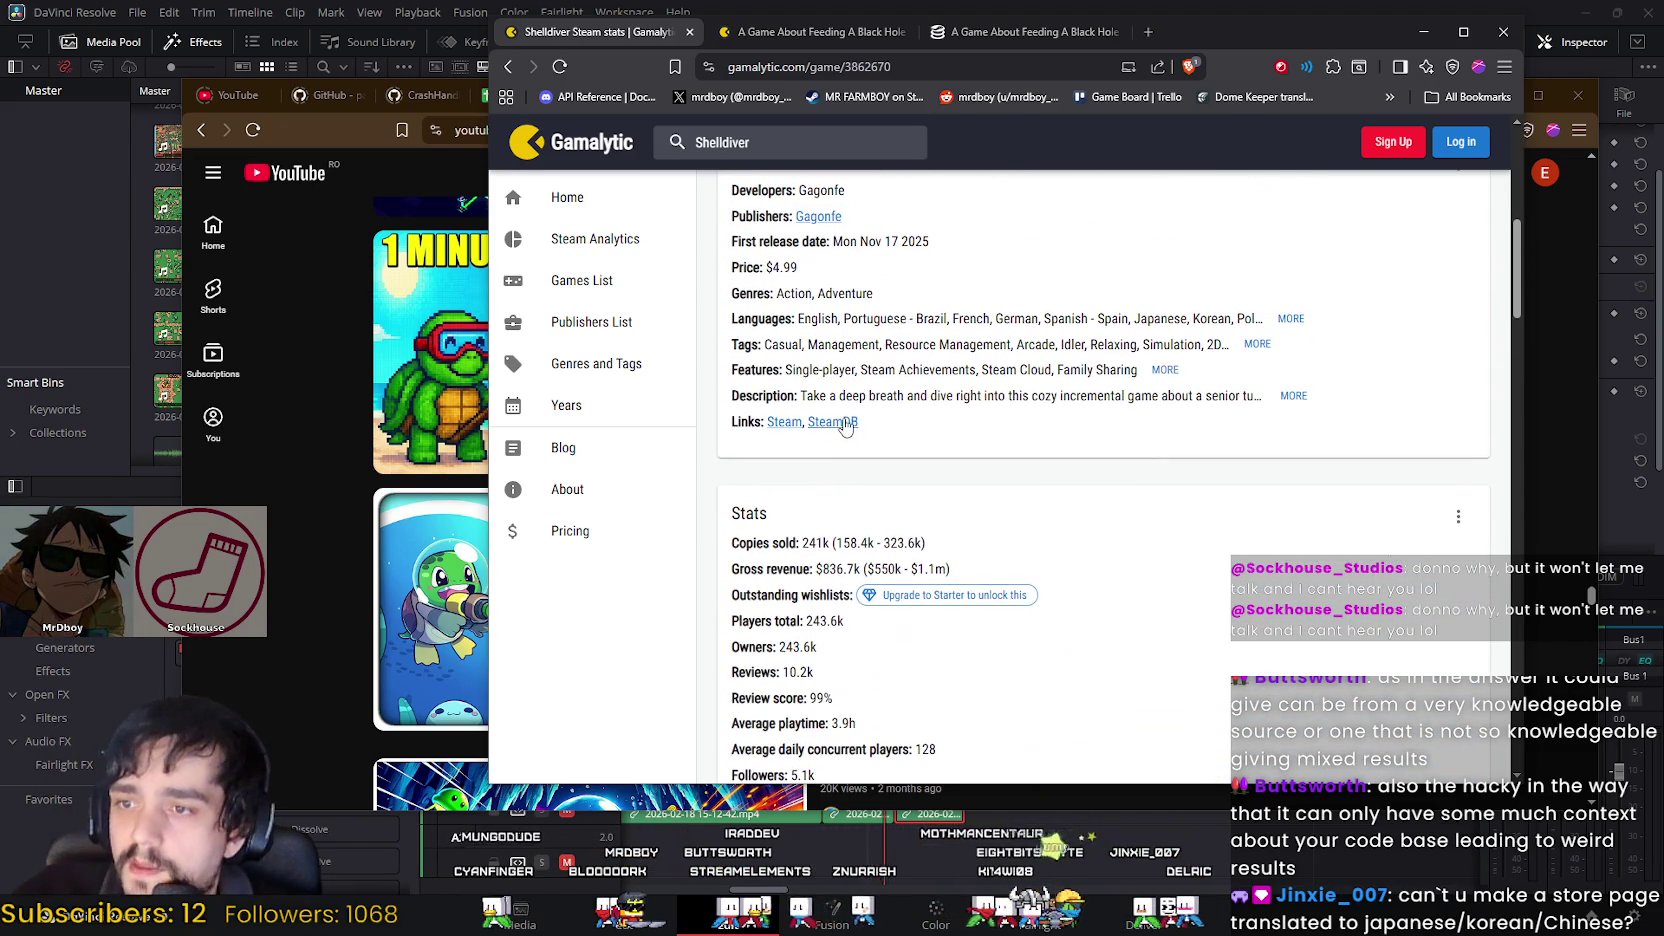
{"action": "right_click", "coordinate": [852, 424]}
{"action": "left_click", "coordinate": [860, 437]}
Step: View the Black Hole game's SteamDB player charts, then switch to Shelldiver's app page
{"action": "left_click", "coordinate": [822, 33]}
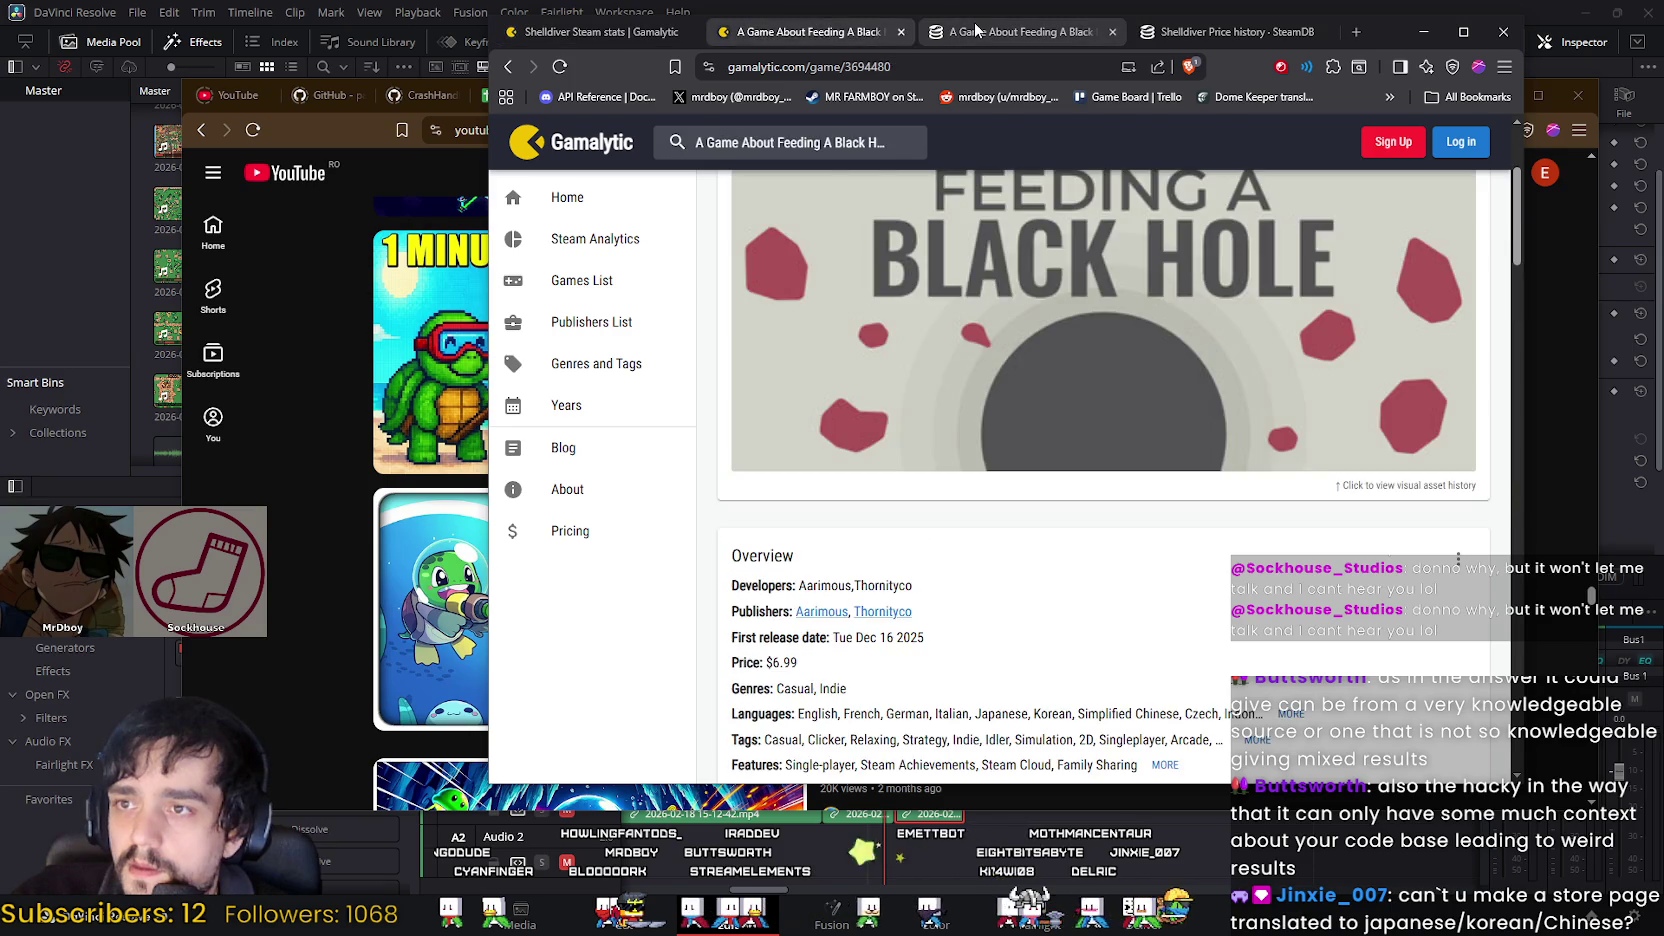
{"action": "left_click", "coordinate": [1015, 31]}
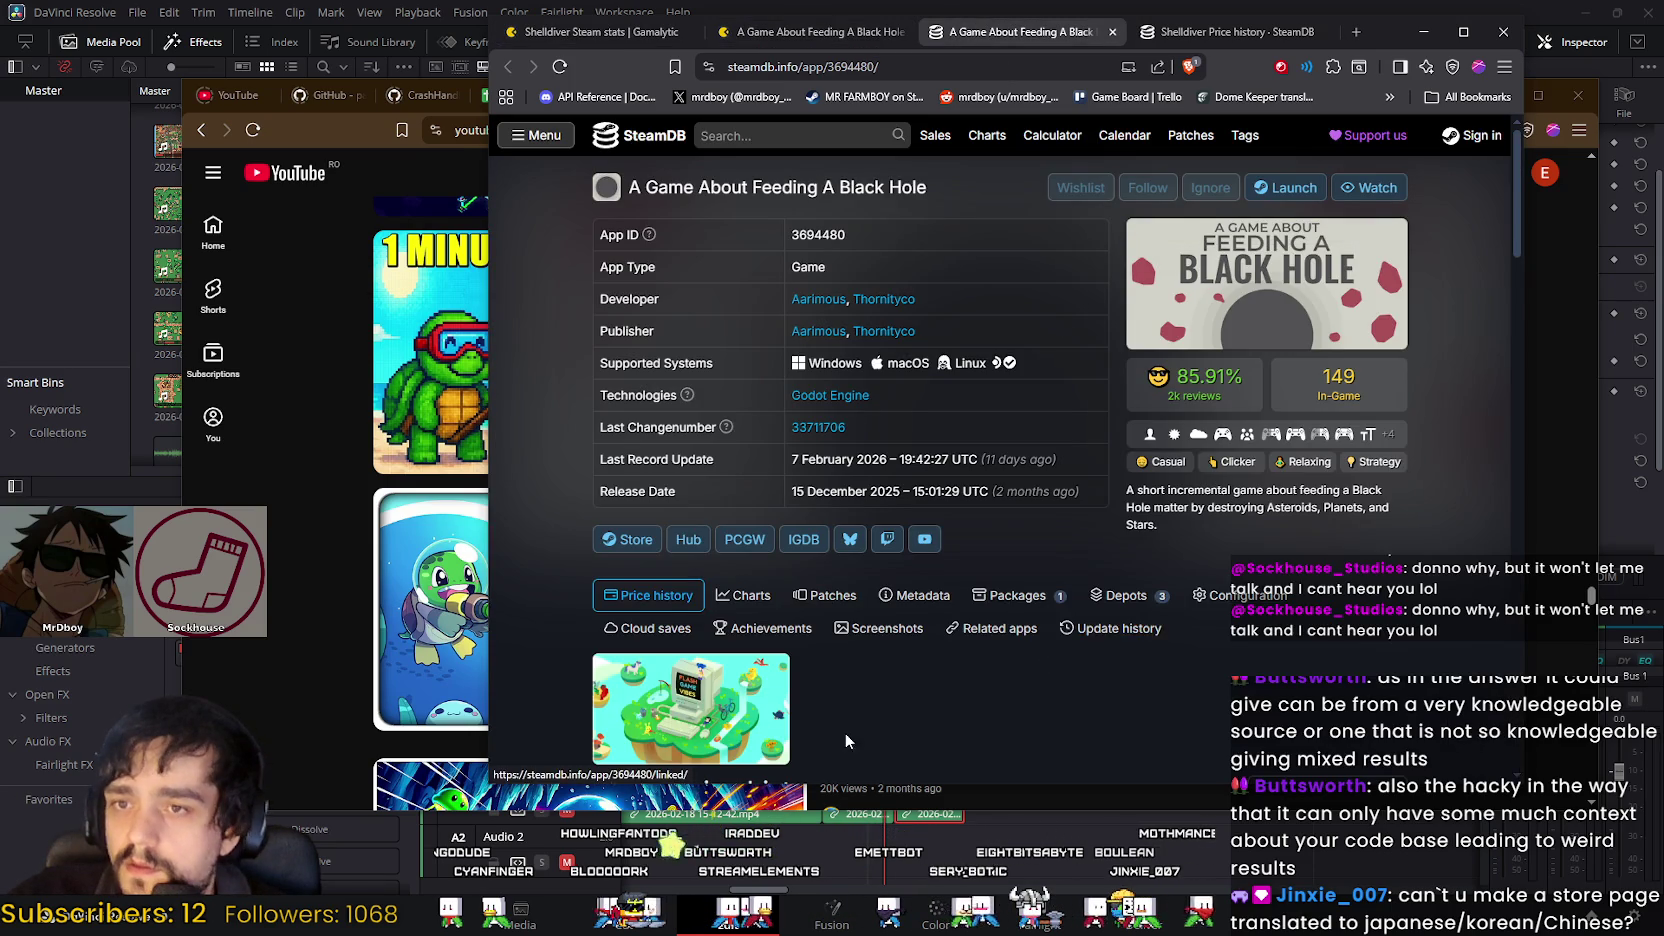
{"action": "scroll", "coordinate": [844, 732], "scroll_direction": "down", "scroll_amount": 3}
{"action": "scroll", "coordinate": [844, 732], "scroll_direction": "down", "scroll_amount": 2}
{"action": "scroll", "coordinate": [508, 625], "scroll_direction": "up", "scroll_amount": 5}
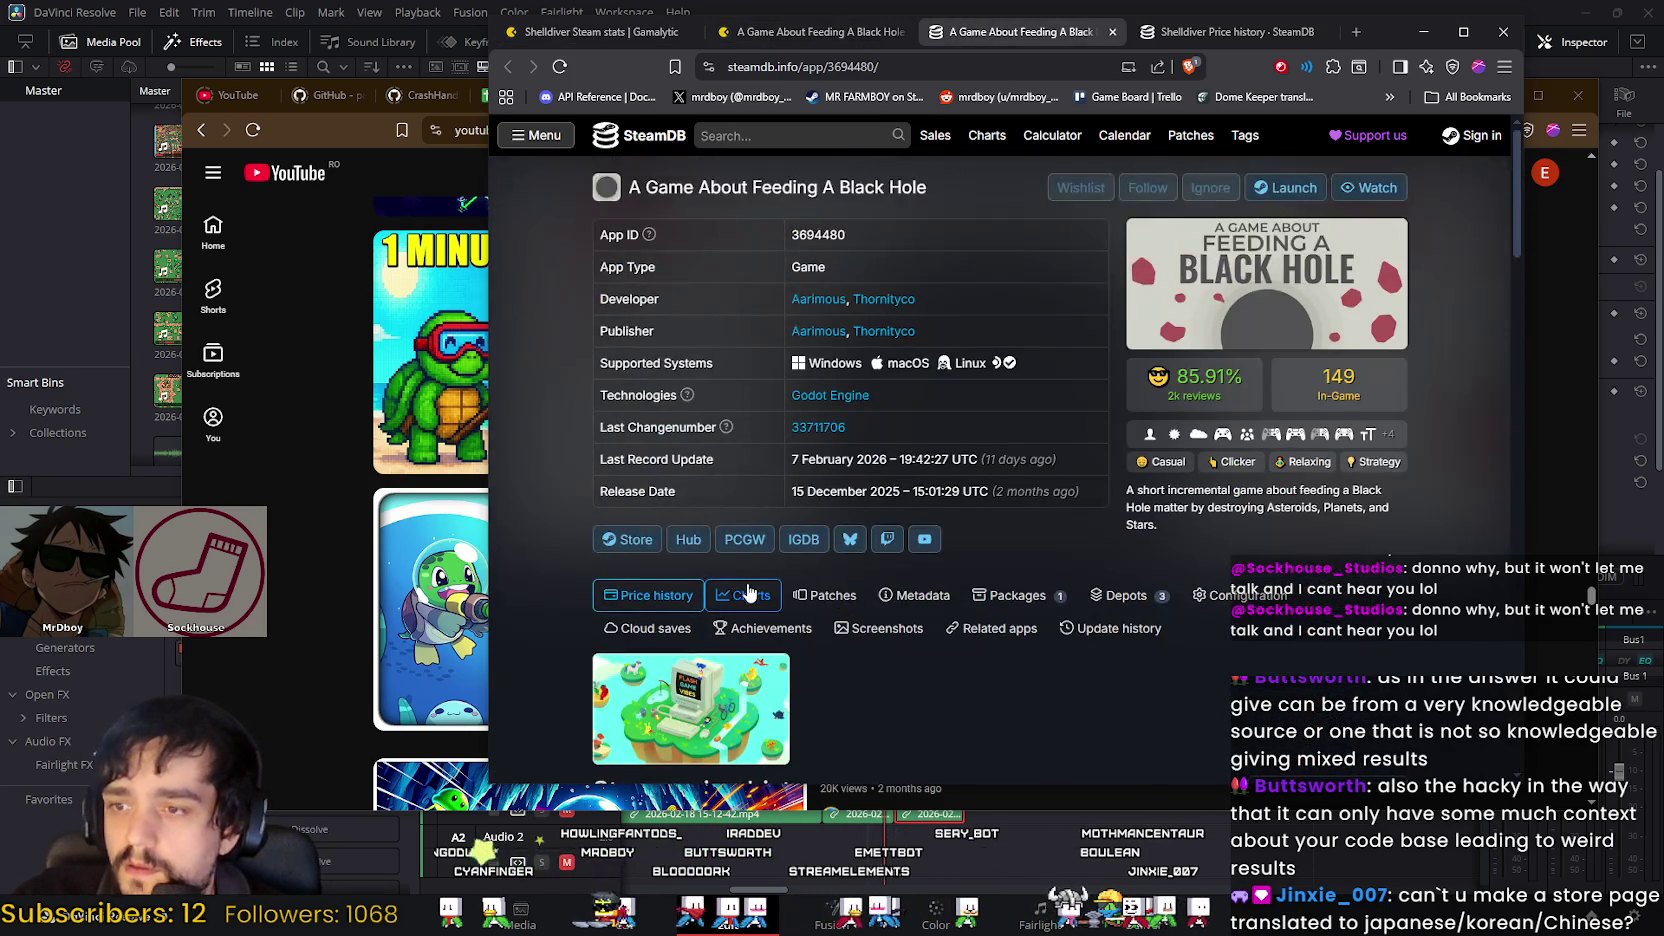
{"action": "left_click", "coordinate": [750, 594]}
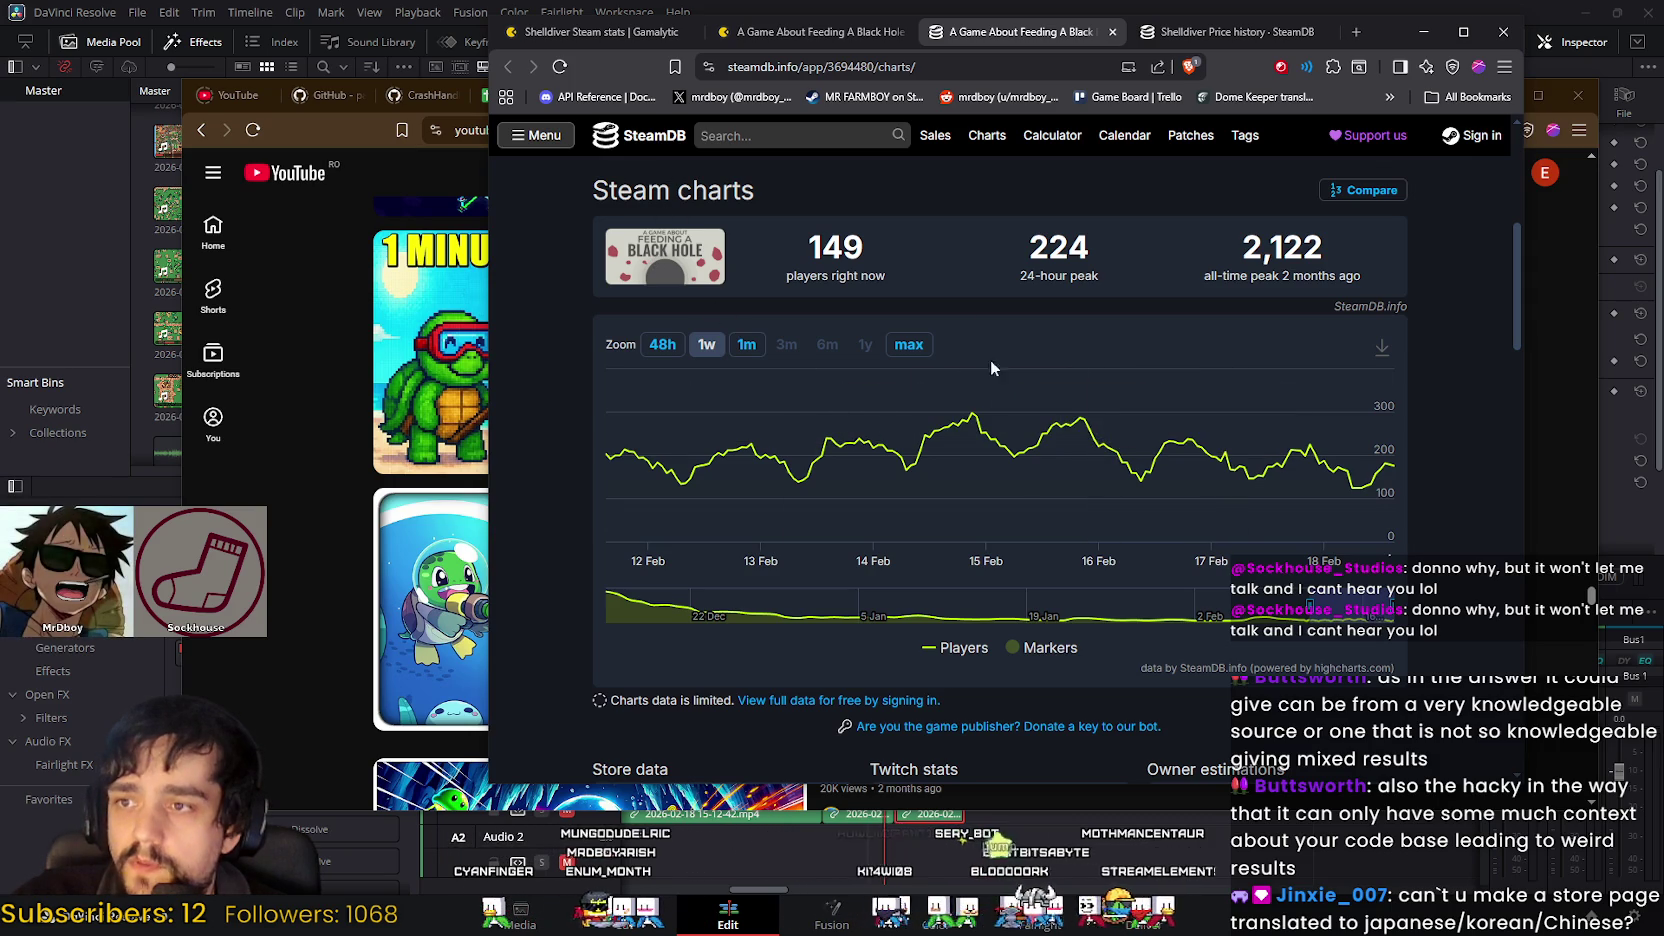
{"action": "scroll", "coordinate": [565, 595], "scroll_direction": "down", "scroll_amount": 2}
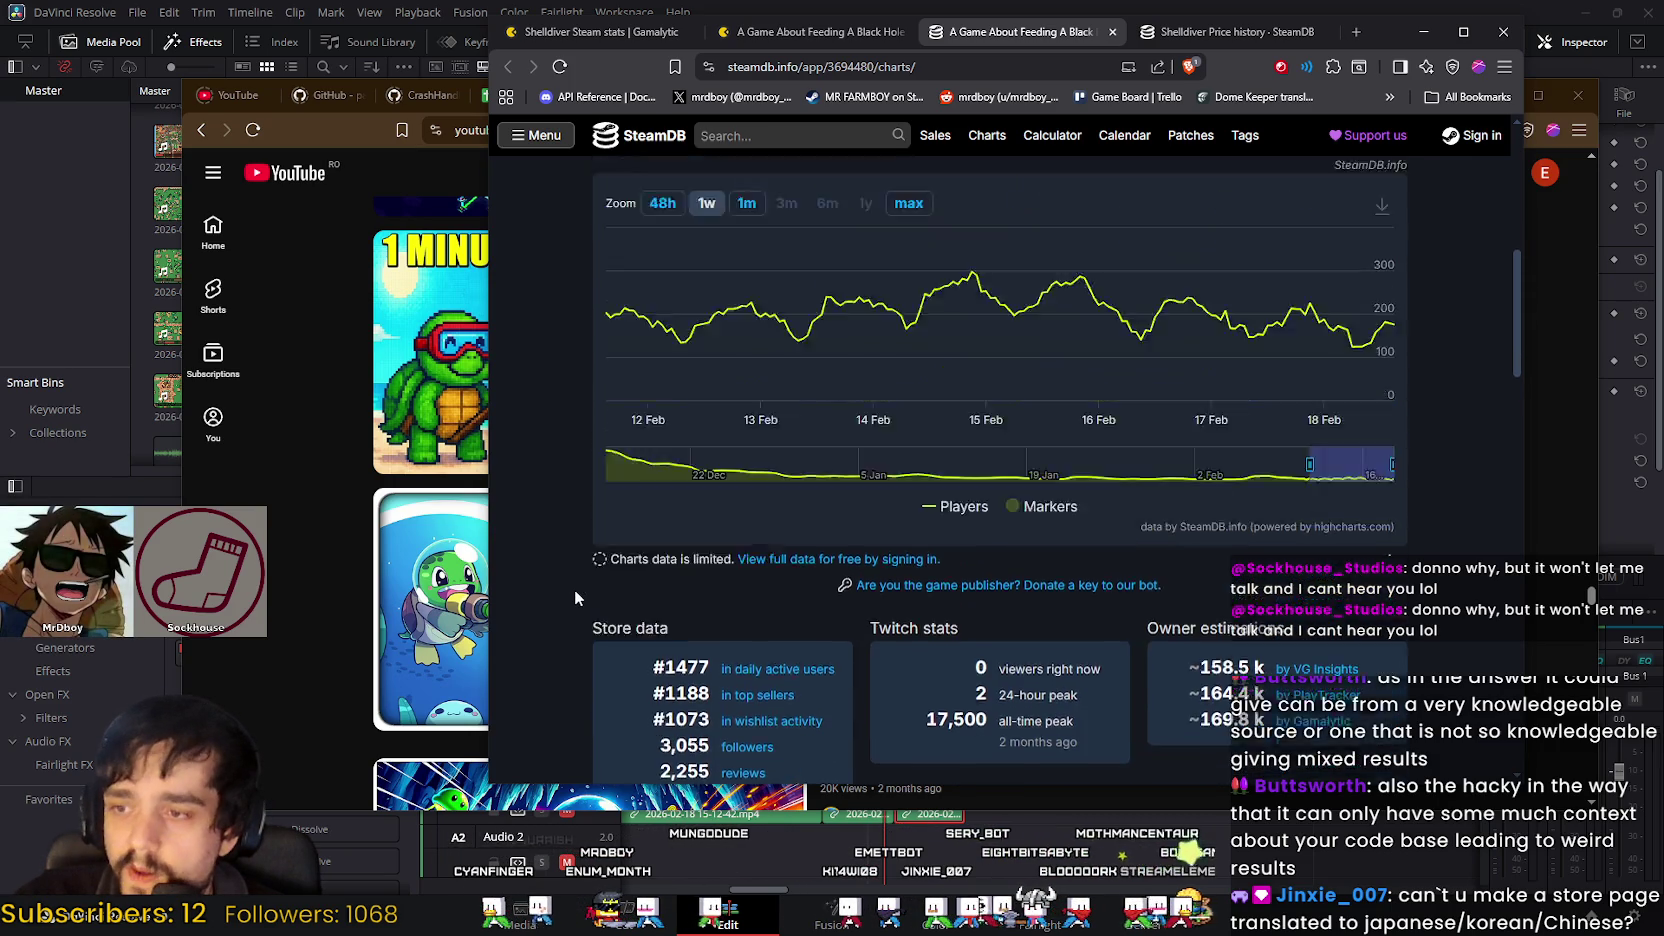
{"action": "scroll", "coordinate": [575, 598], "scroll_direction": "up", "scroll_amount": 5}
{"action": "left_click", "coordinate": [1222, 32]}
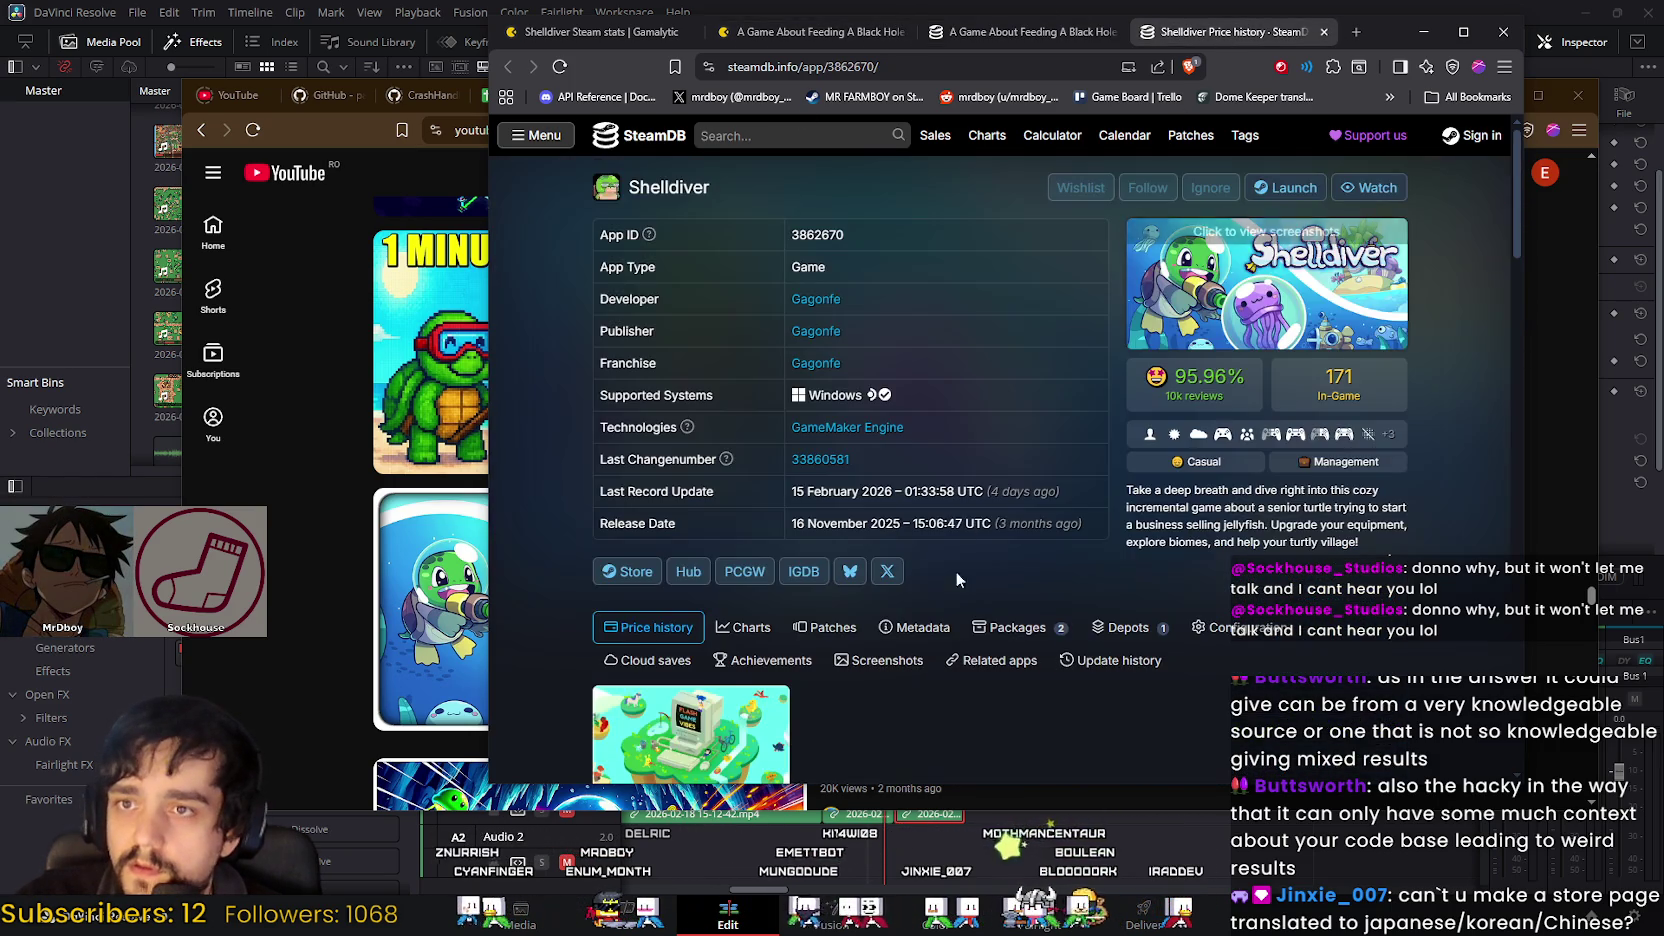
Step: Open Shelldiver's SteamDB player count charts
{"action": "scroll", "coordinate": [956, 580], "scroll_direction": "down", "scroll_amount": 3}
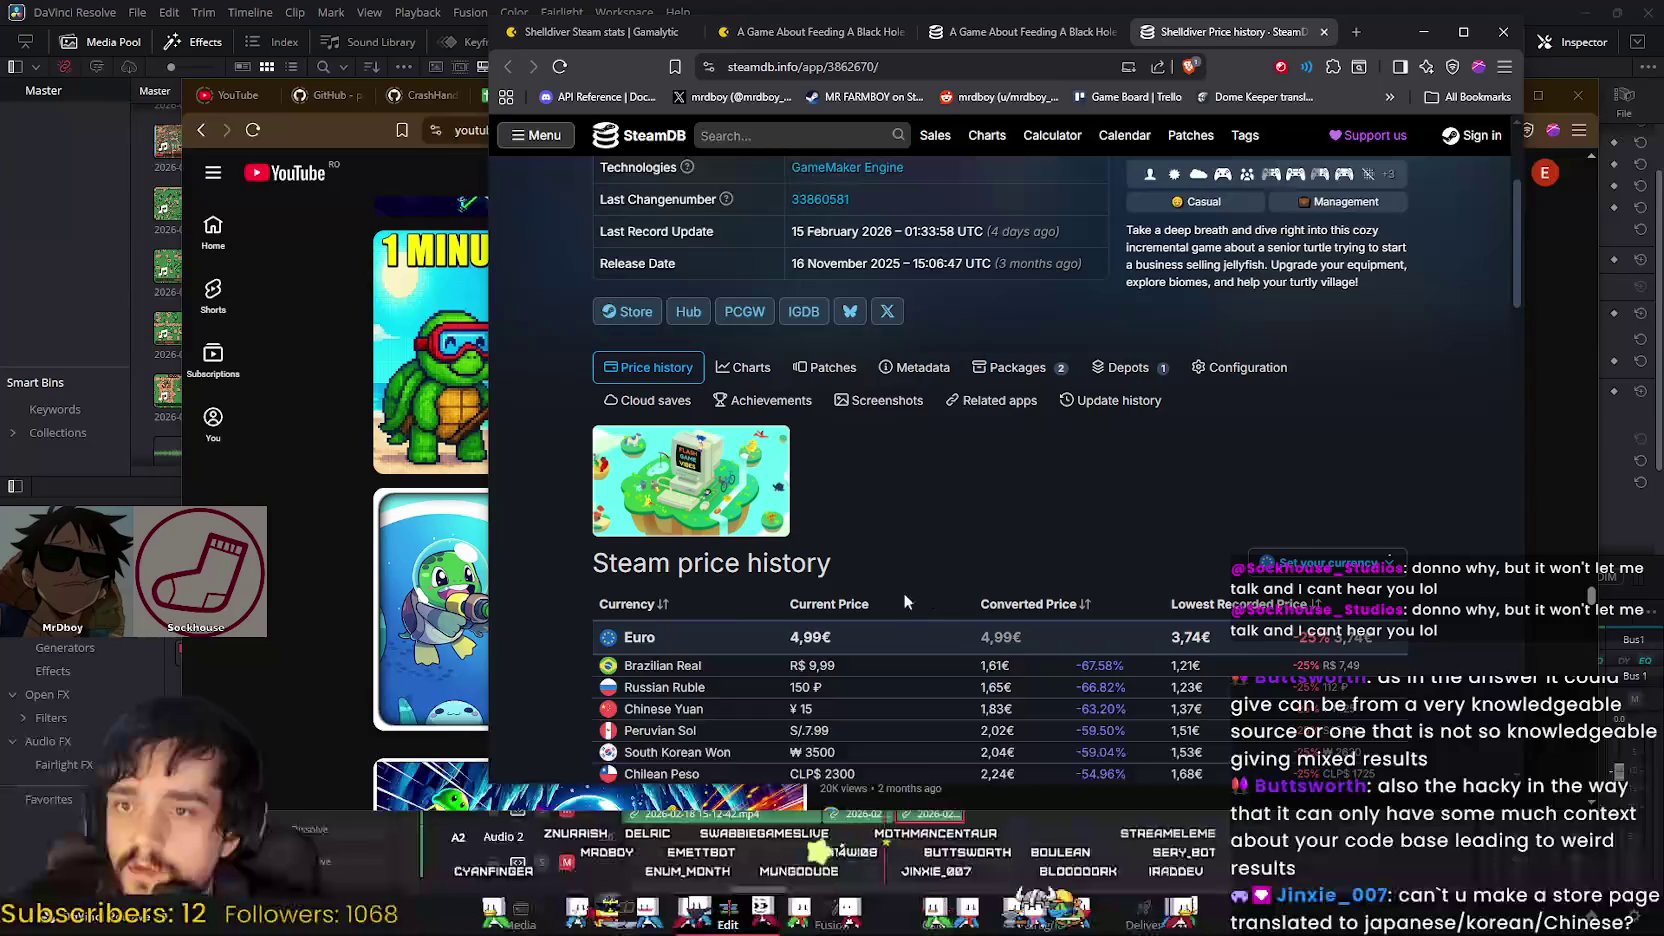
{"action": "scroll", "coordinate": [904, 600], "scroll_direction": "down", "scroll_amount": 2}
{"action": "scroll", "coordinate": [700, 403], "scroll_direction": "up", "scroll_amount": 2}
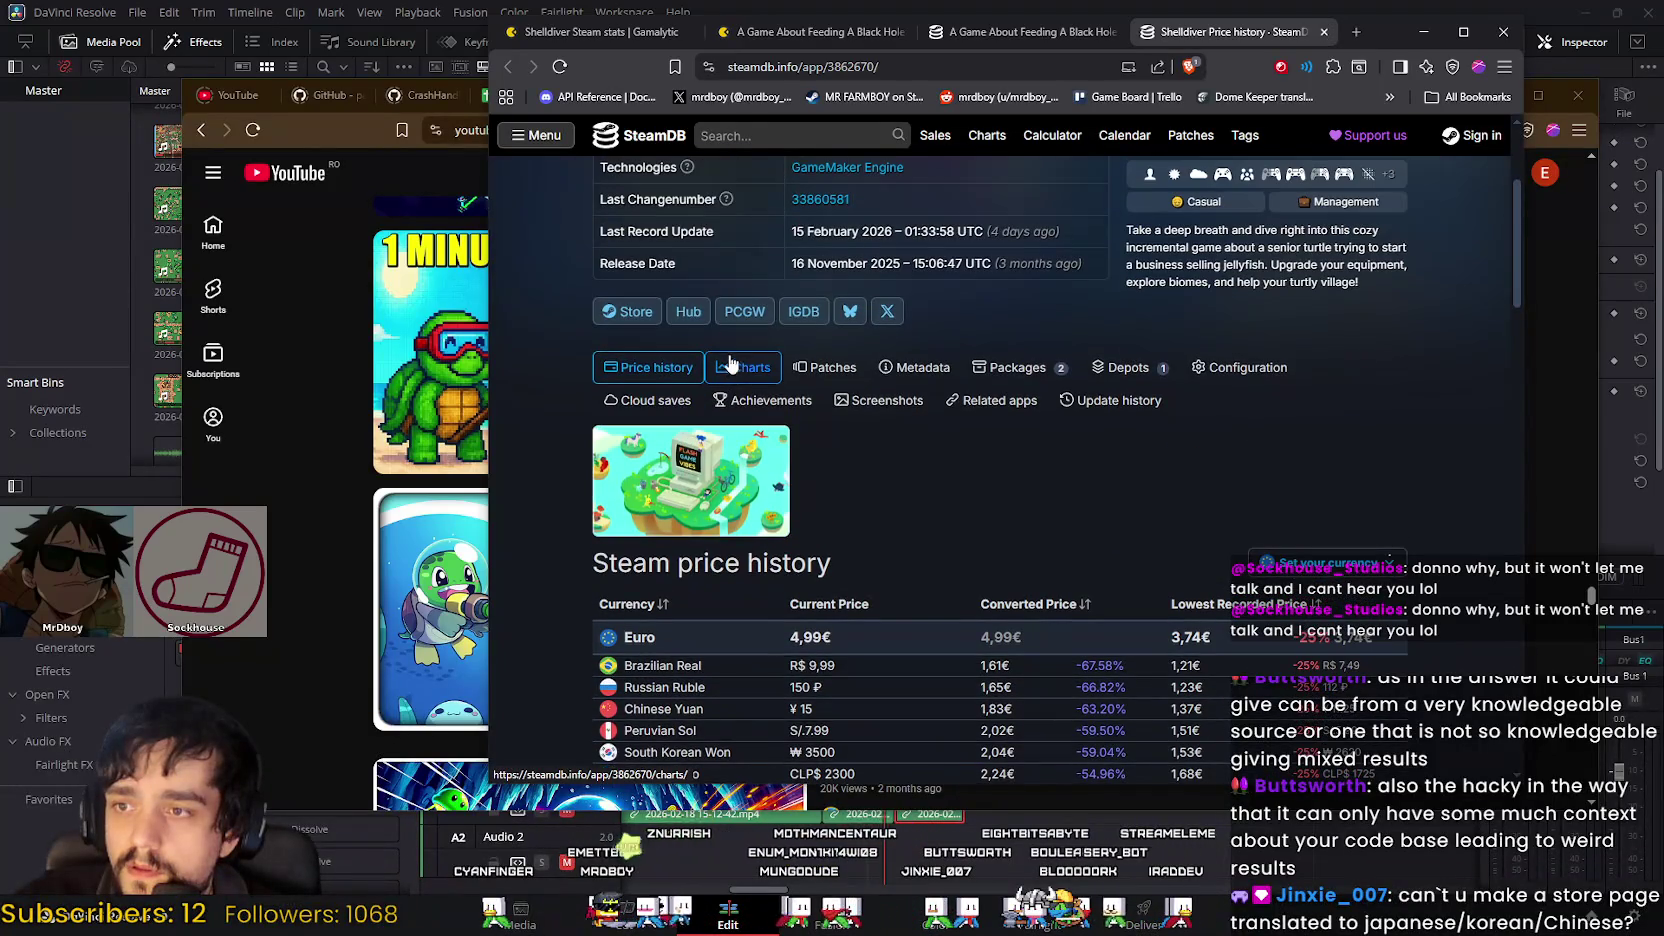
{"action": "left_click", "coordinate": [729, 362]}
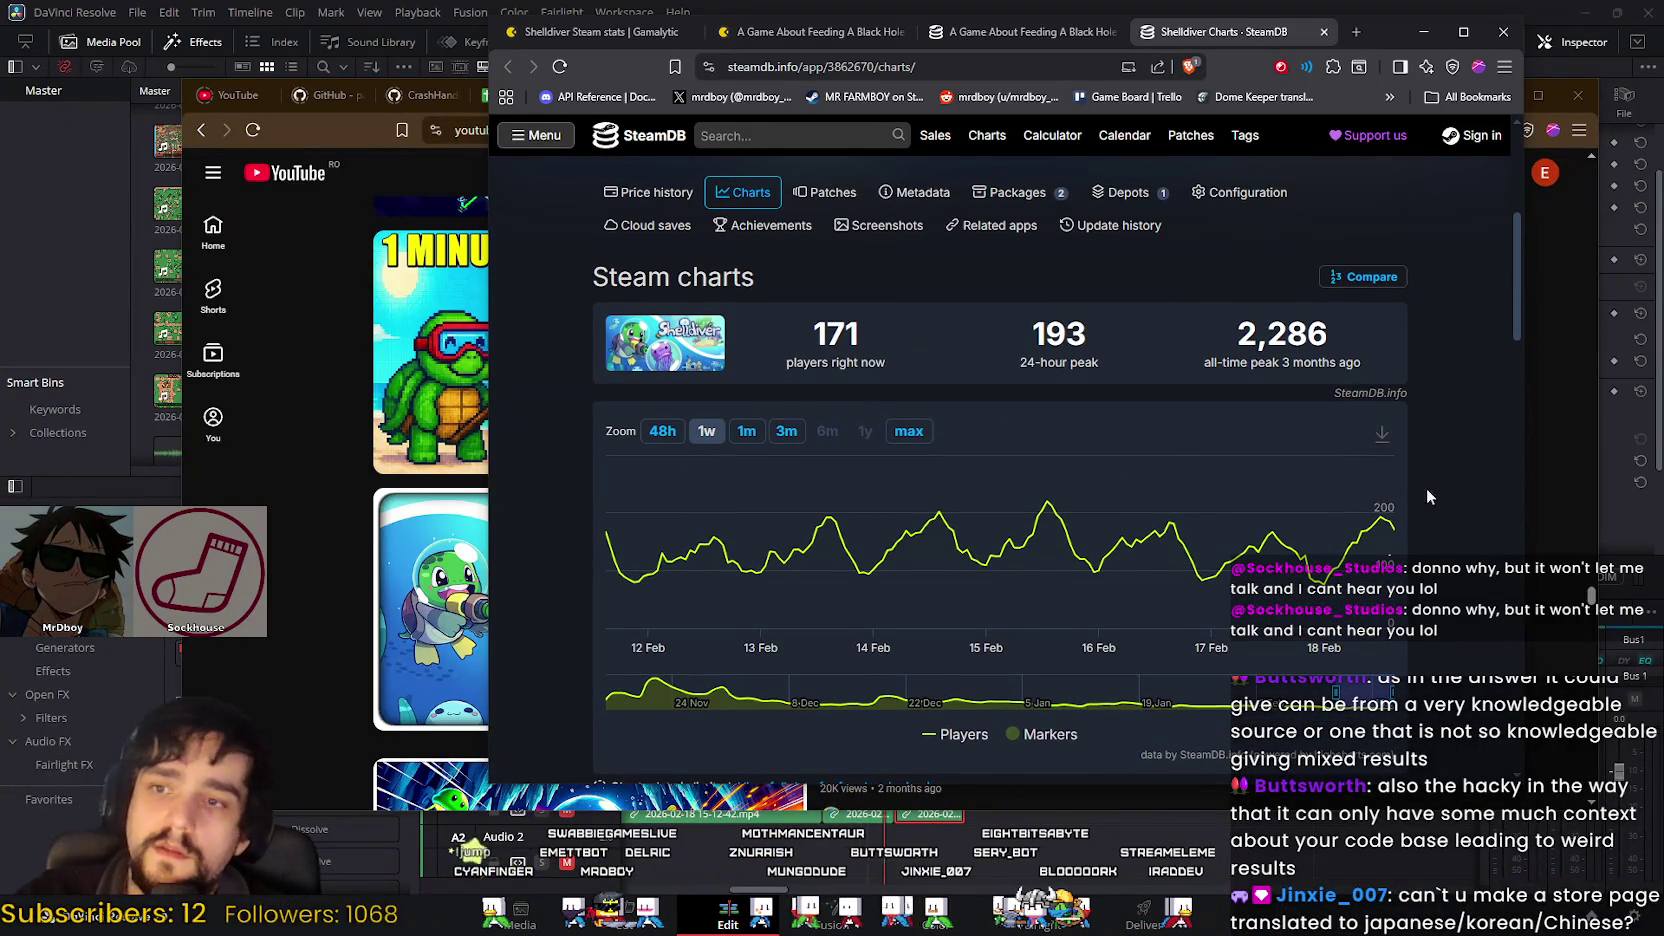
Step: Toggle between the Shelldiver and Black Hole charts to compare player counts
{"action": "left_click", "coordinate": [1010, 31]}
{"action": "scroll", "coordinate": [1399, 474], "scroll_direction": "down", "scroll_amount": 1}
{"action": "left_click", "coordinate": [1250, 35]}
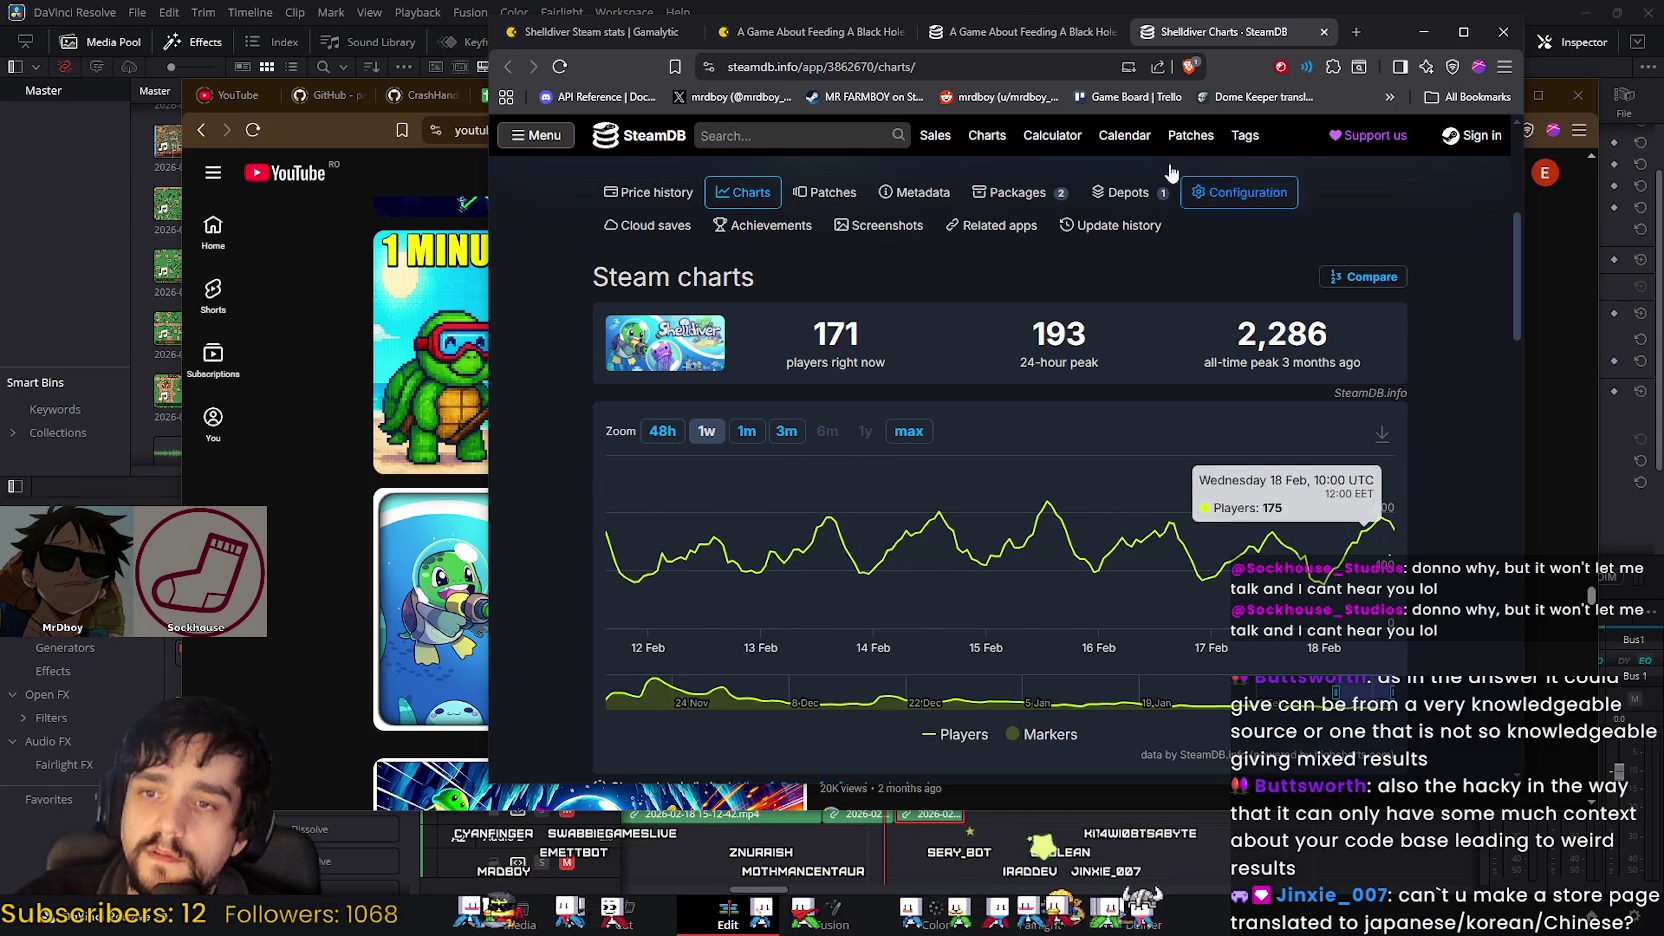
{"action": "left_click", "coordinate": [1035, 38]}
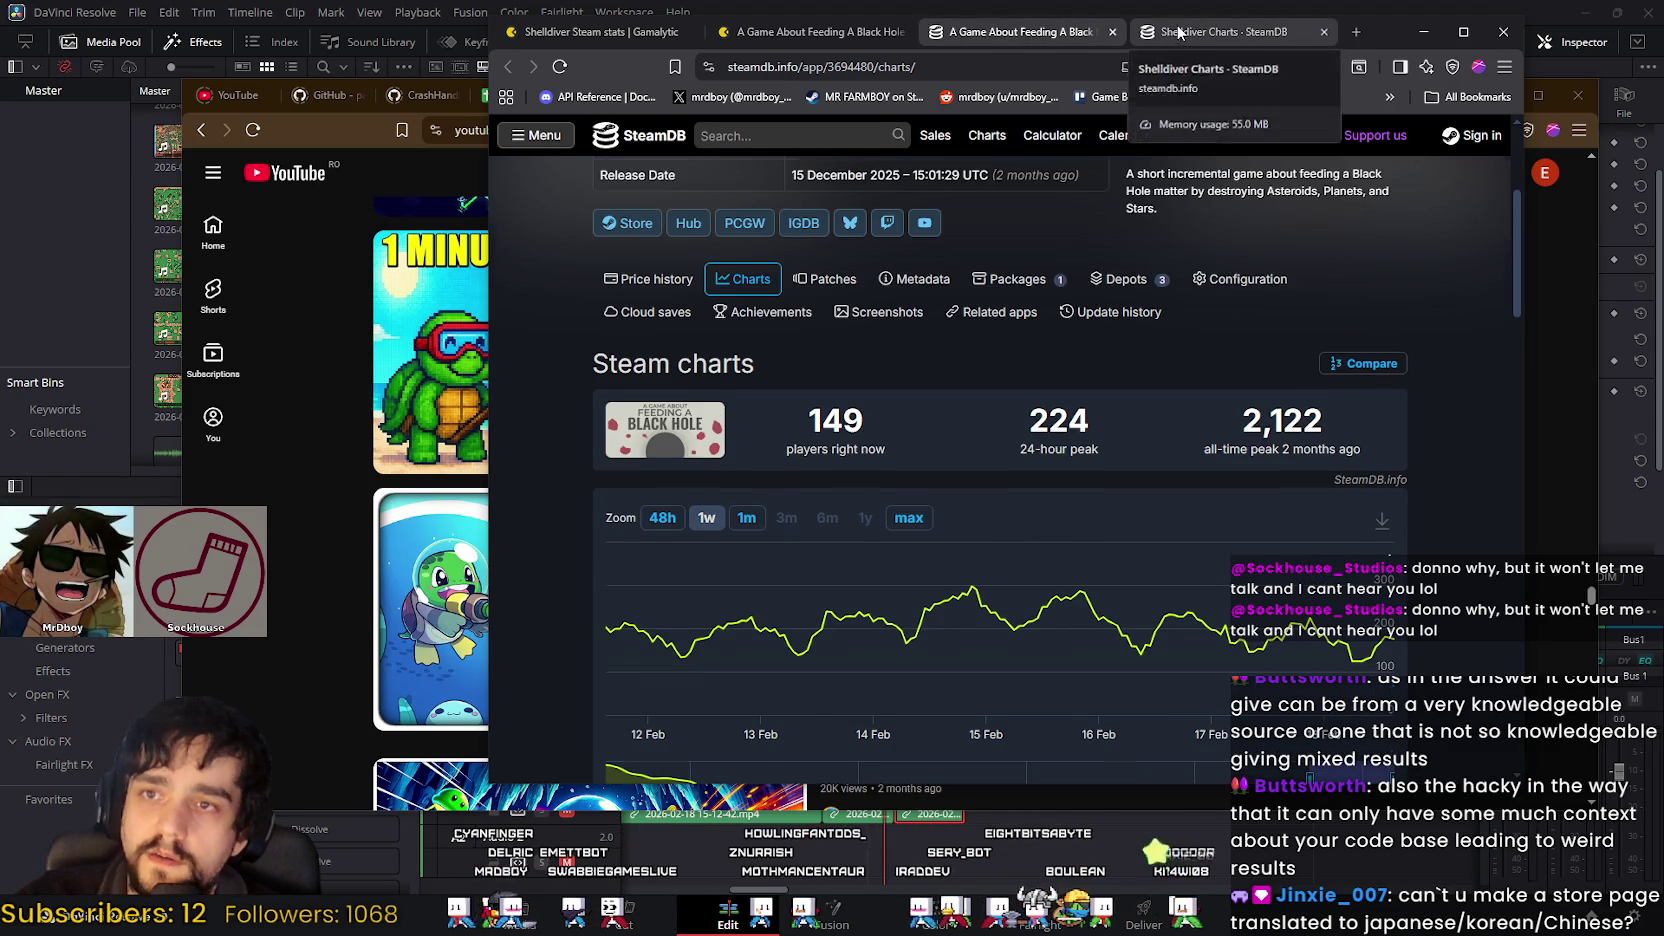
{"action": "left_click", "coordinate": [1165, 38]}
{"action": "left_click", "coordinate": [1069, 34]}
{"action": "left_click", "coordinate": [1160, 36]}
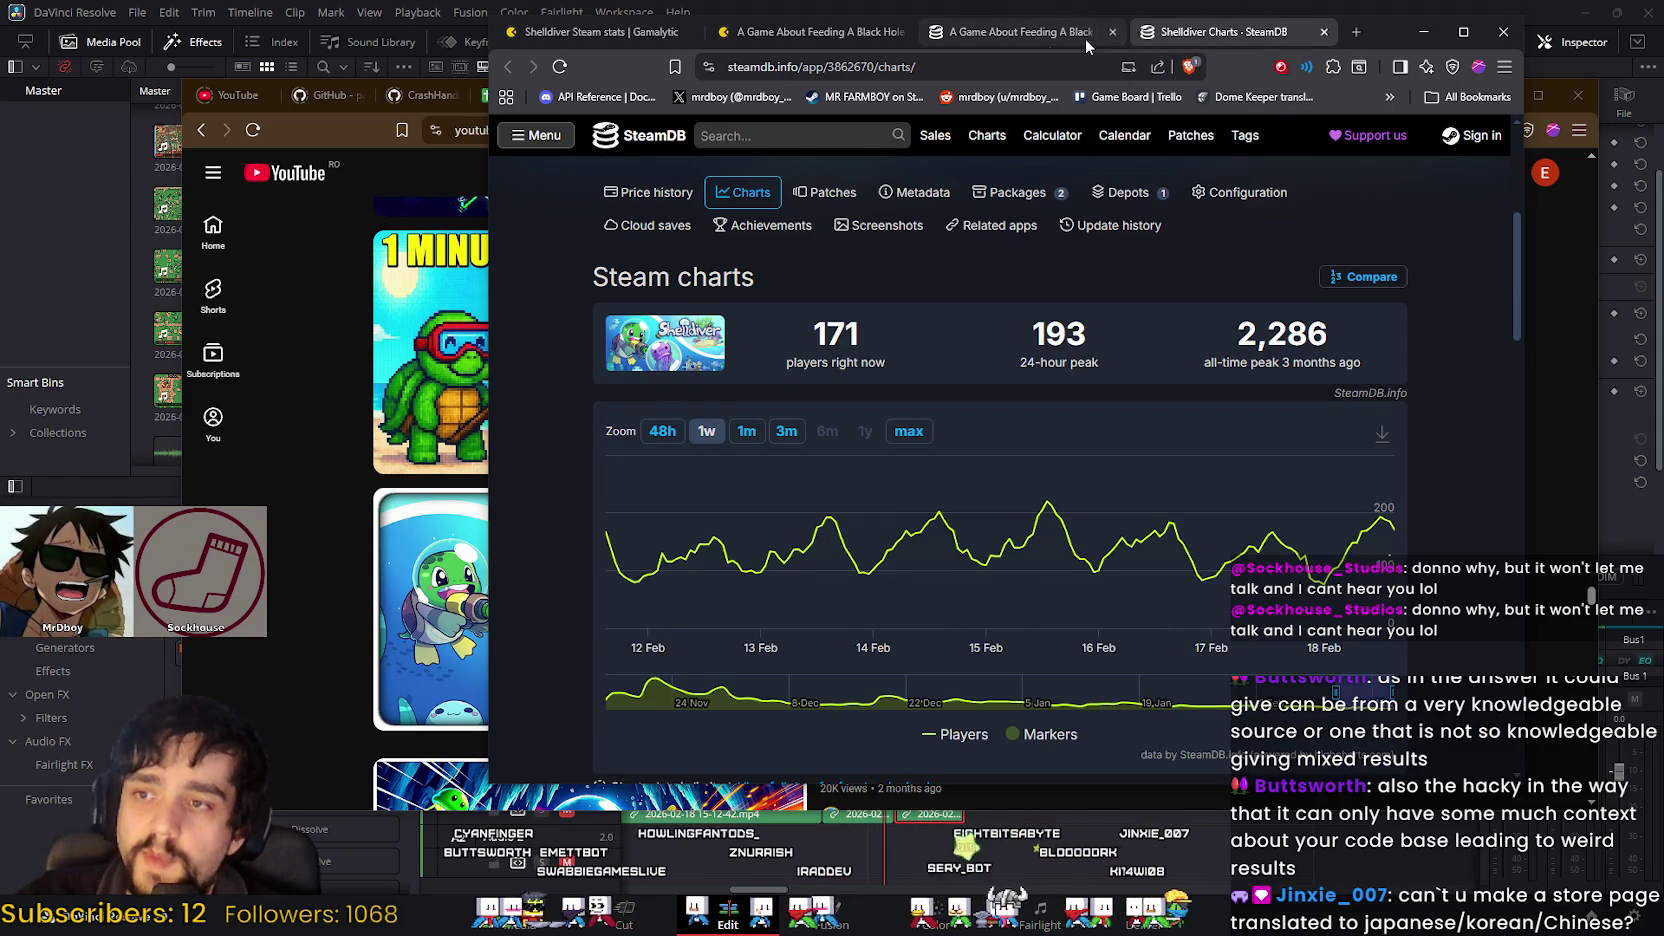
{"action": "mouse_move", "coordinate": [1375, 525]}
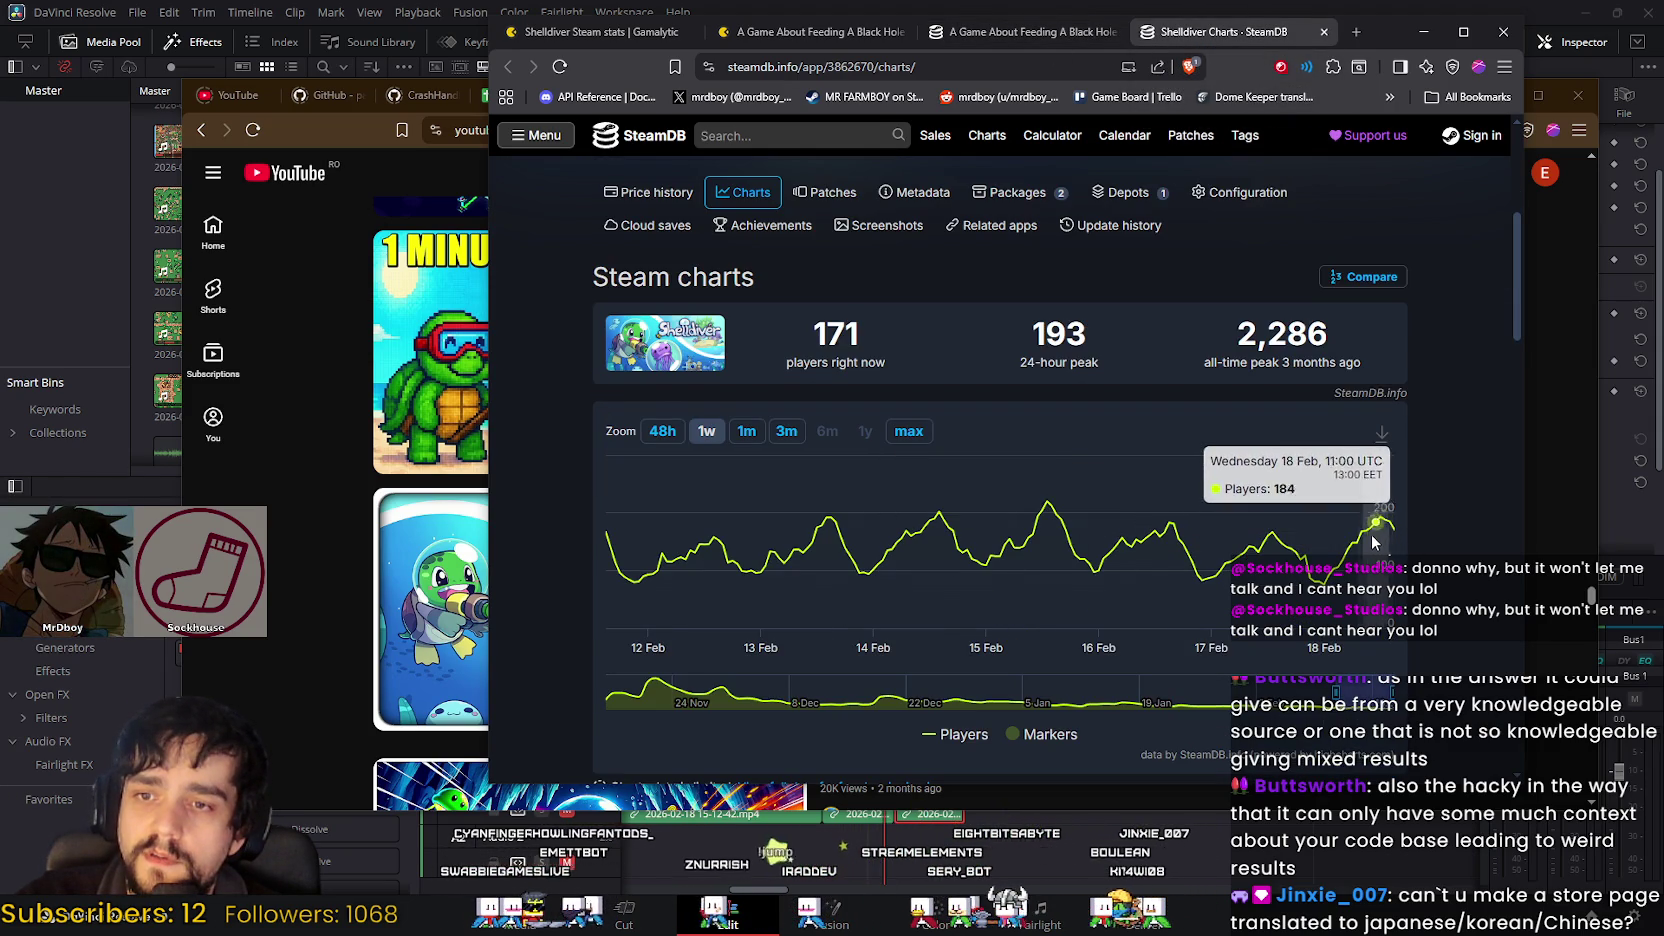
{"action": "left_click", "coordinate": [998, 34]}
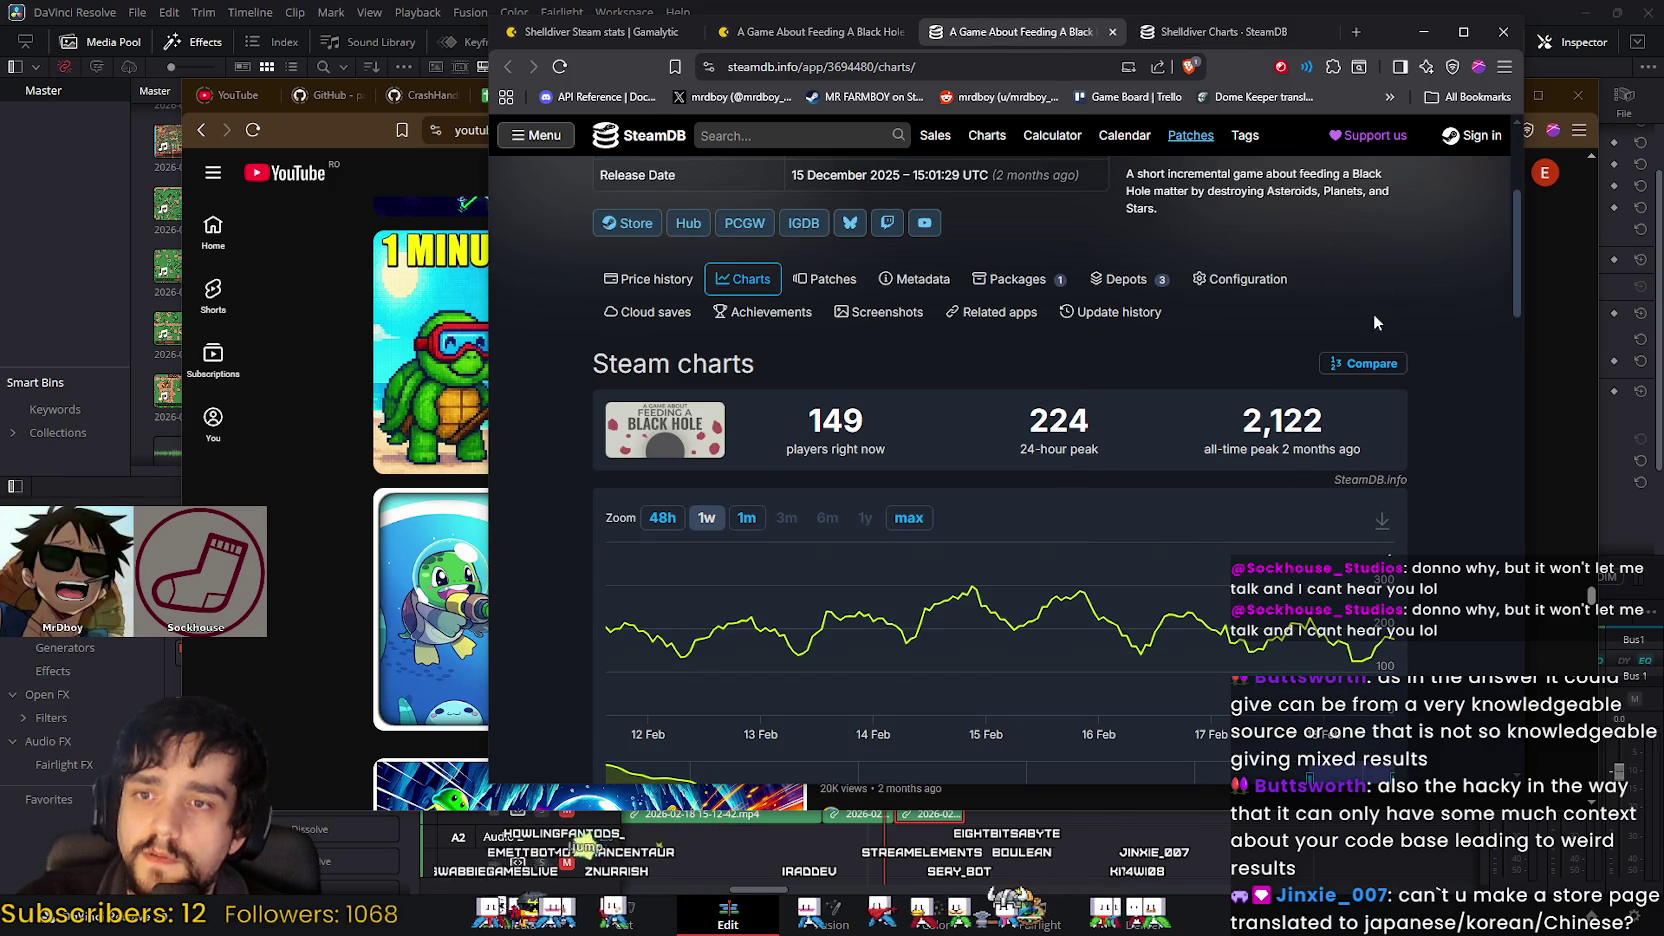
{"action": "left_click", "coordinate": [1222, 38]}
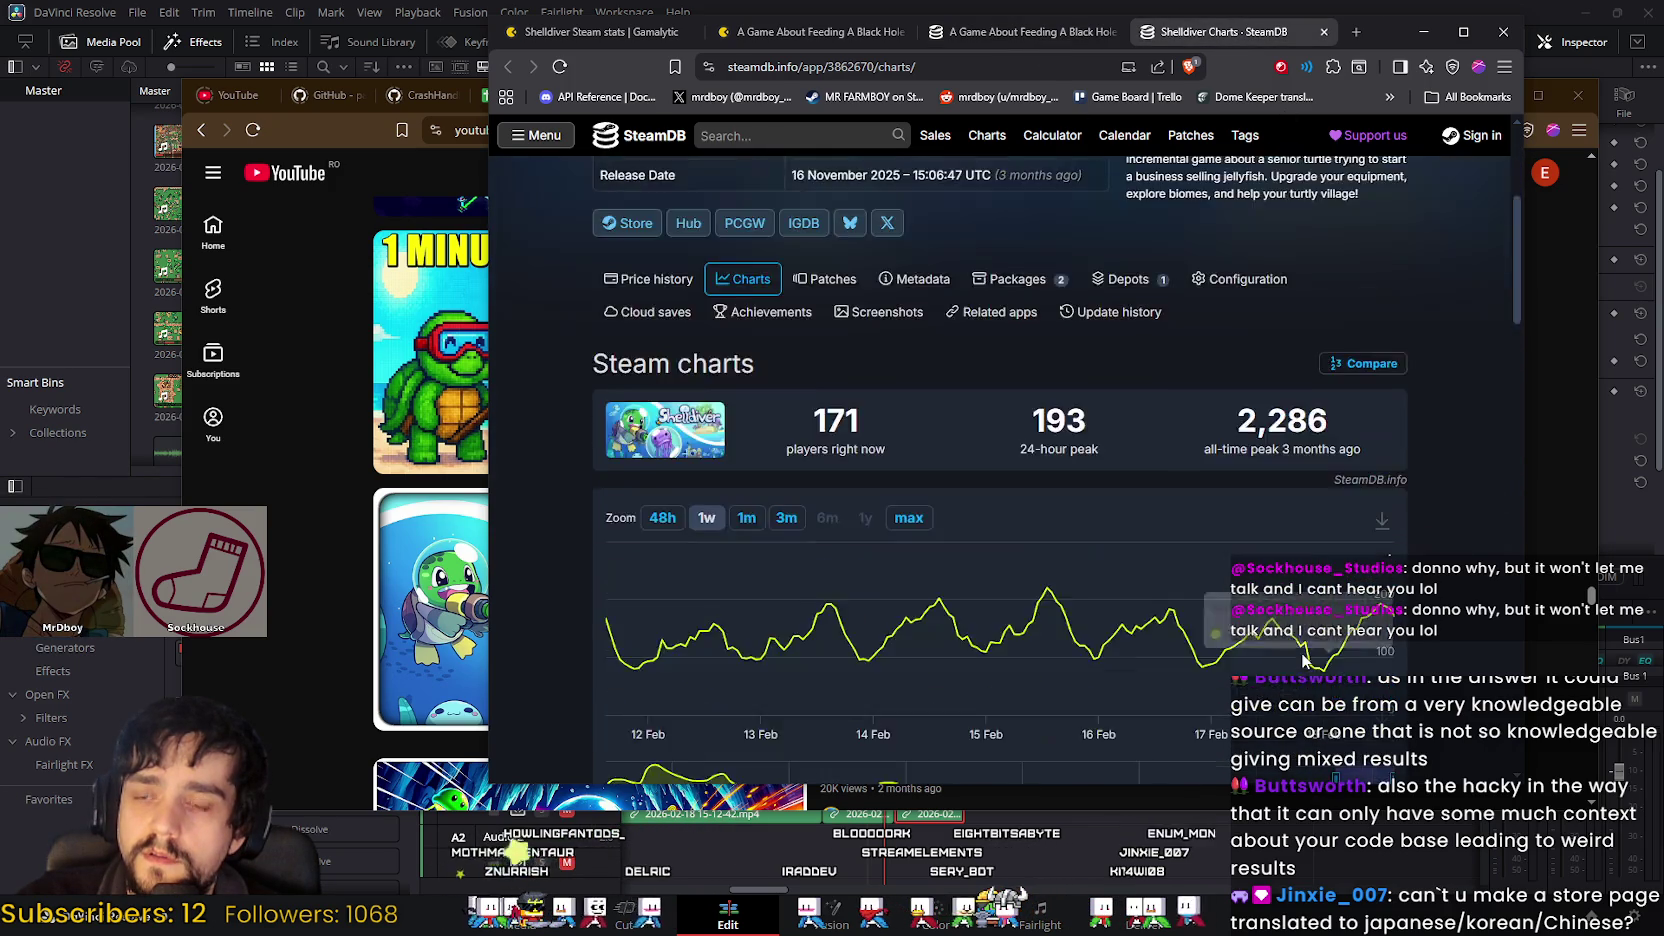
{"action": "scroll", "coordinate": [1303, 660], "scroll_direction": "up", "scroll_amount": 3}
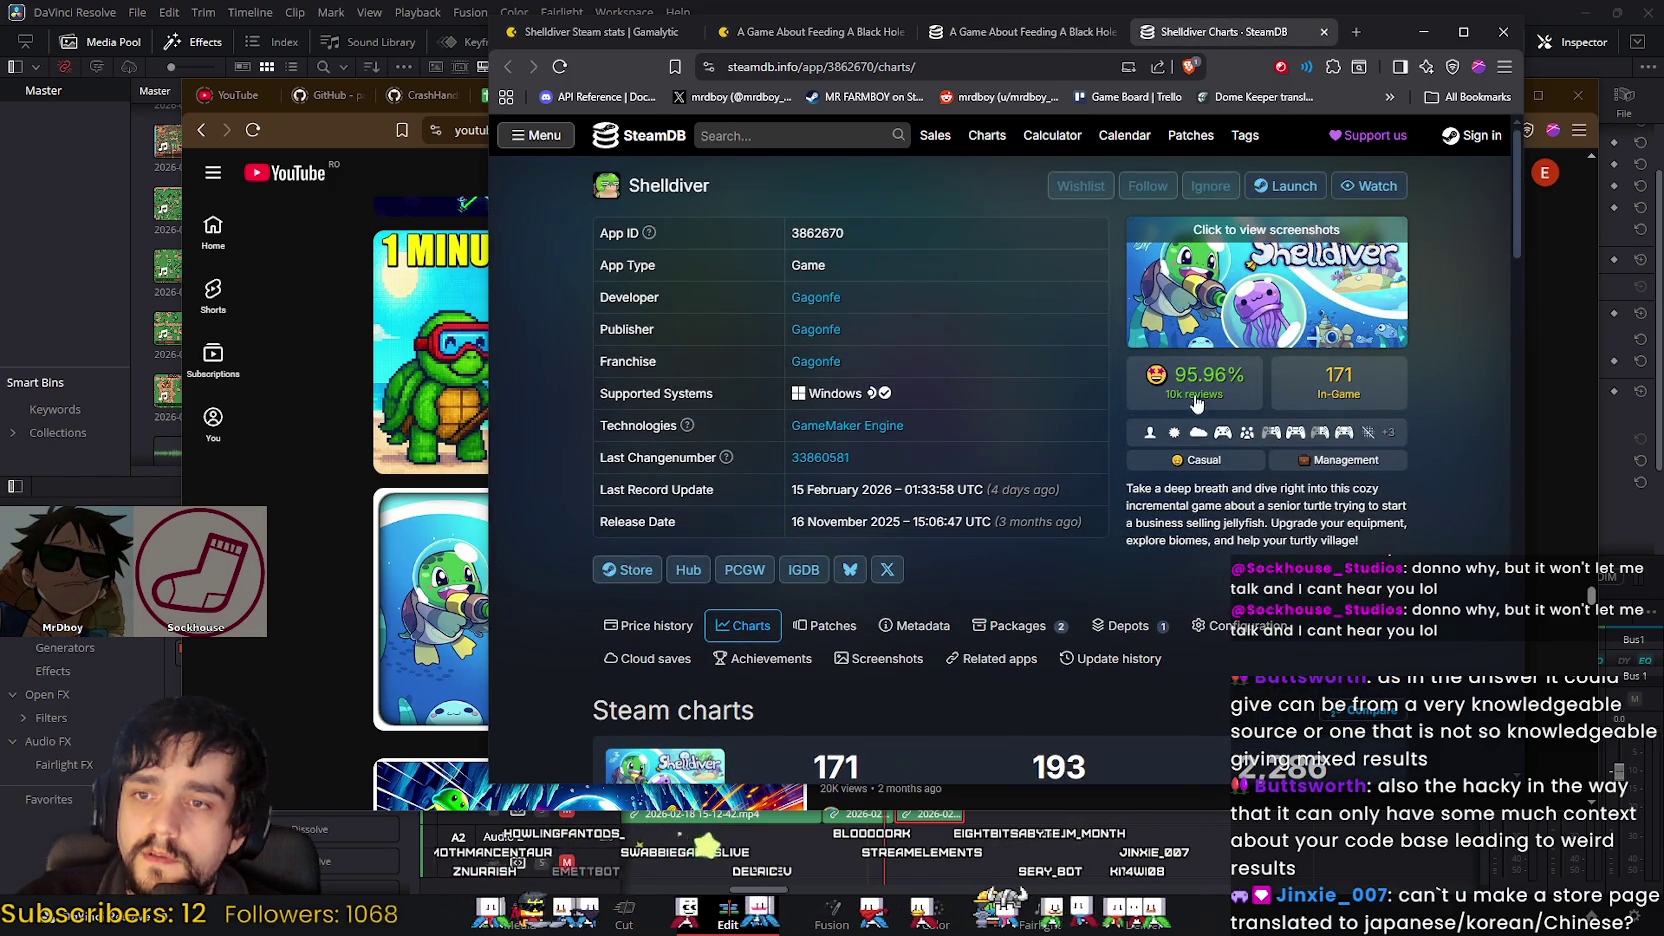
Step: Glance at the Black Hole page, then scroll through Shelldiver's SteamDB store data
{"action": "left_click", "coordinate": [1020, 31]}
{"action": "scroll", "coordinate": [1262, 552], "scroll_direction": "up", "scroll_amount": 3}
{"action": "mouse_move", "coordinate": [1193, 380]}
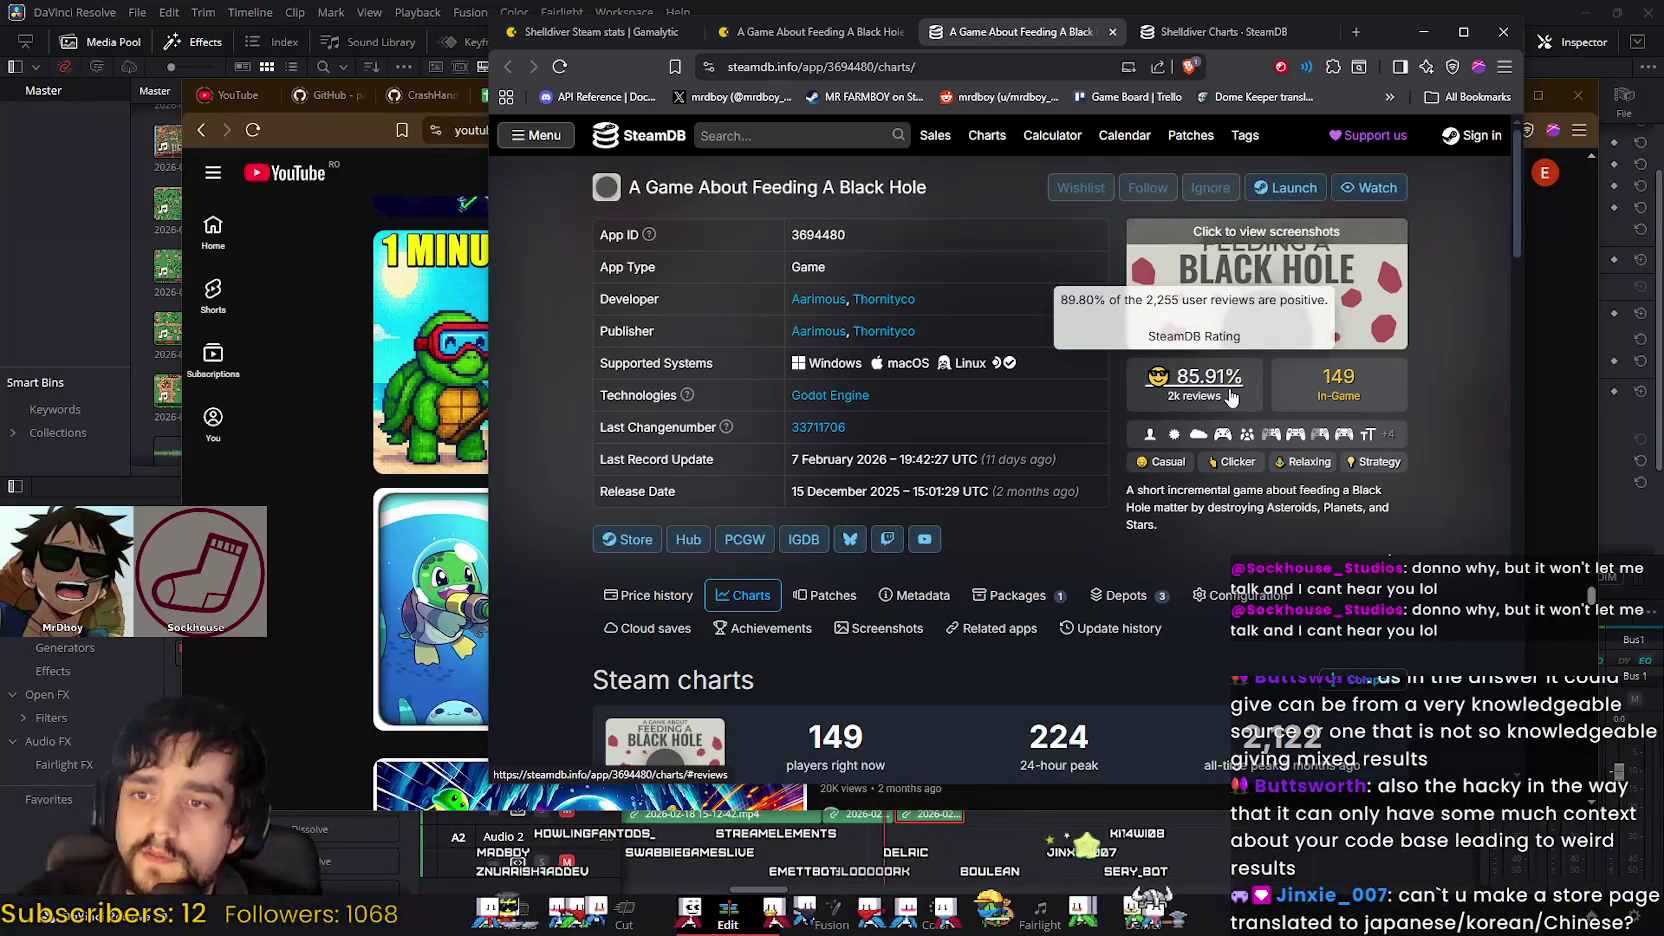
{"action": "key", "text": "ctrl+Tab"}
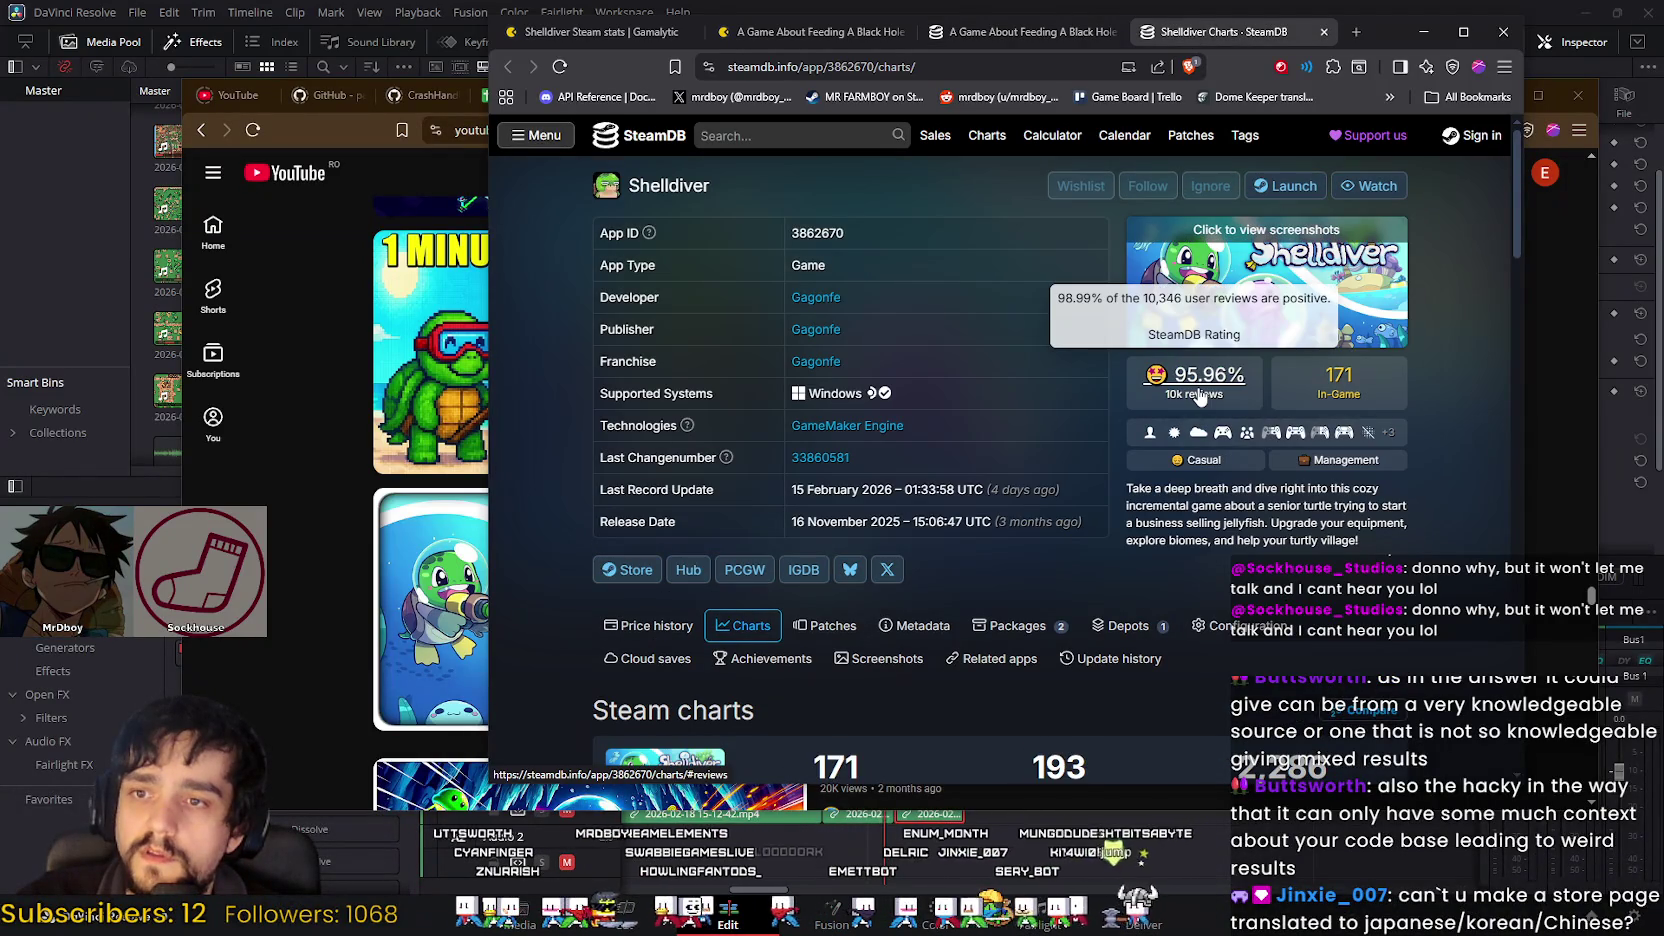
{"action": "scroll", "coordinate": [1072, 573], "scroll_direction": "down", "scroll_amount": 3}
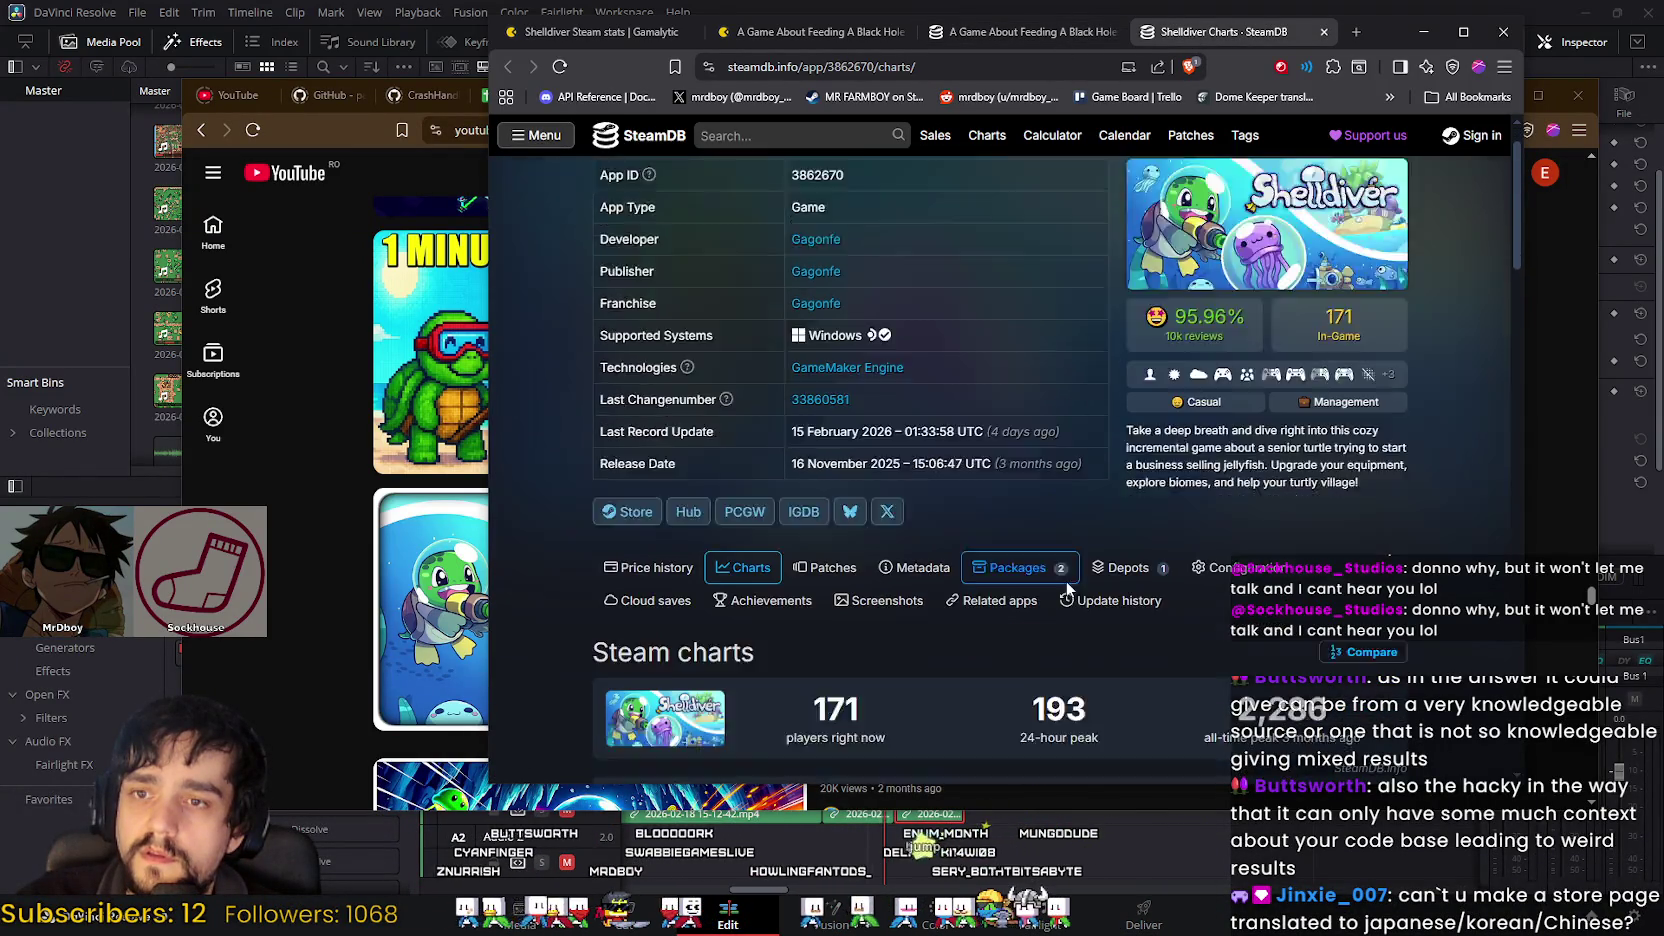
{"action": "scroll", "coordinate": [1072, 573], "scroll_direction": "up", "scroll_amount": 2}
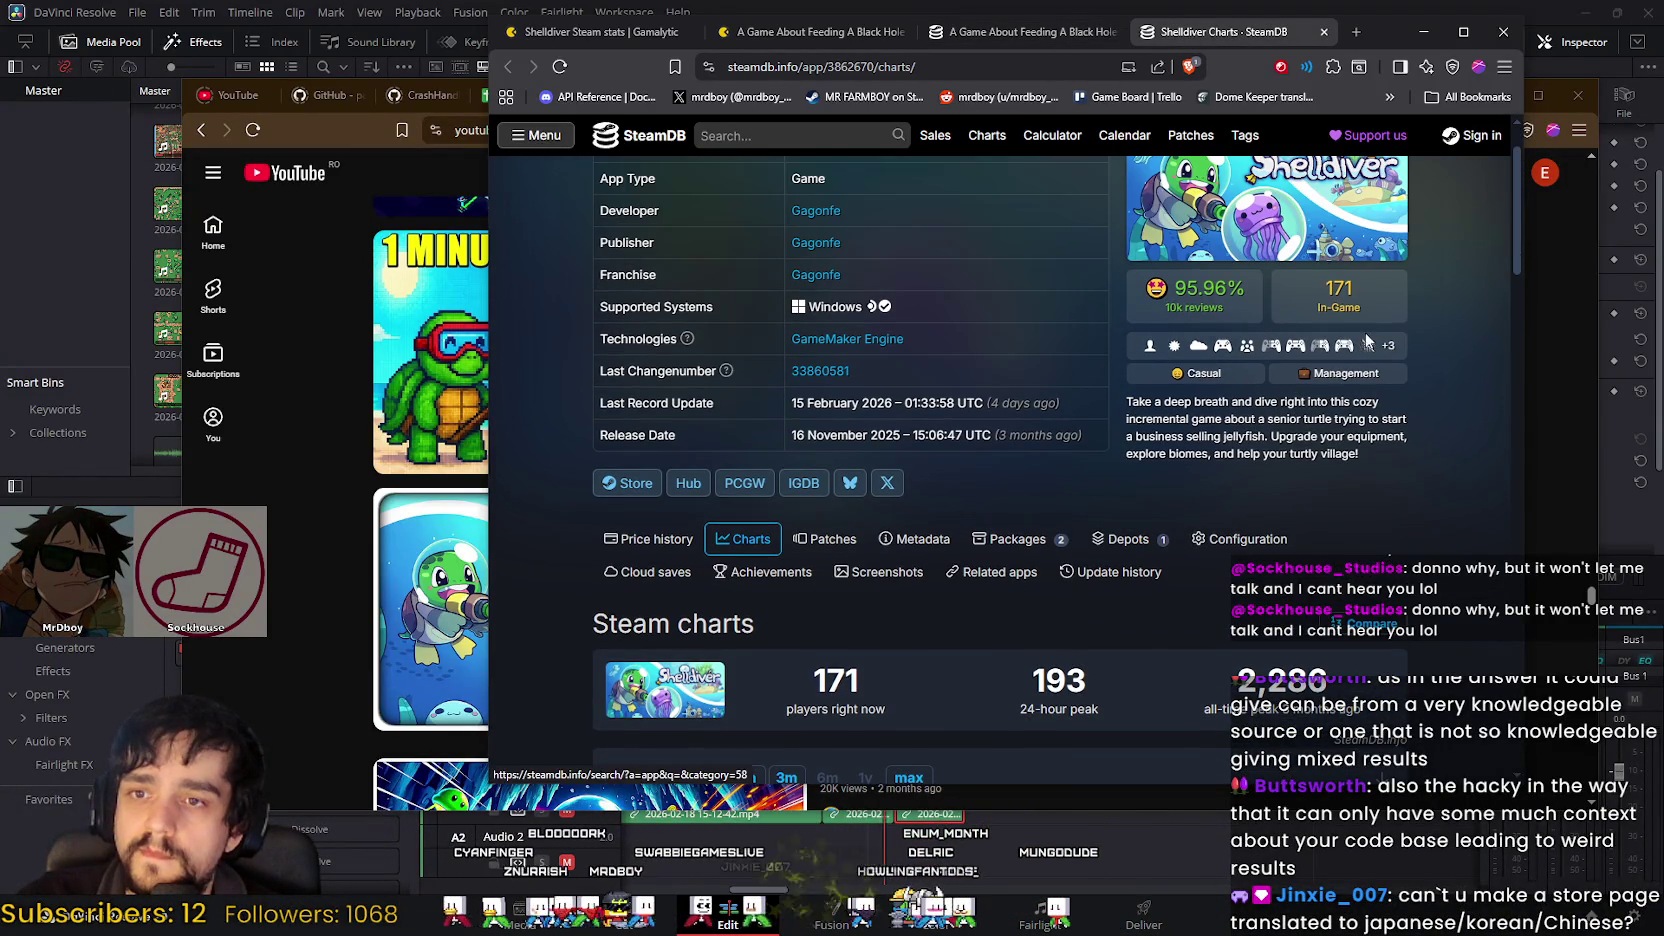
{"action": "scroll", "coordinate": [1453, 653], "scroll_direction": "down", "scroll_amount": 3}
{"action": "scroll", "coordinate": [1453, 653], "scroll_direction": "down", "scroll_amount": 4}
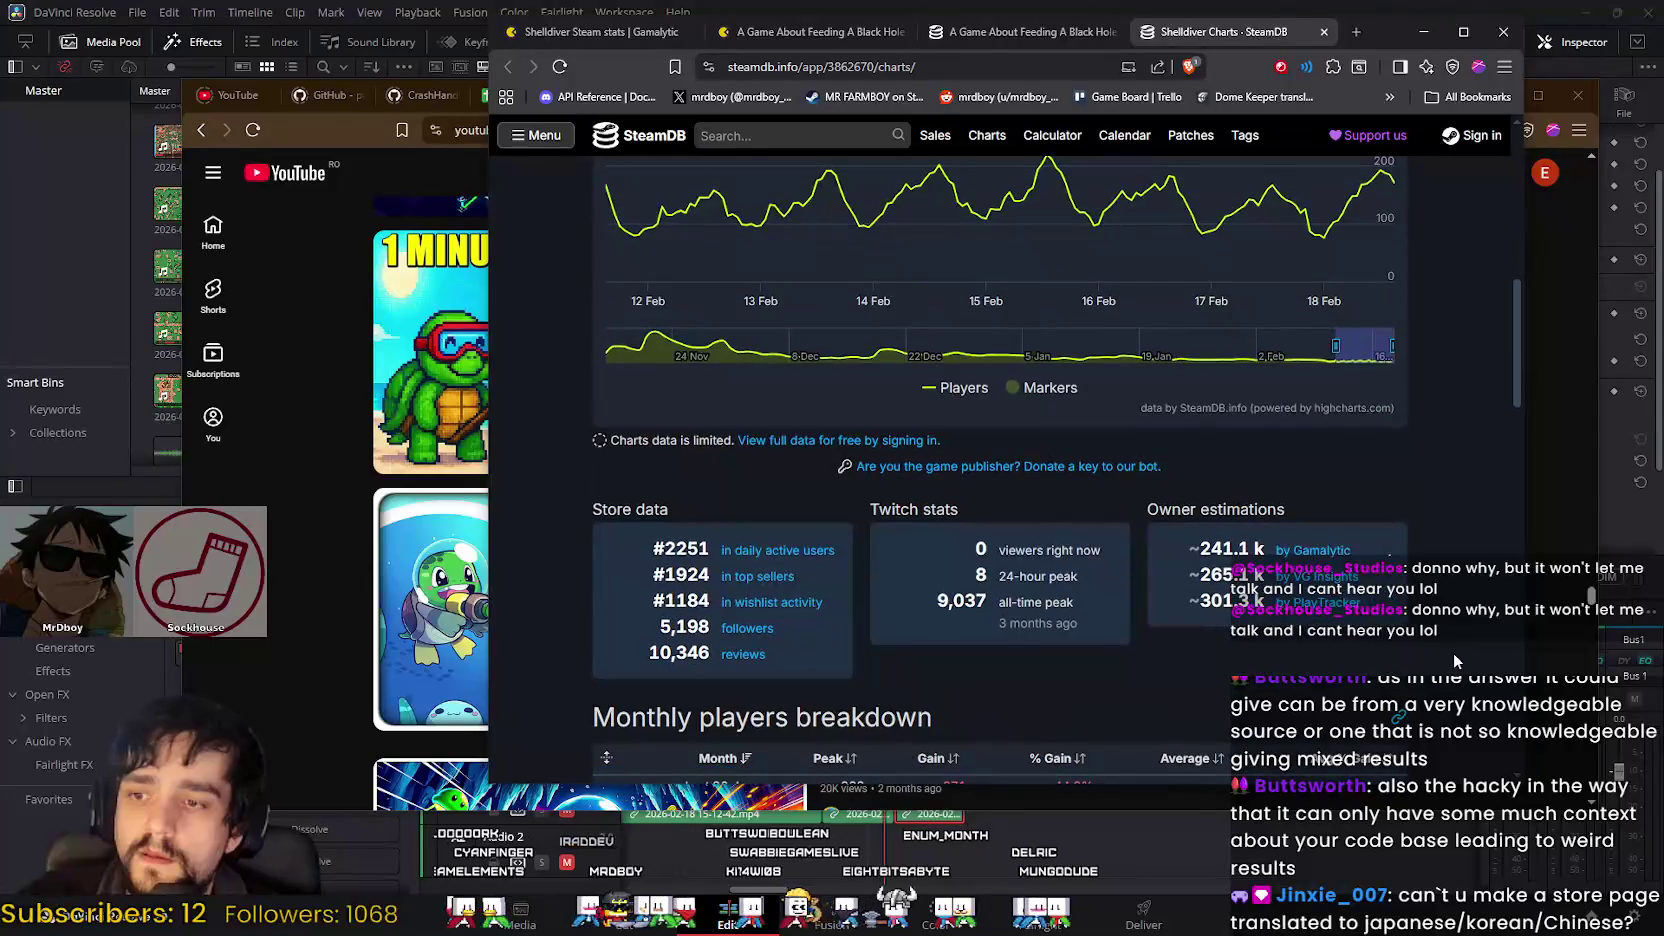
{"action": "scroll", "coordinate": [1450, 642], "scroll_direction": "down", "scroll_amount": 3}
{"action": "scroll", "coordinate": [1420, 570], "scroll_direction": "down", "scroll_amount": 1}
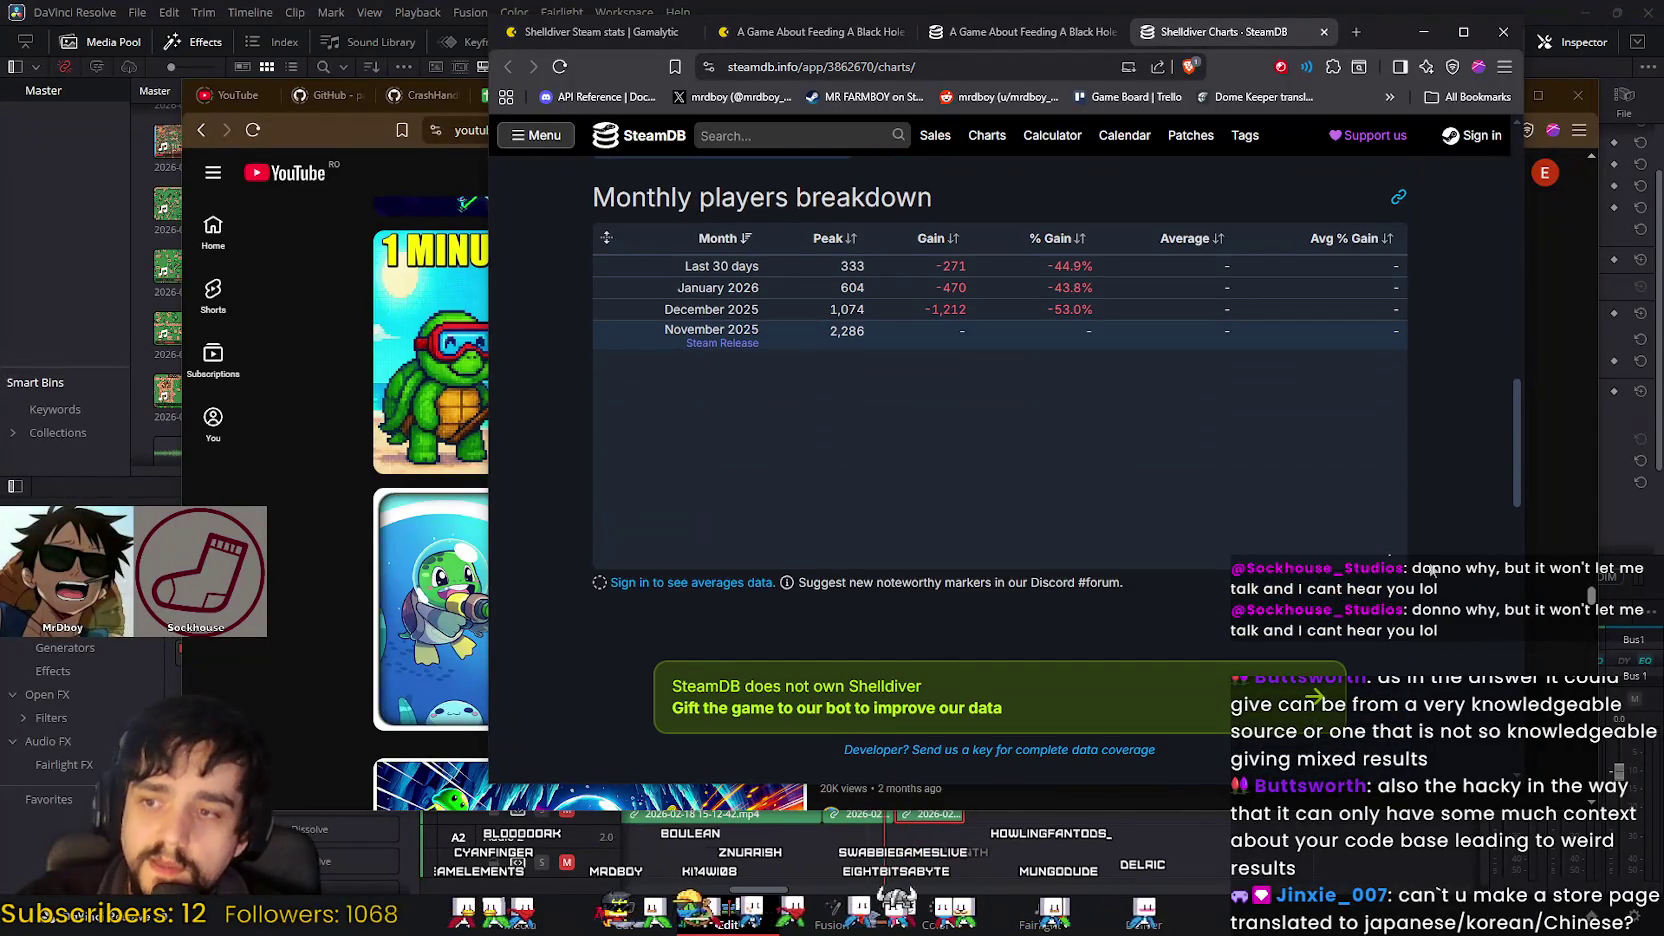
{"action": "scroll", "coordinate": [1350, 505], "scroll_direction": "up", "scroll_amount": 3}
{"action": "scroll", "coordinate": [1312, 510], "scroll_direction": "up", "scroll_amount": 3}
{"action": "scroll", "coordinate": [1380, 580], "scroll_direction": "down", "scroll_amount": 3}
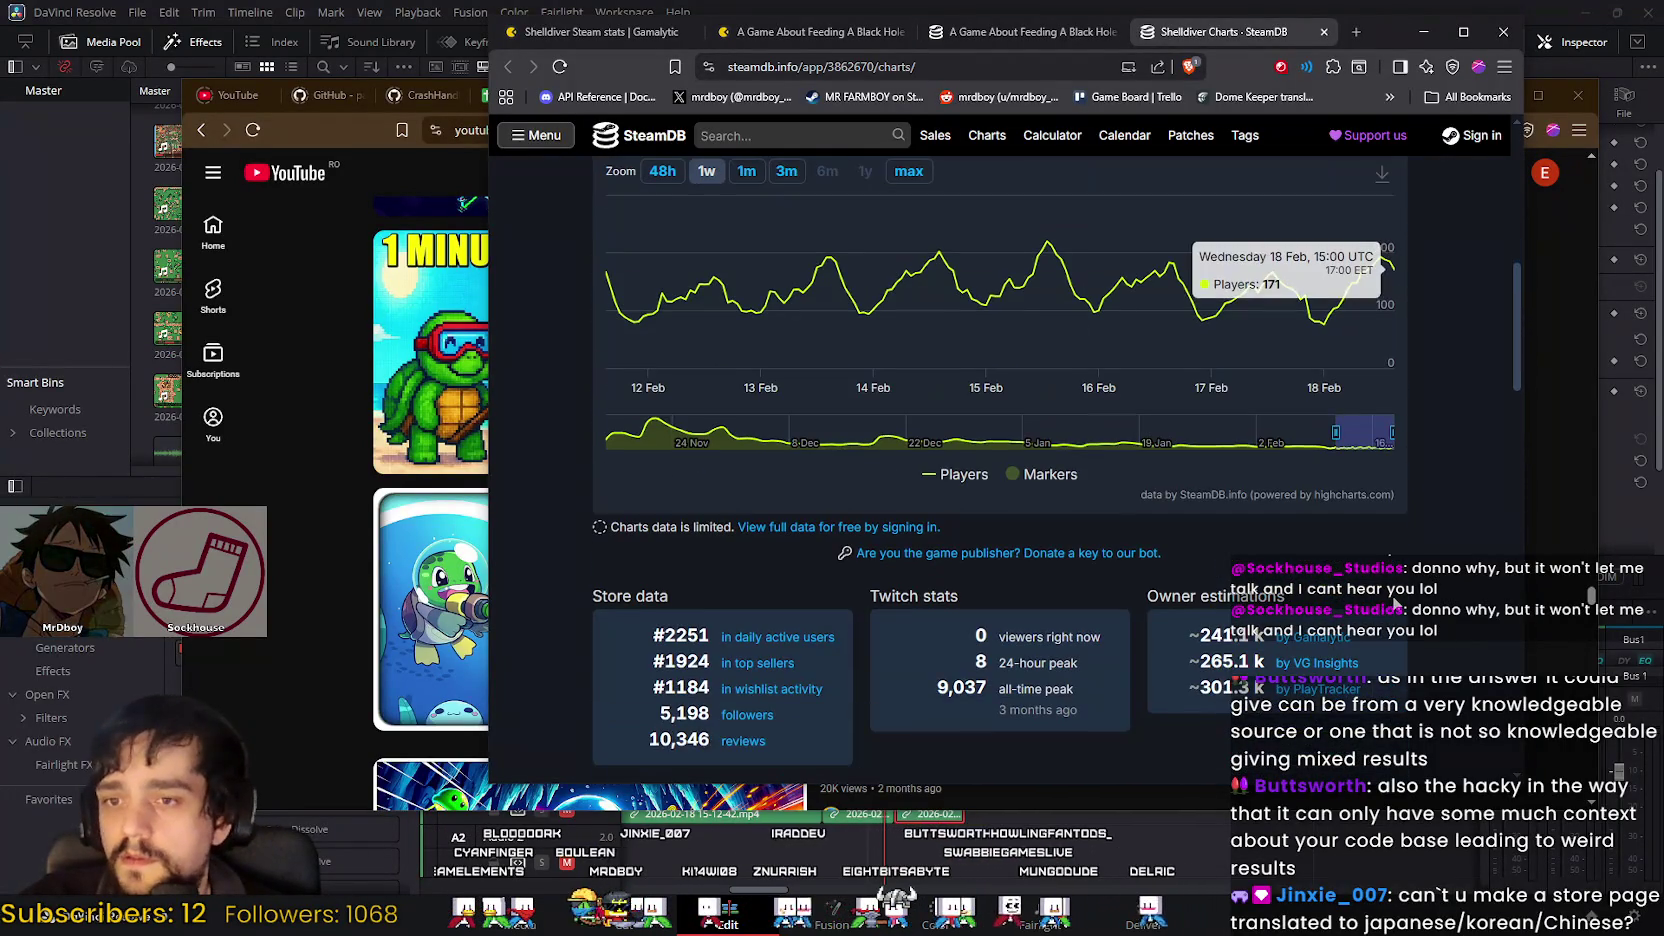
{"action": "scroll", "coordinate": [1391, 607], "scroll_direction": "up", "scroll_amount": 1}
{"action": "scroll", "coordinate": [1395, 607], "scroll_direction": "down", "scroll_amount": 2}
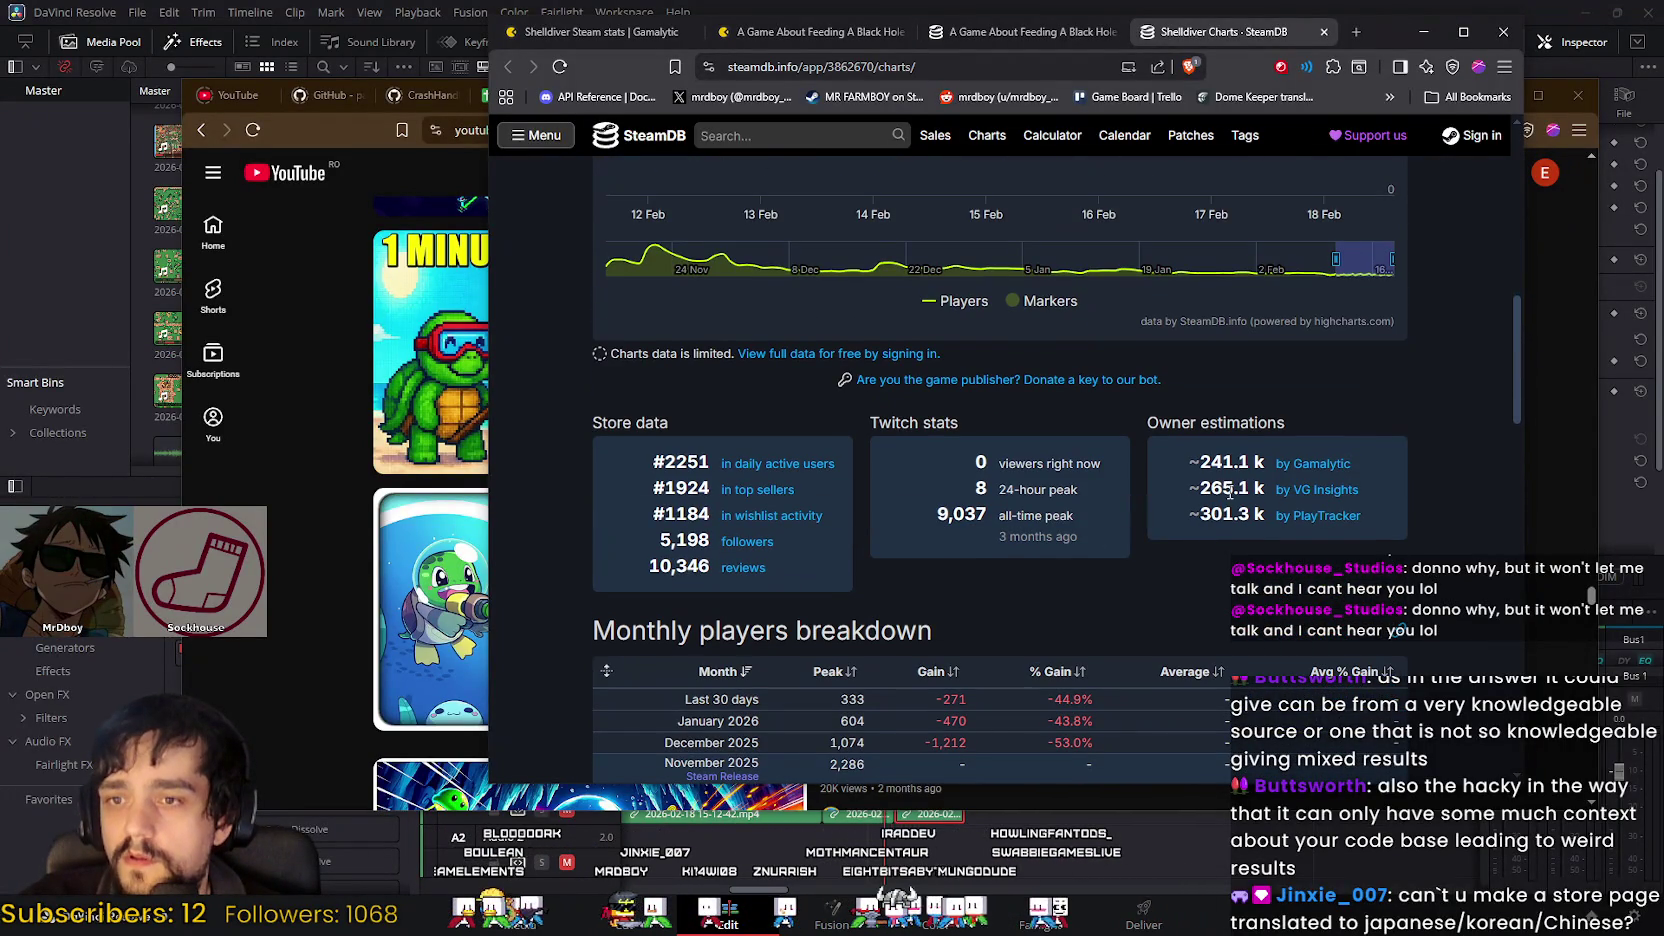
Step: Compare Shelldiver's stats against the Black Hole game's, then open Shelldiver's PlayTracker estimate in a new tab
{"action": "left_click", "coordinate": [1045, 32]}
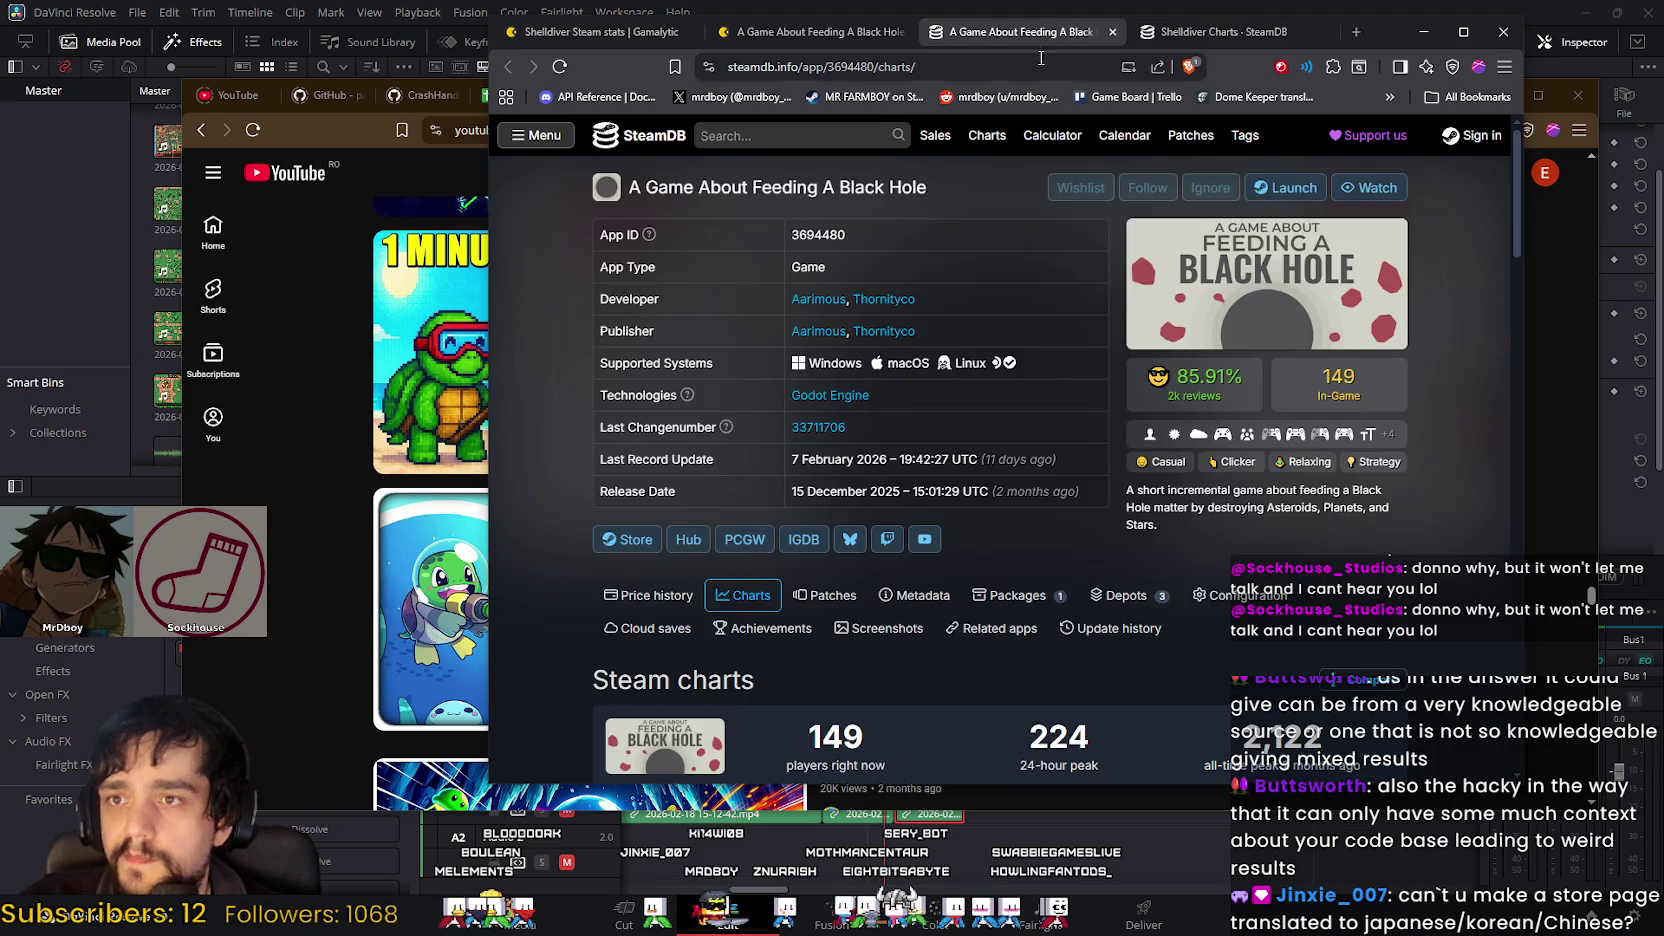
{"action": "scroll", "coordinate": [1338, 452], "scroll_direction": "down", "scroll_amount": 3}
{"action": "scroll", "coordinate": [1338, 452], "scroll_direction": "down", "scroll_amount": 3}
{"action": "scroll", "coordinate": [1338, 452], "scroll_direction": "down", "scroll_amount": 2}
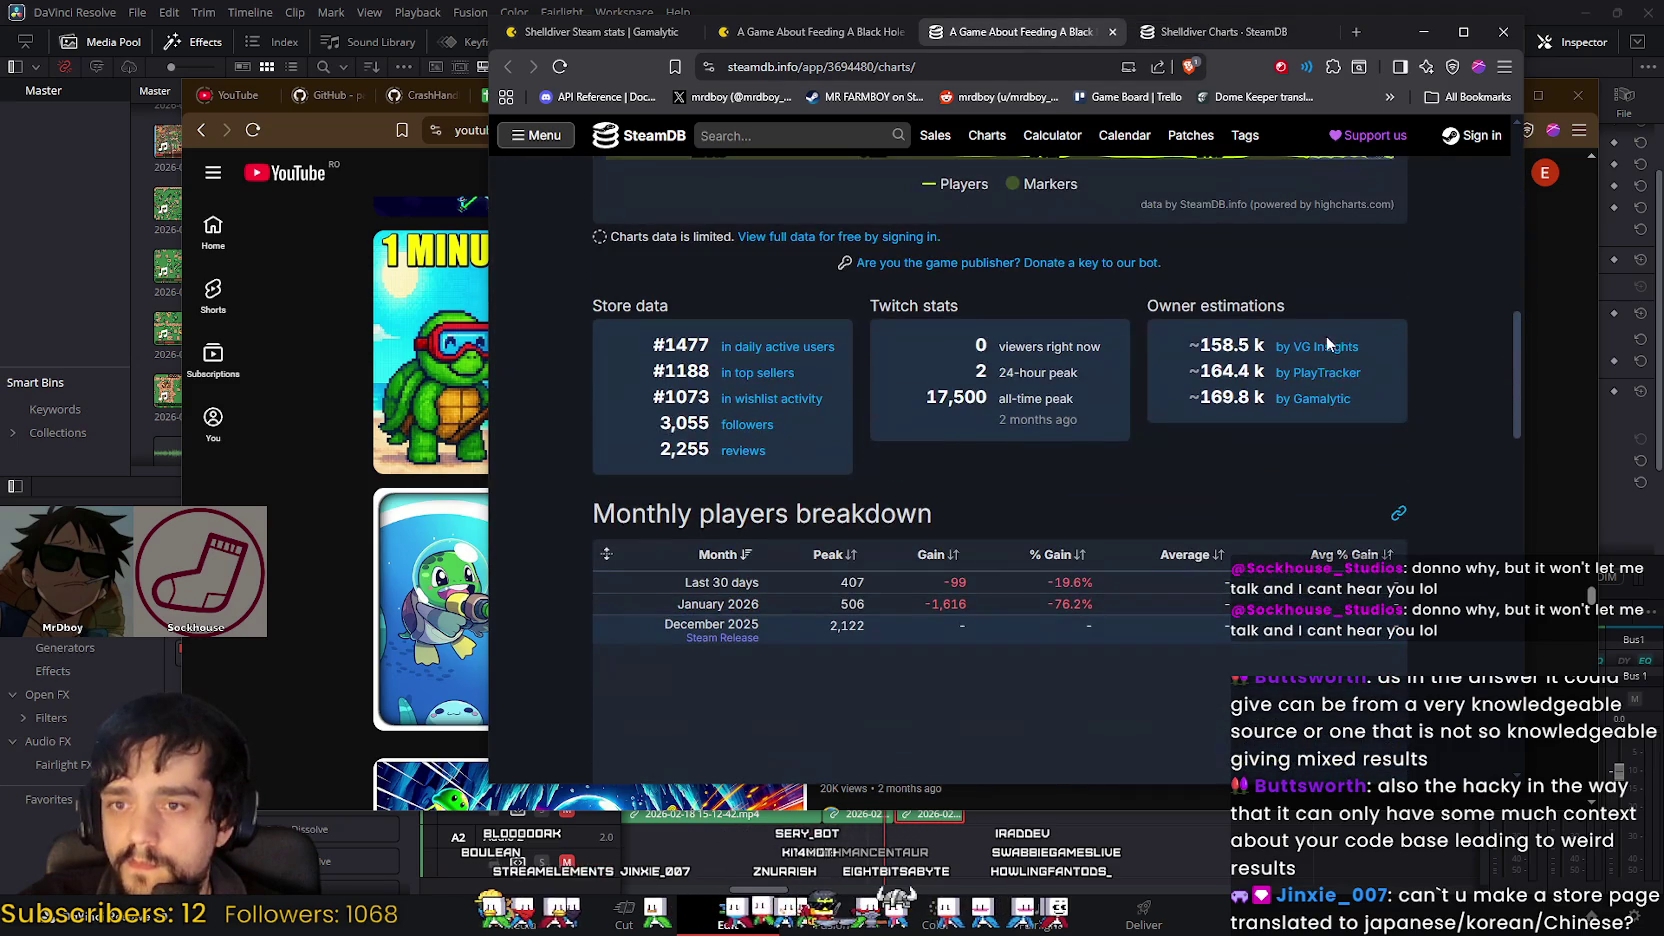
{"action": "left_click", "coordinate": [1200, 39]}
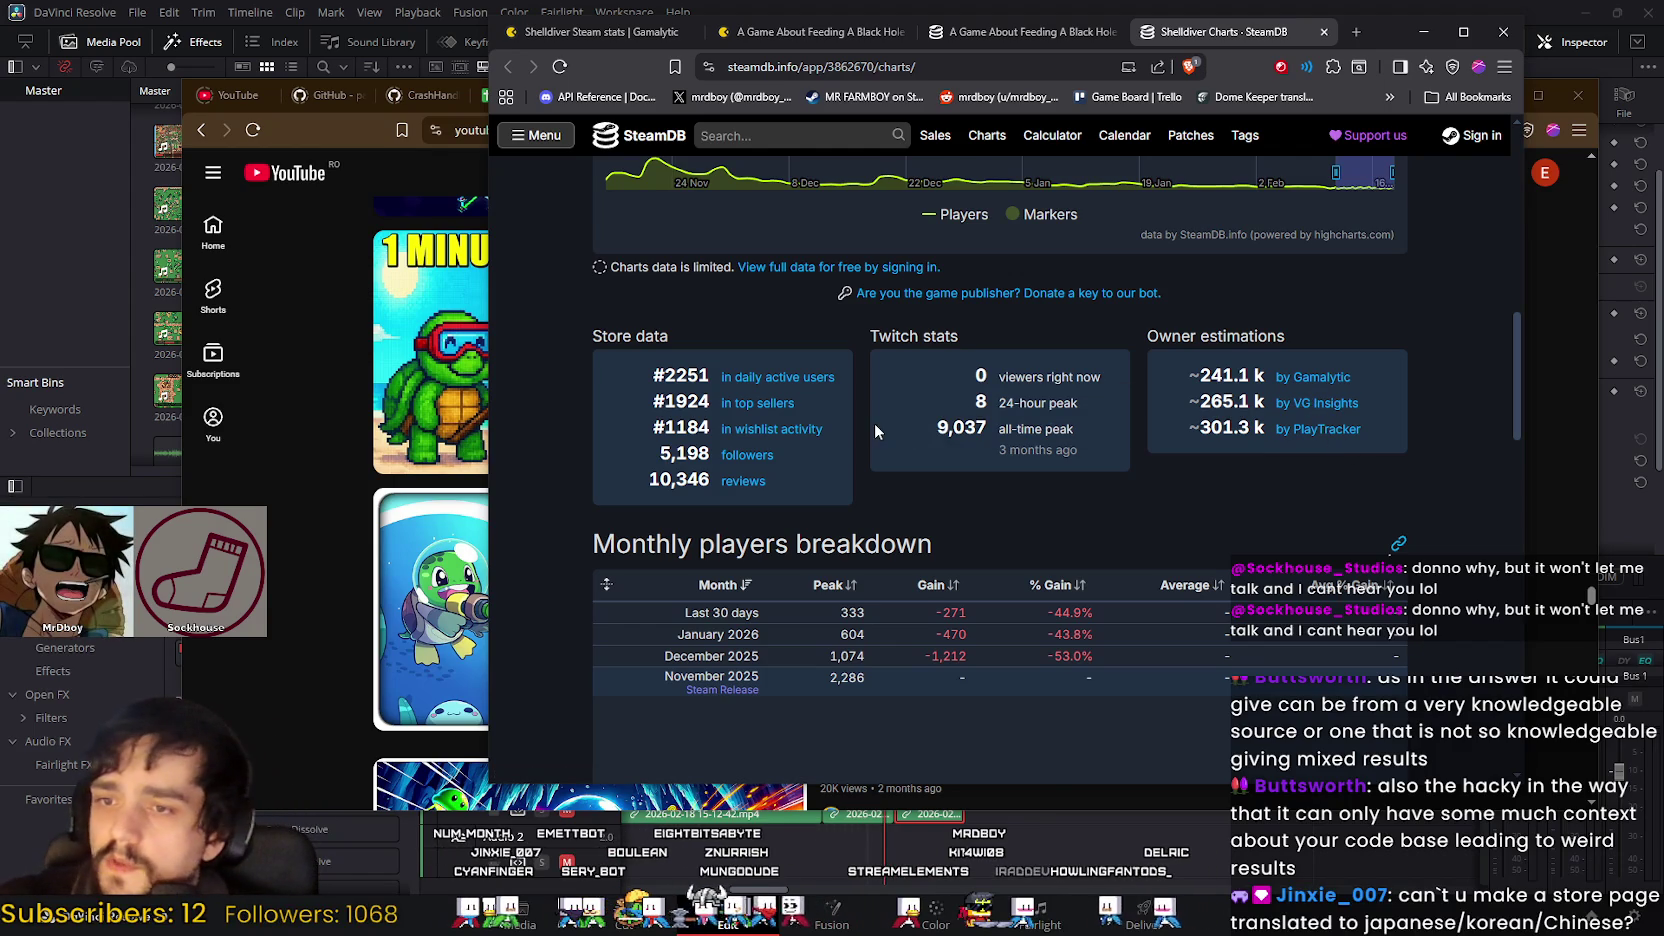
{"action": "key", "text": "ctrl+shift+Tab"}
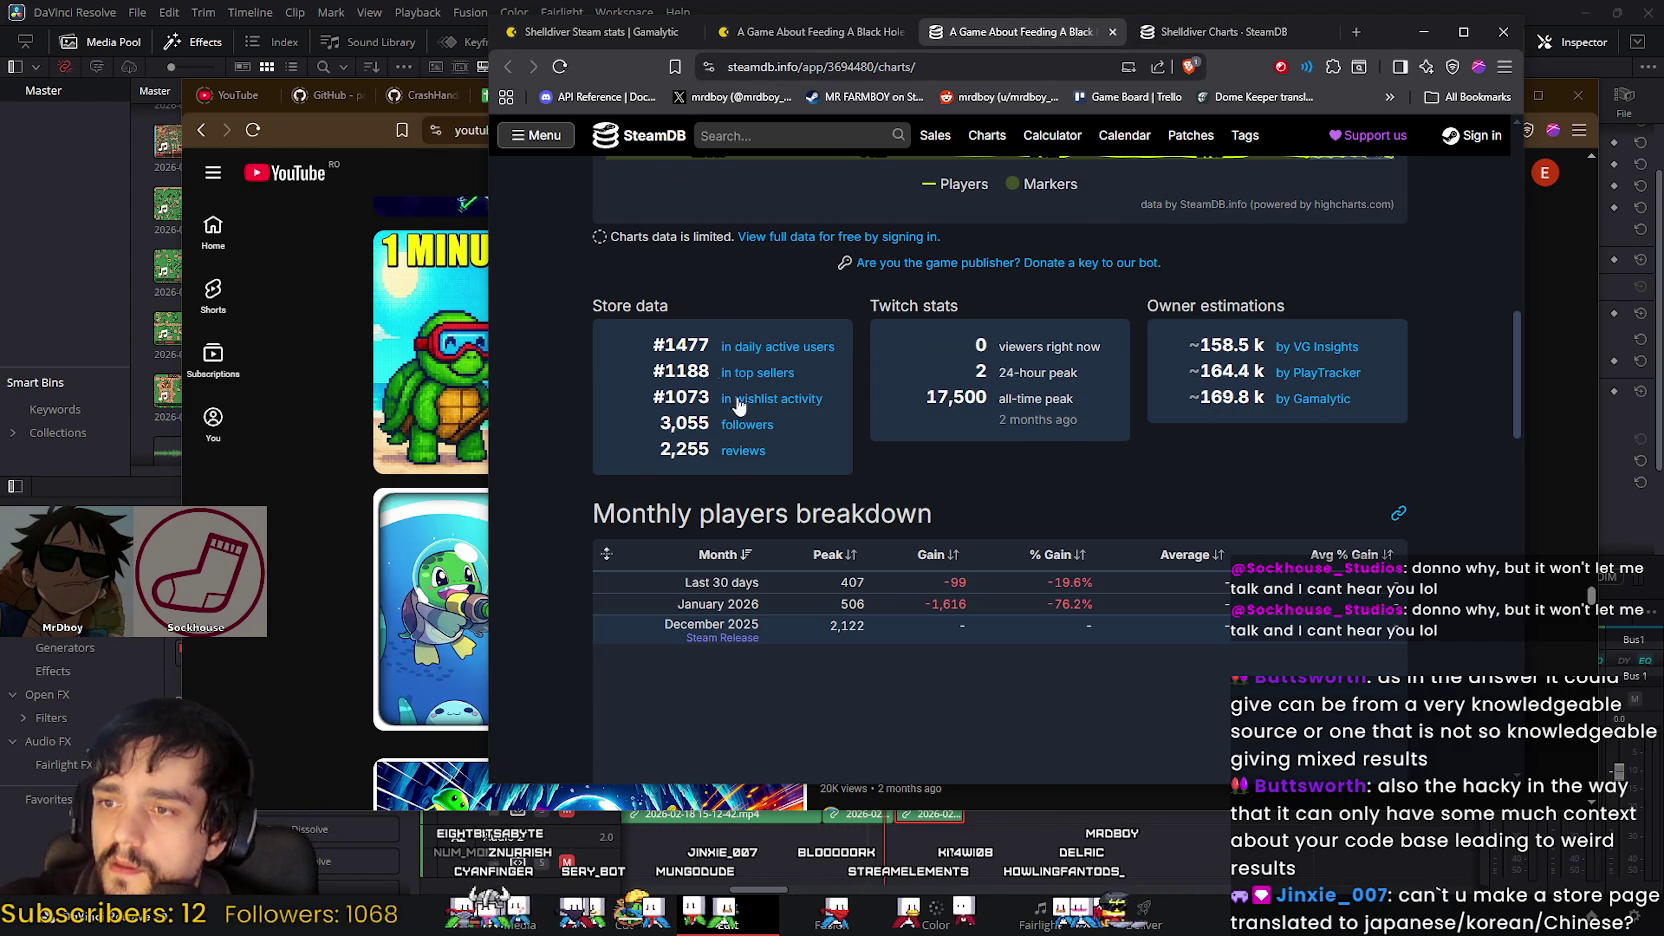
{"action": "left_click", "coordinate": [1189, 36]}
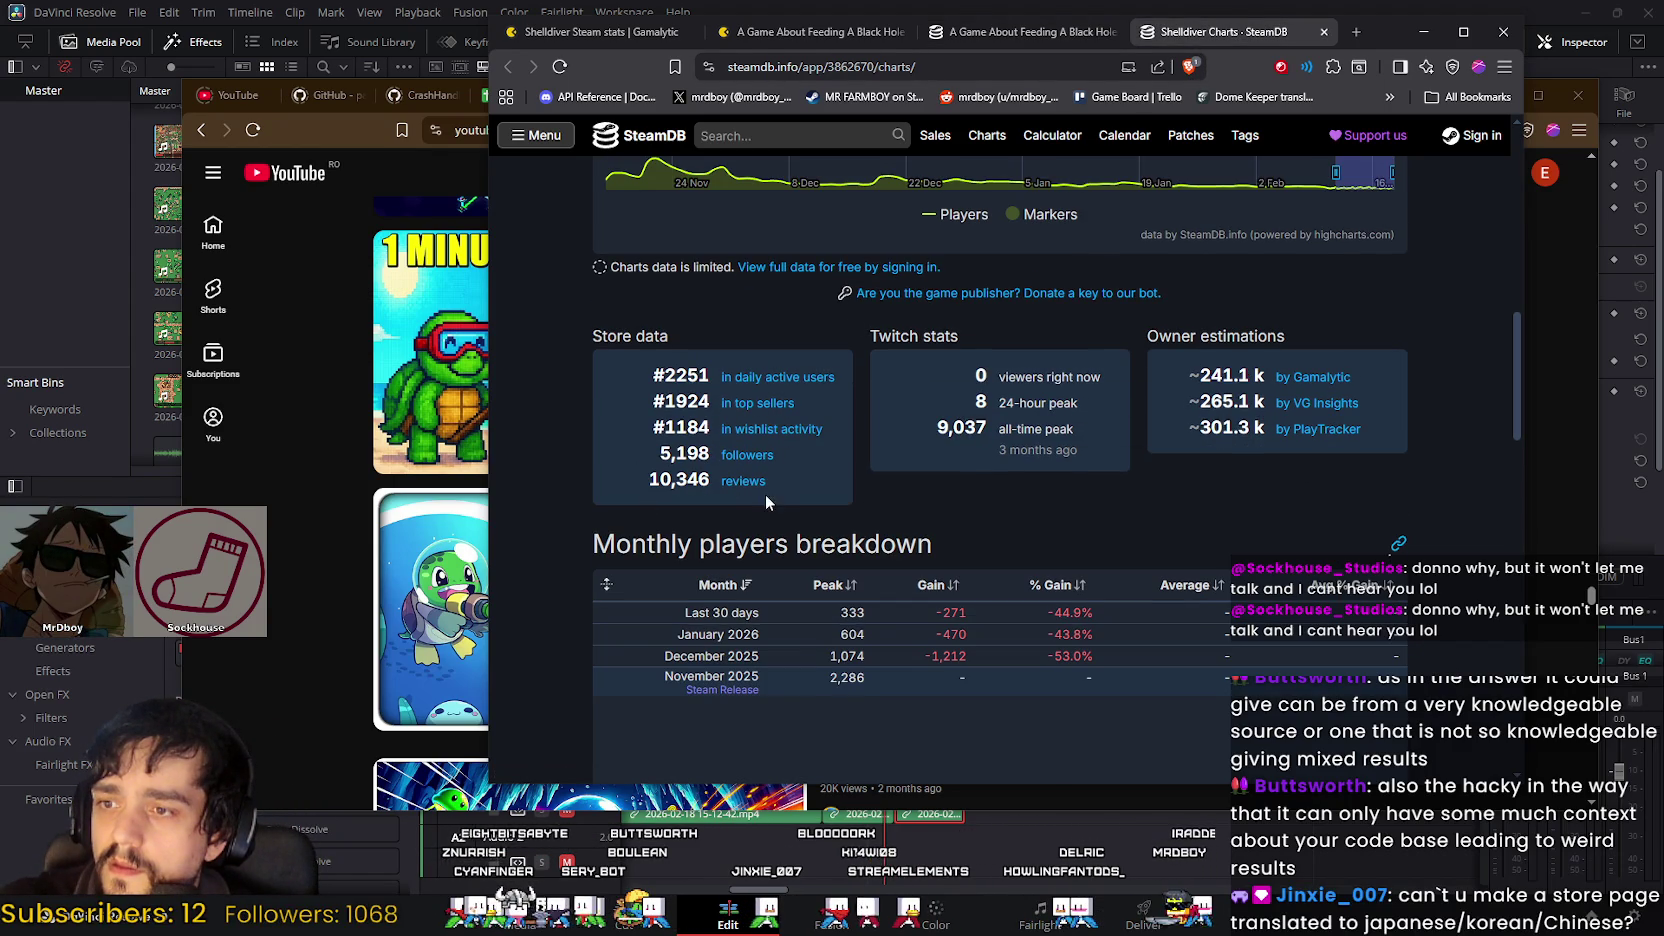
{"action": "left_click", "coordinate": [1040, 32]}
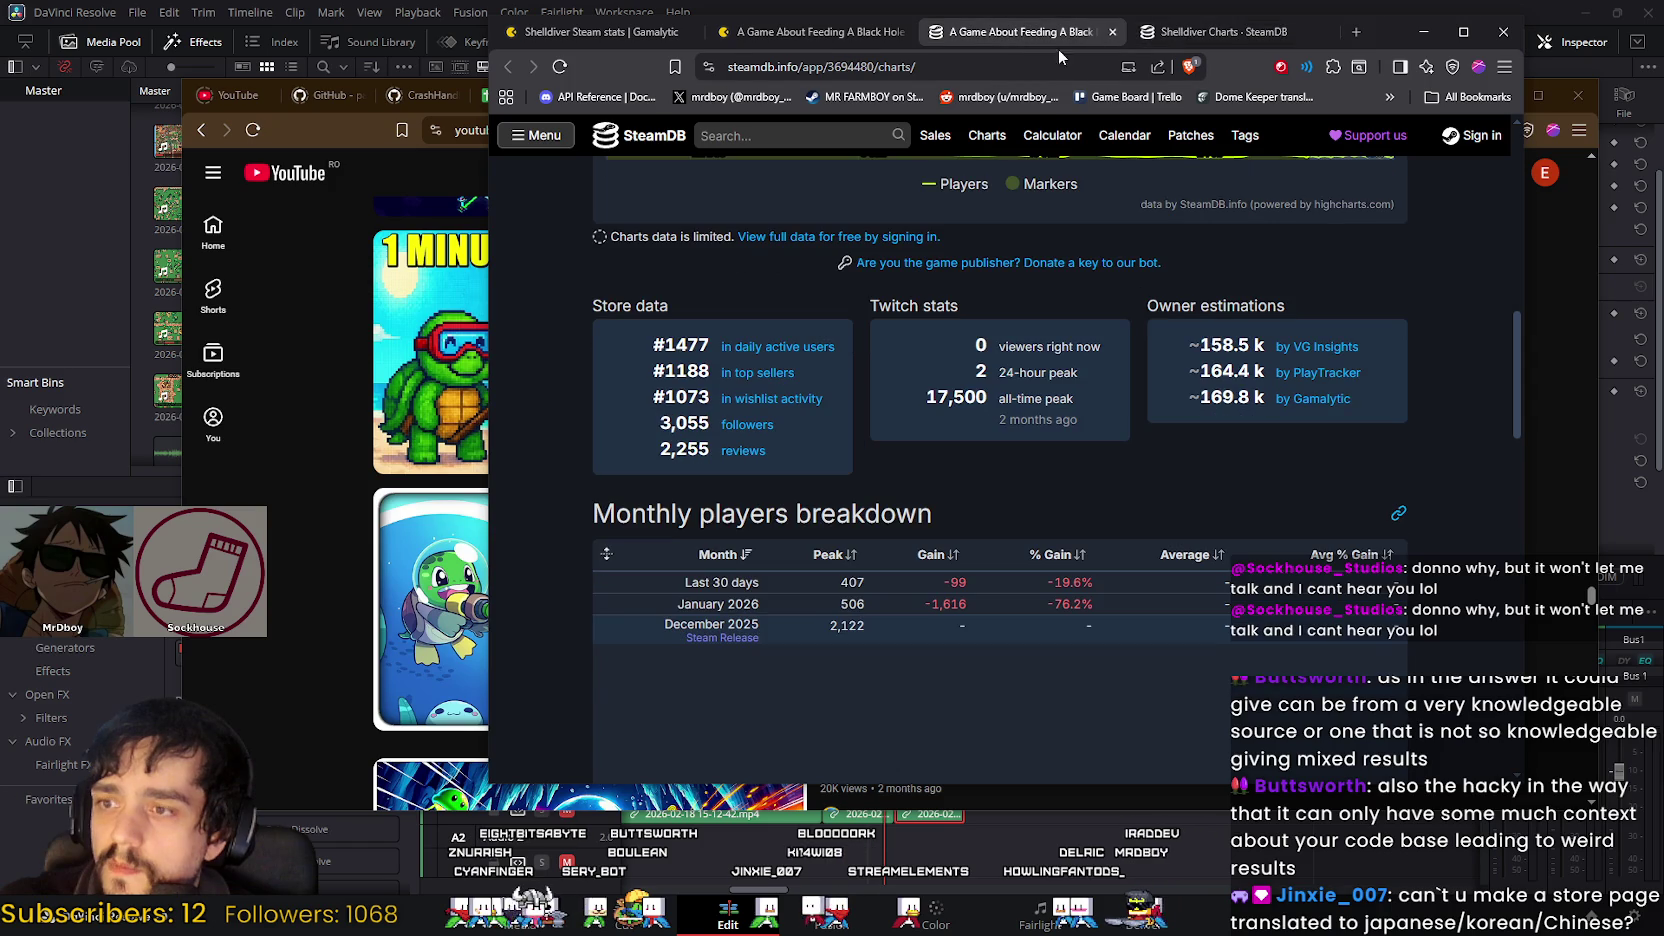
{"action": "left_click", "coordinate": [1189, 34]}
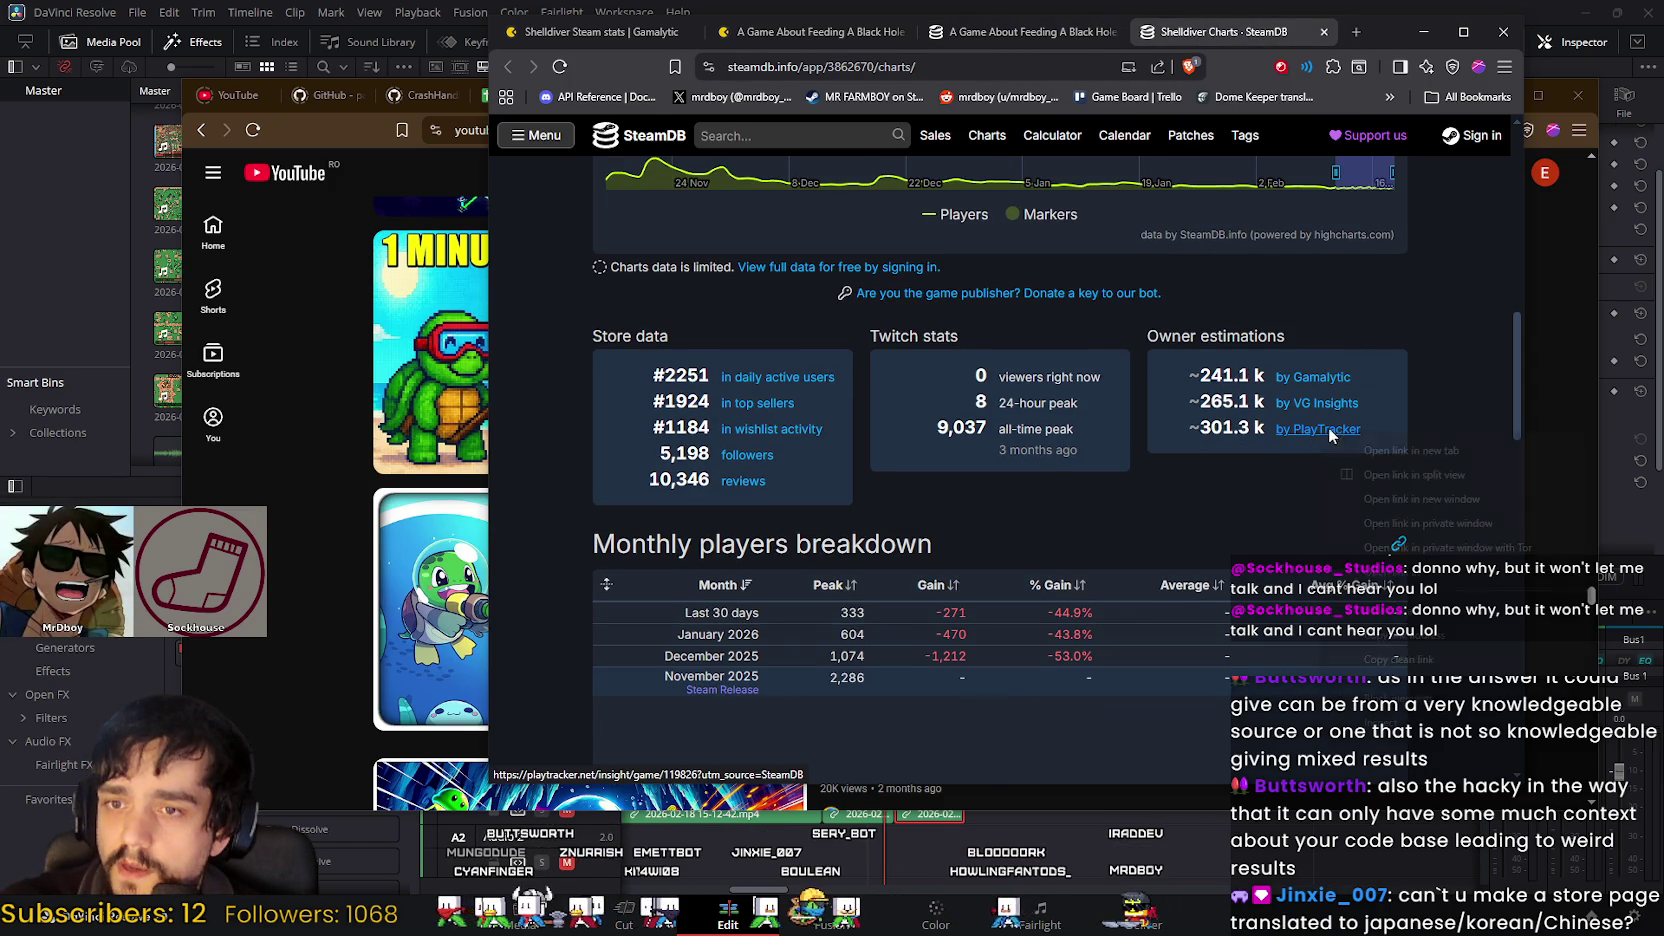
{"action": "left_click", "coordinate": [1362, 449]}
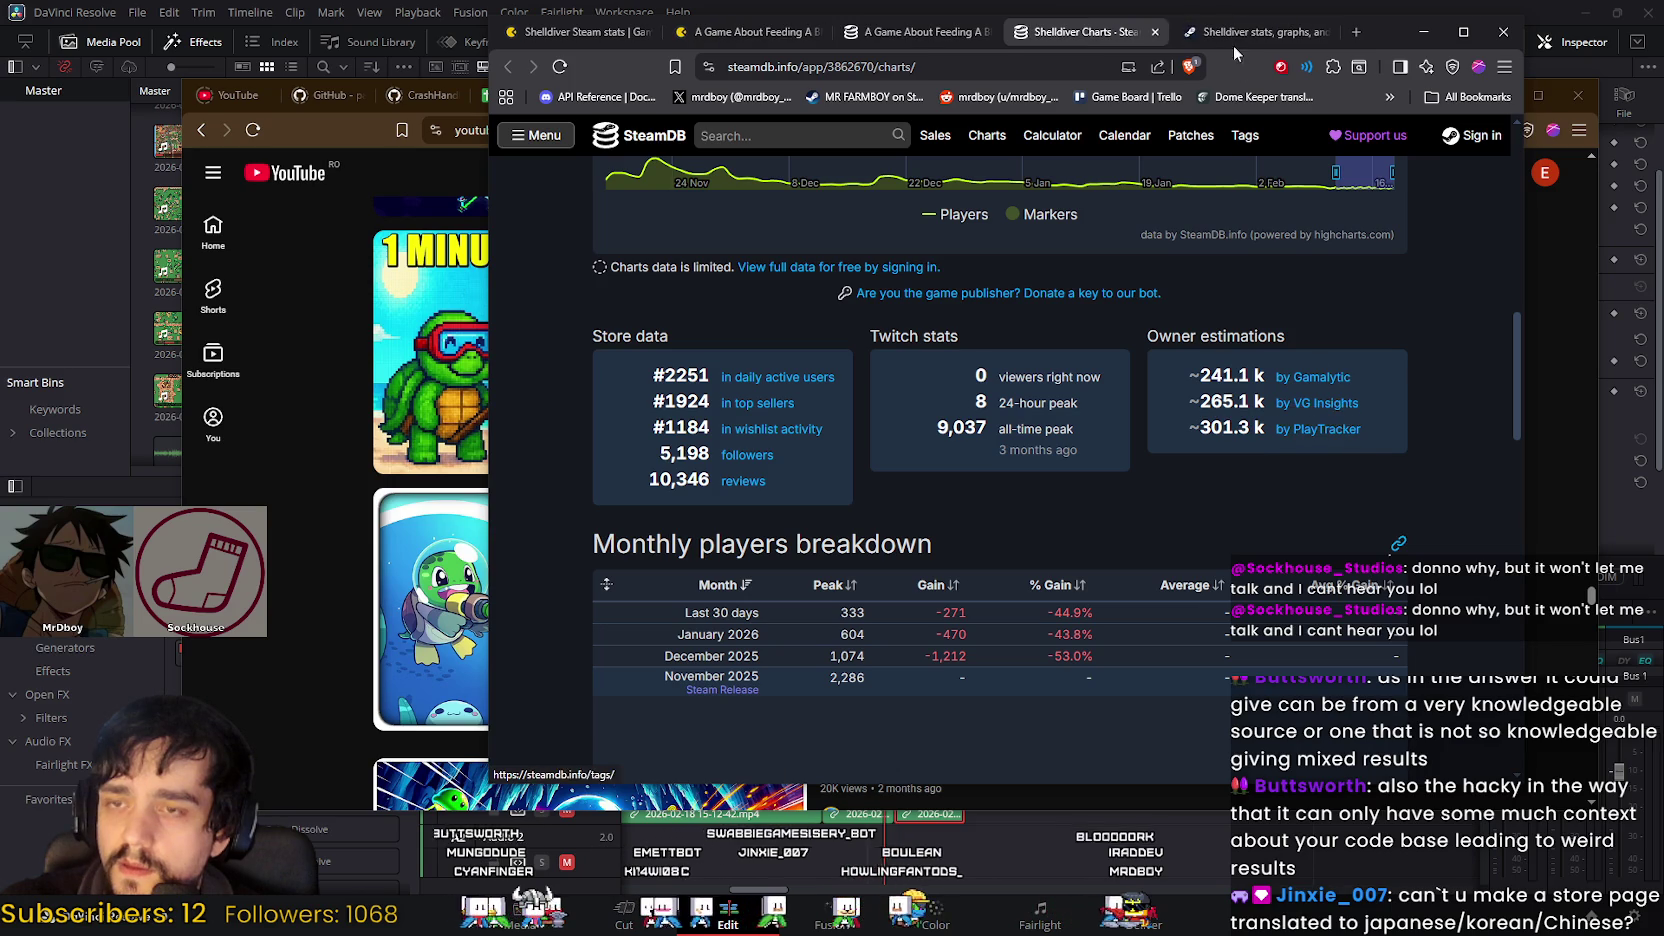
Step: Bring up Shelldiver's PlayTracker Insight page and scroll through its statistics
{"action": "left_click", "coordinate": [1236, 50]}
{"action": "scroll", "coordinate": [1124, 655], "scroll_direction": "down", "scroll_amount": 5}
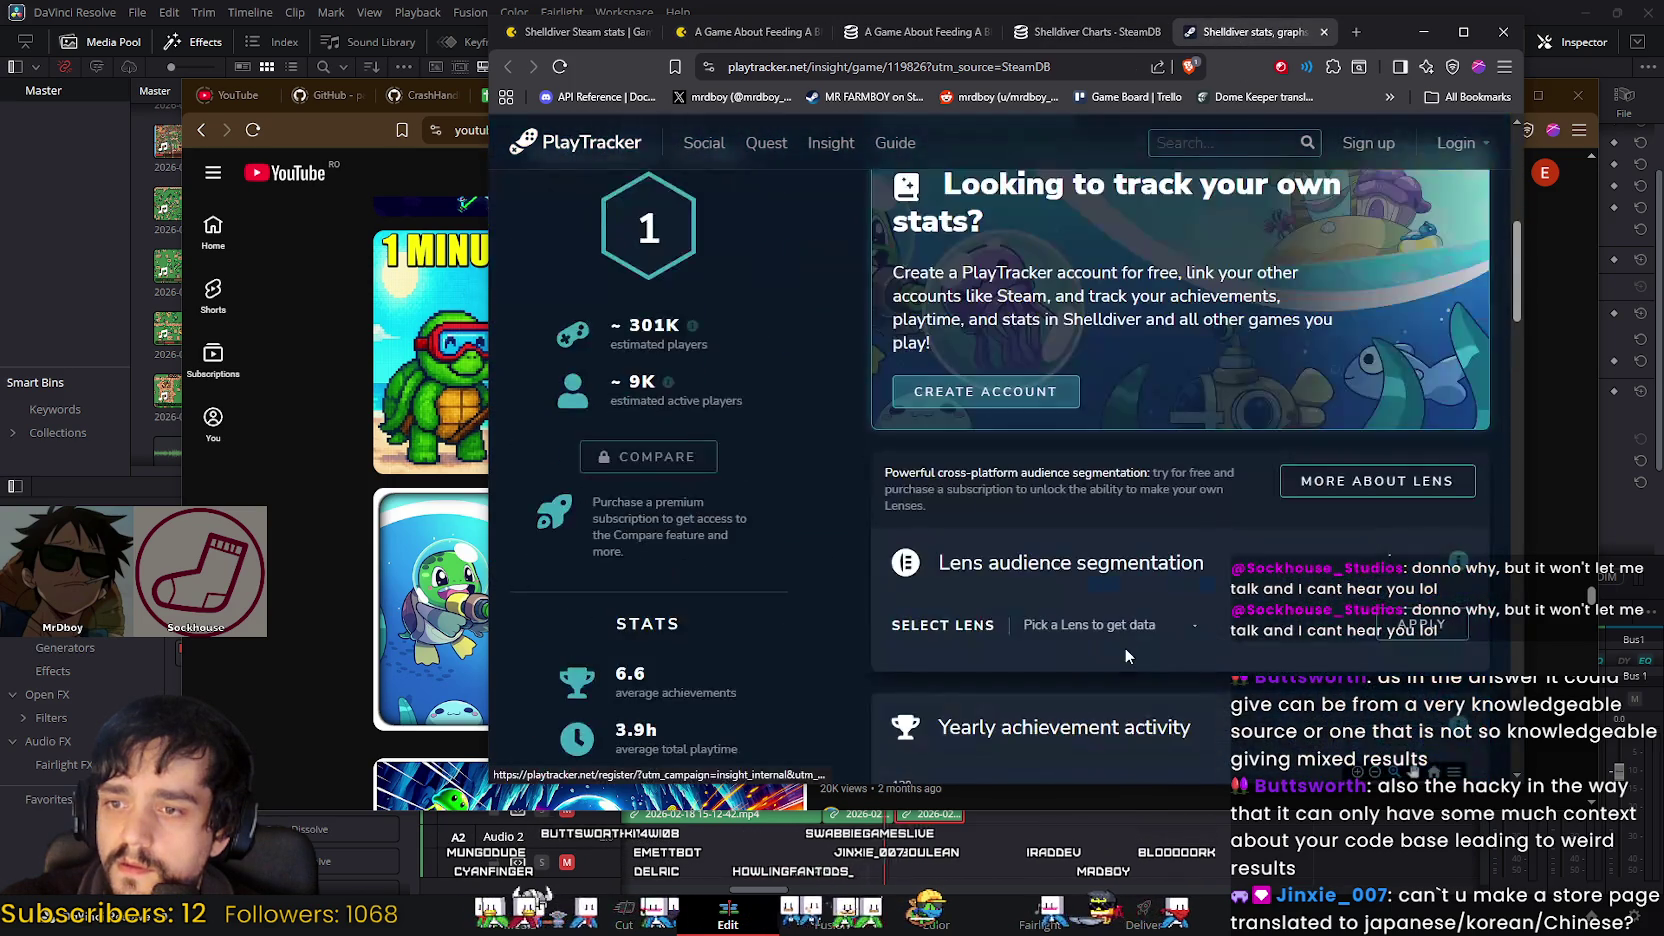
{"action": "scroll", "coordinate": [1126, 655], "scroll_direction": "down", "scroll_amount": 2}
{"action": "scroll", "coordinate": [1126, 655], "scroll_direction": "down", "scroll_amount": 3}
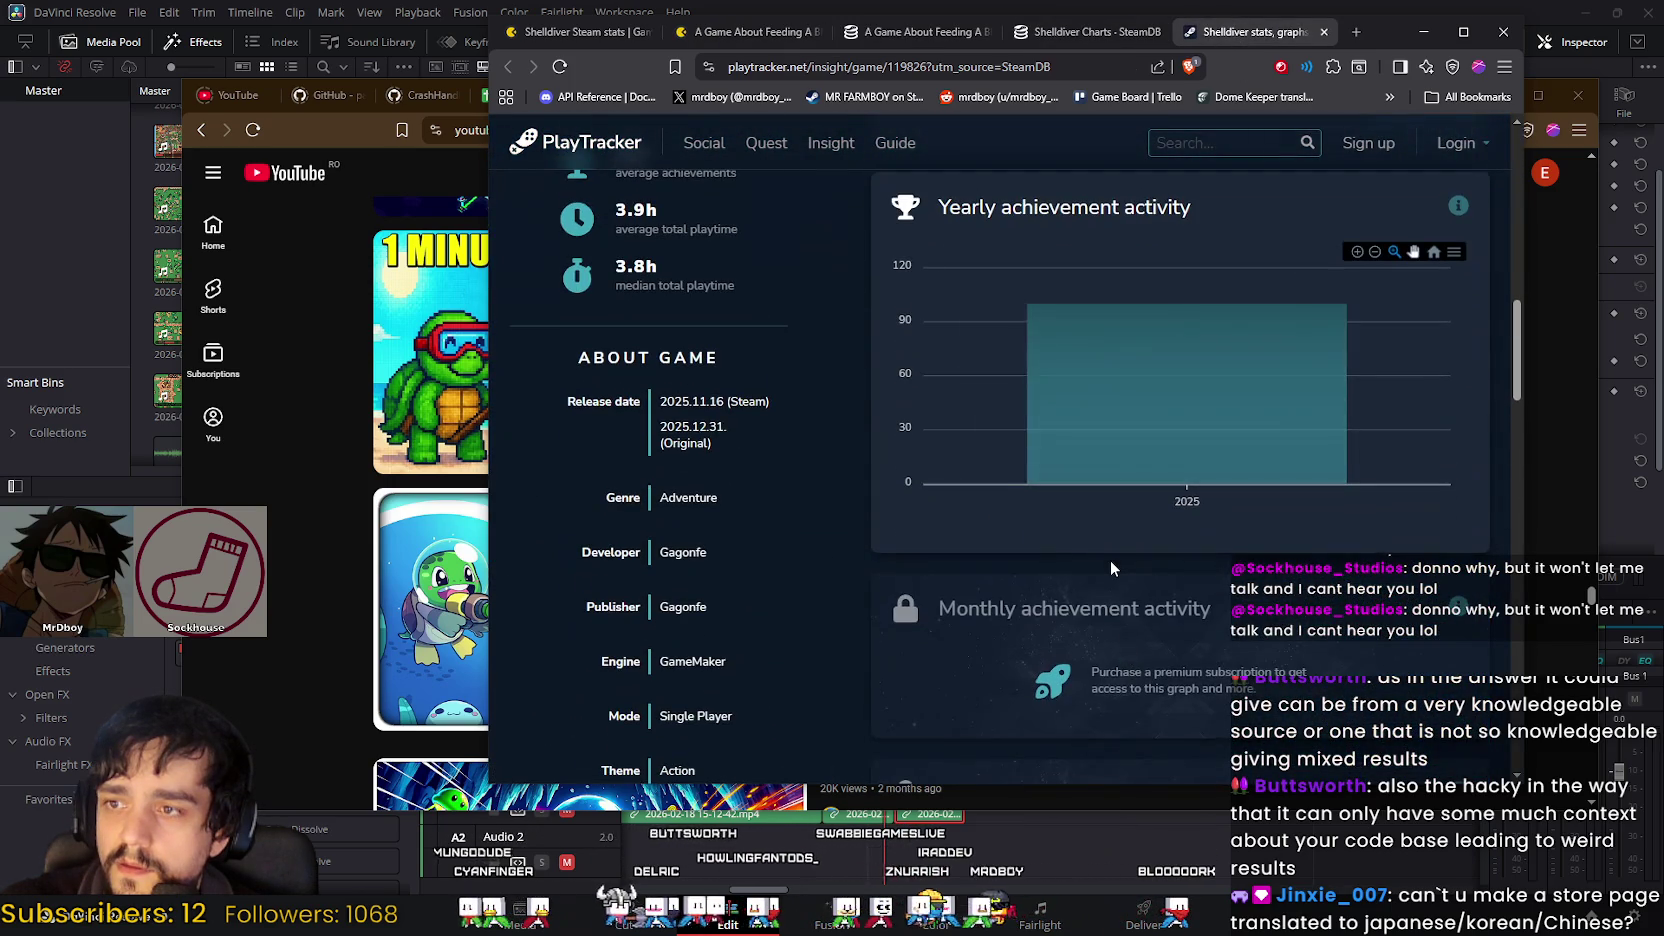
{"action": "scroll", "coordinate": [1108, 562], "scroll_direction": "down", "scroll_amount": 4}
{"action": "scroll", "coordinate": [1108, 562], "scroll_direction": "down", "scroll_amount": 3}
{"action": "scroll", "coordinate": [1108, 562], "scroll_direction": "down", "scroll_amount": 3}
{"action": "scroll", "coordinate": [1108, 562], "scroll_direction": "down", "scroll_amount": 5}
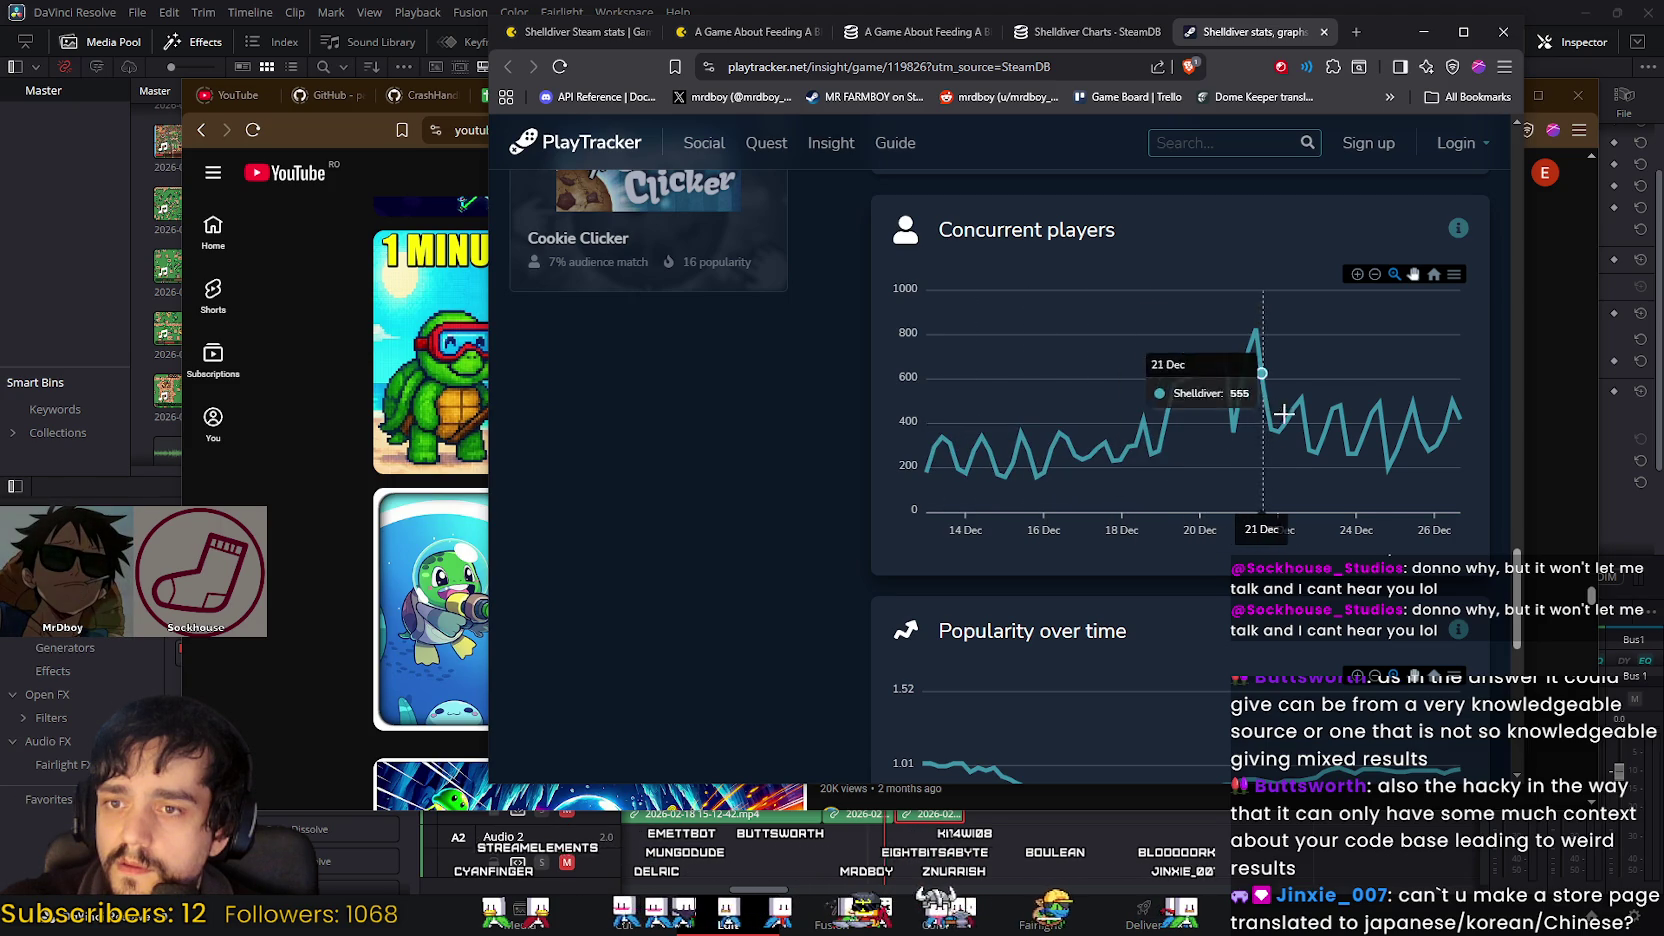
{"action": "scroll", "coordinate": [1370, 480], "scroll_direction": "down", "scroll_amount": 1}
{"action": "scroll", "coordinate": [1300, 600], "scroll_direction": "down", "scroll_amount": 1}
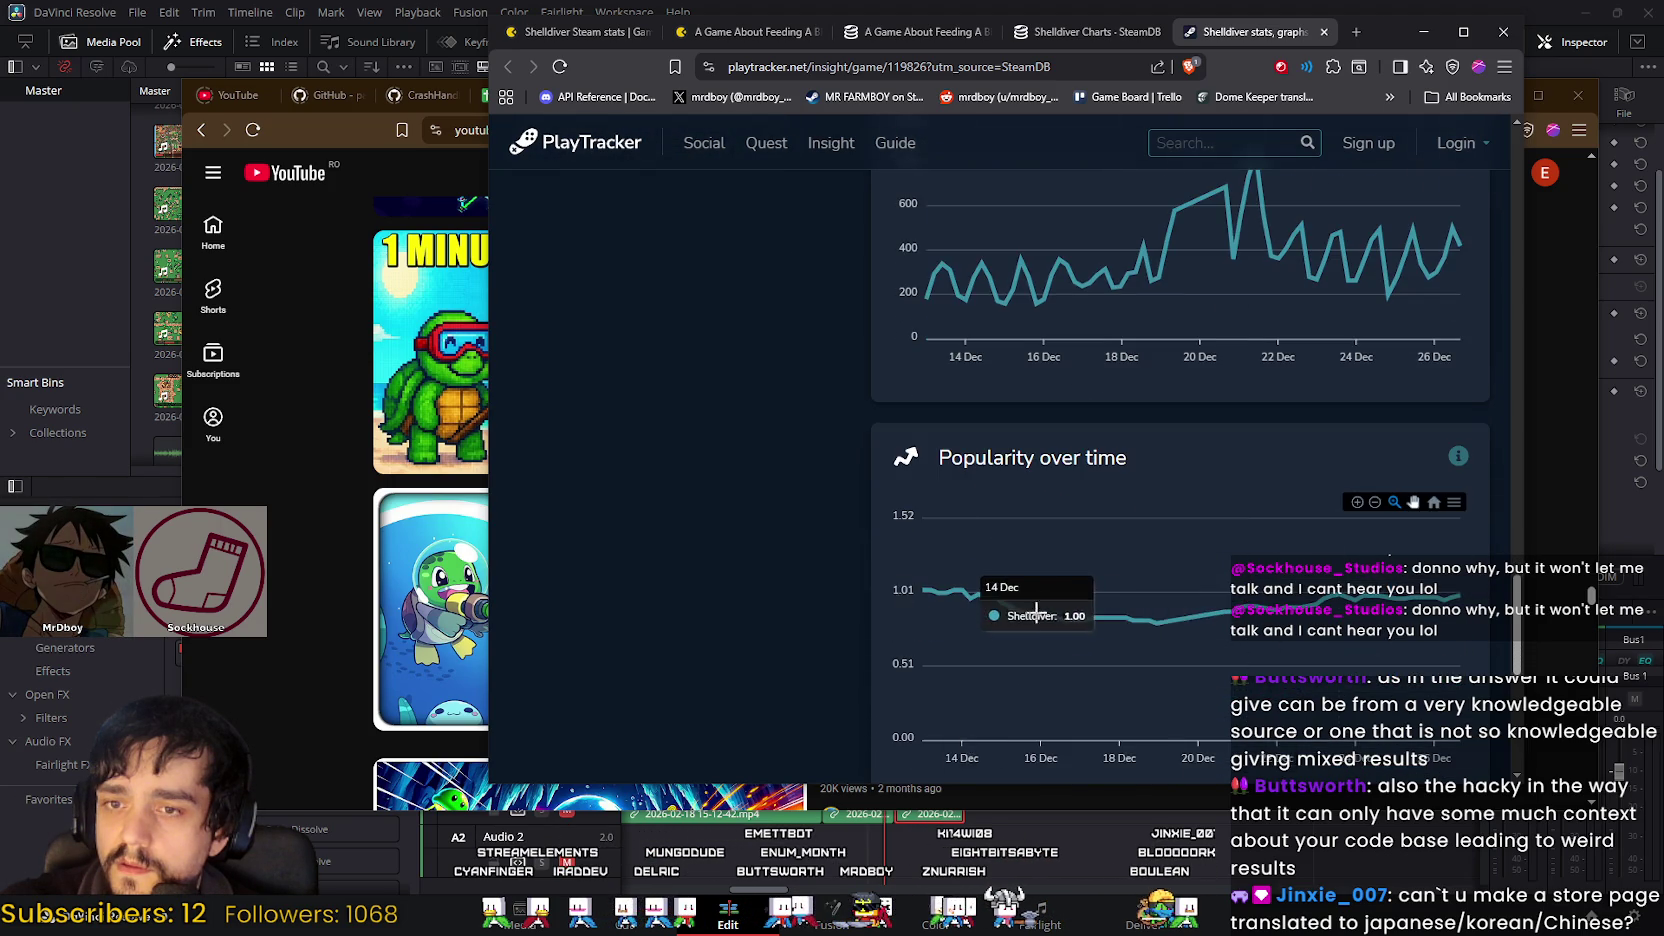
{"action": "scroll", "coordinate": [1267, 641], "scroll_direction": "down", "scroll_amount": 2}
{"action": "scroll", "coordinate": [1300, 660], "scroll_direction": "up", "scroll_amount": 2}
{"action": "scroll", "coordinate": [1367, 703], "scroll_direction": "up", "scroll_amount": 5}
{"action": "scroll", "coordinate": [1250, 670], "scroll_direction": "up", "scroll_amount": 5}
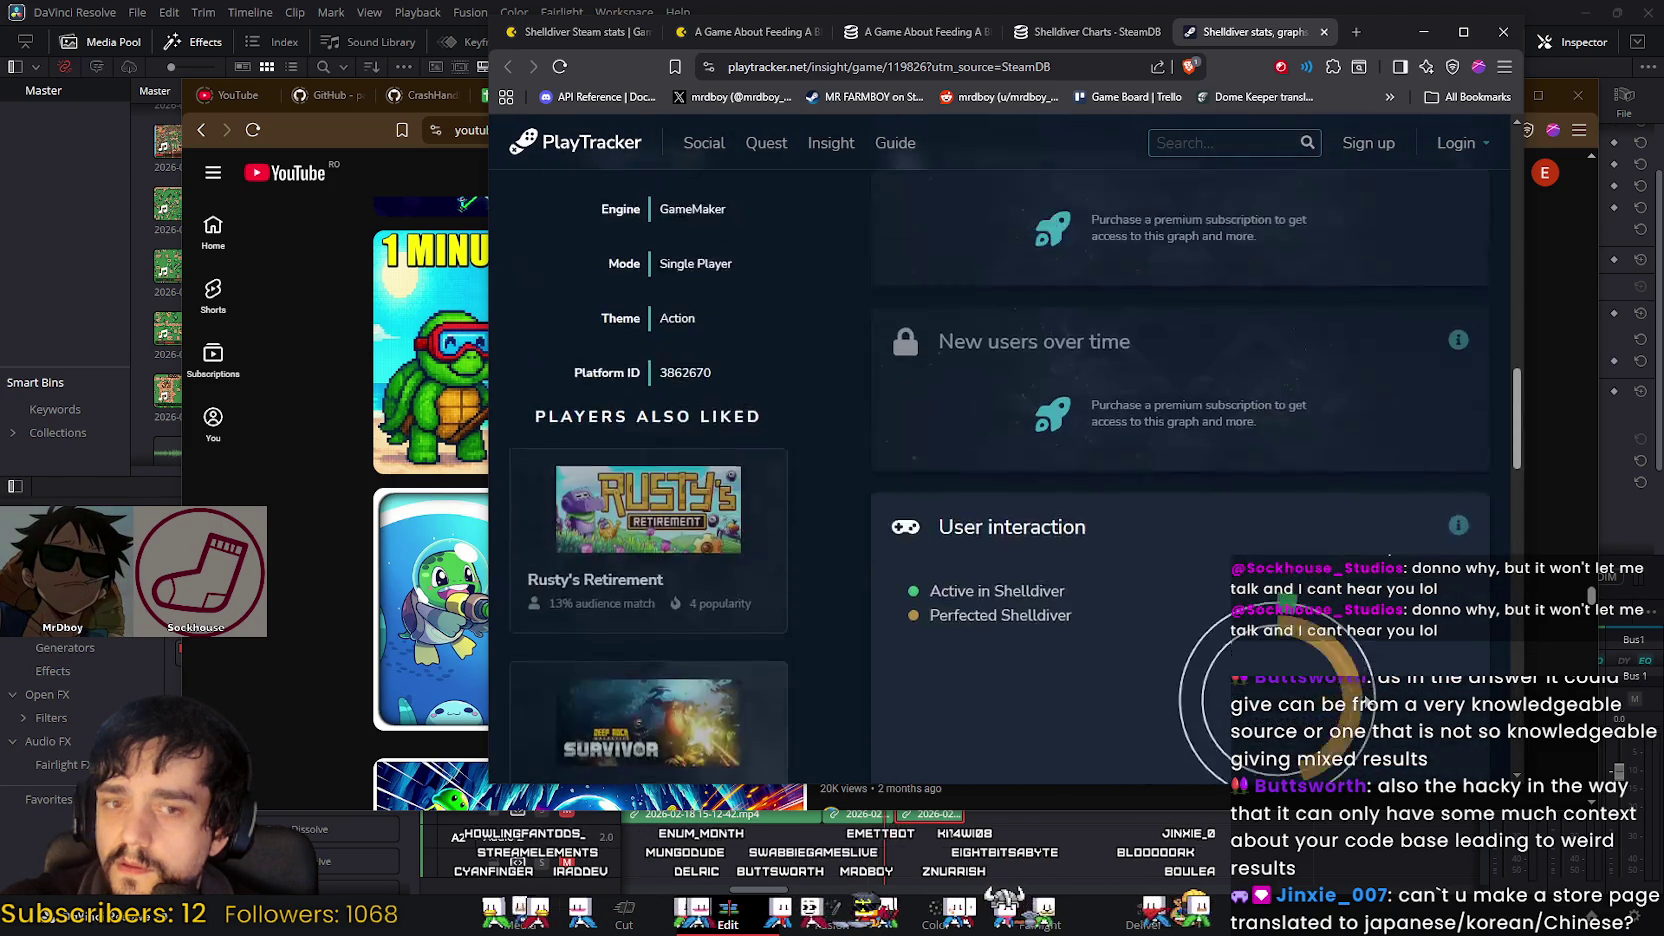
{"action": "scroll", "coordinate": [1050, 620], "scroll_direction": "up", "scroll_amount": 5}
{"action": "scroll", "coordinate": [880, 575], "scroll_direction": "up", "scroll_amount": 5}
{"action": "scroll", "coordinate": [727, 530], "scroll_direction": "up", "scroll_amount": 3}
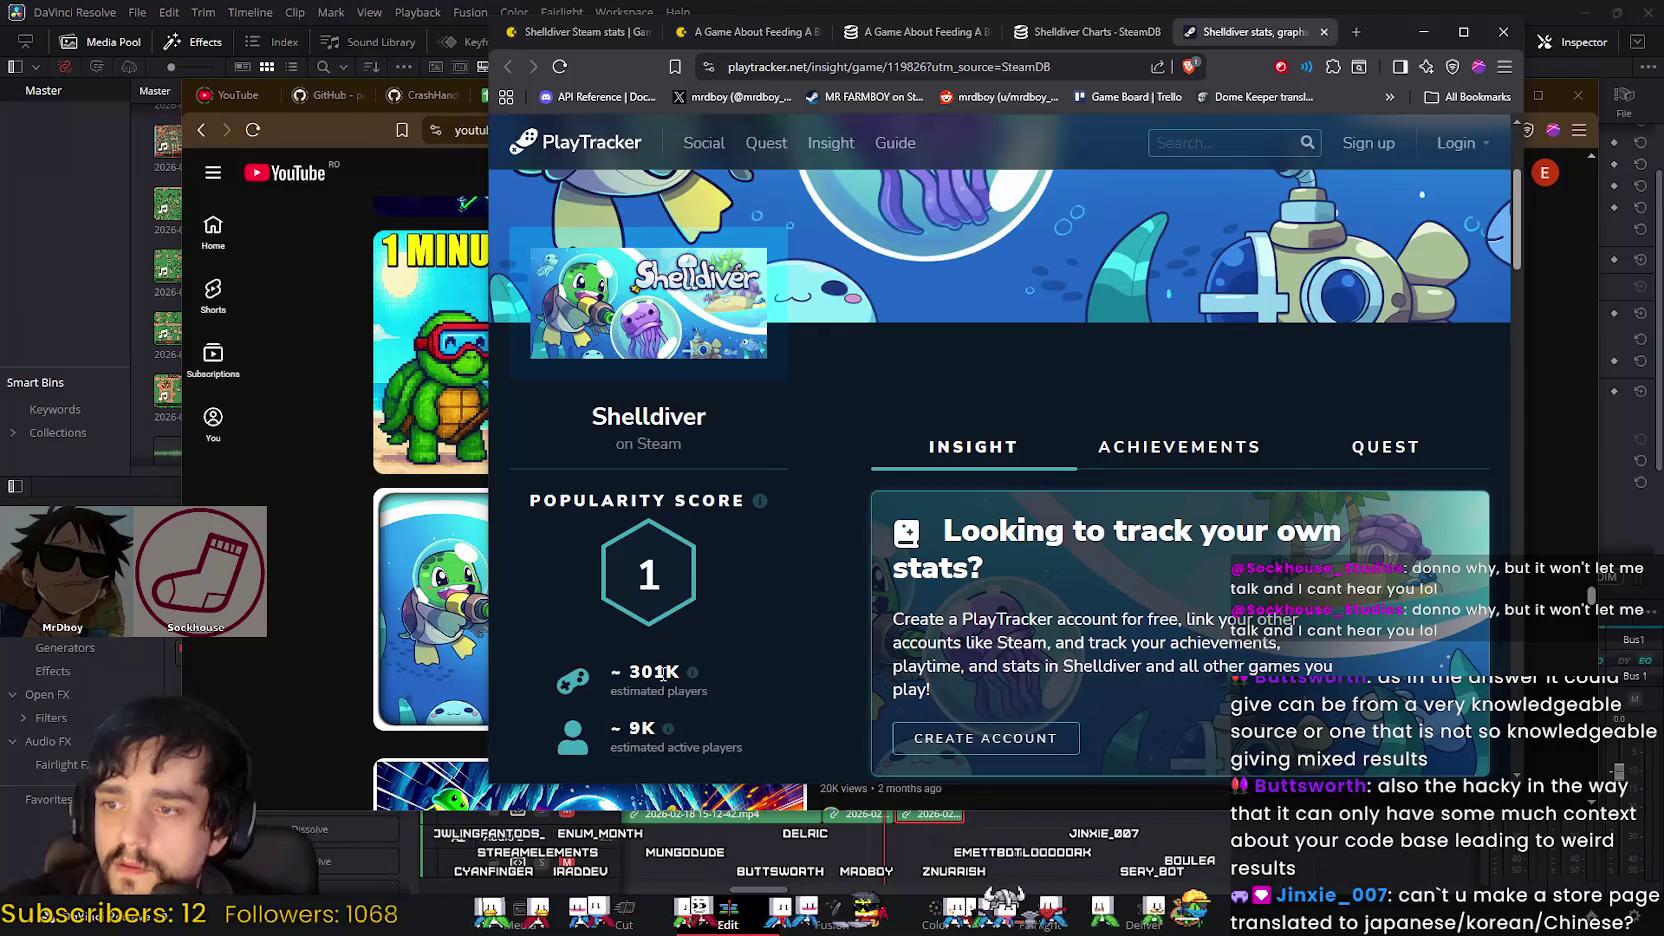
{"action": "scroll", "coordinate": [1170, 470], "scroll_direction": "down", "scroll_amount": 1}
{"action": "scroll", "coordinate": [1165, 560], "scroll_direction": "up", "scroll_amount": 3}
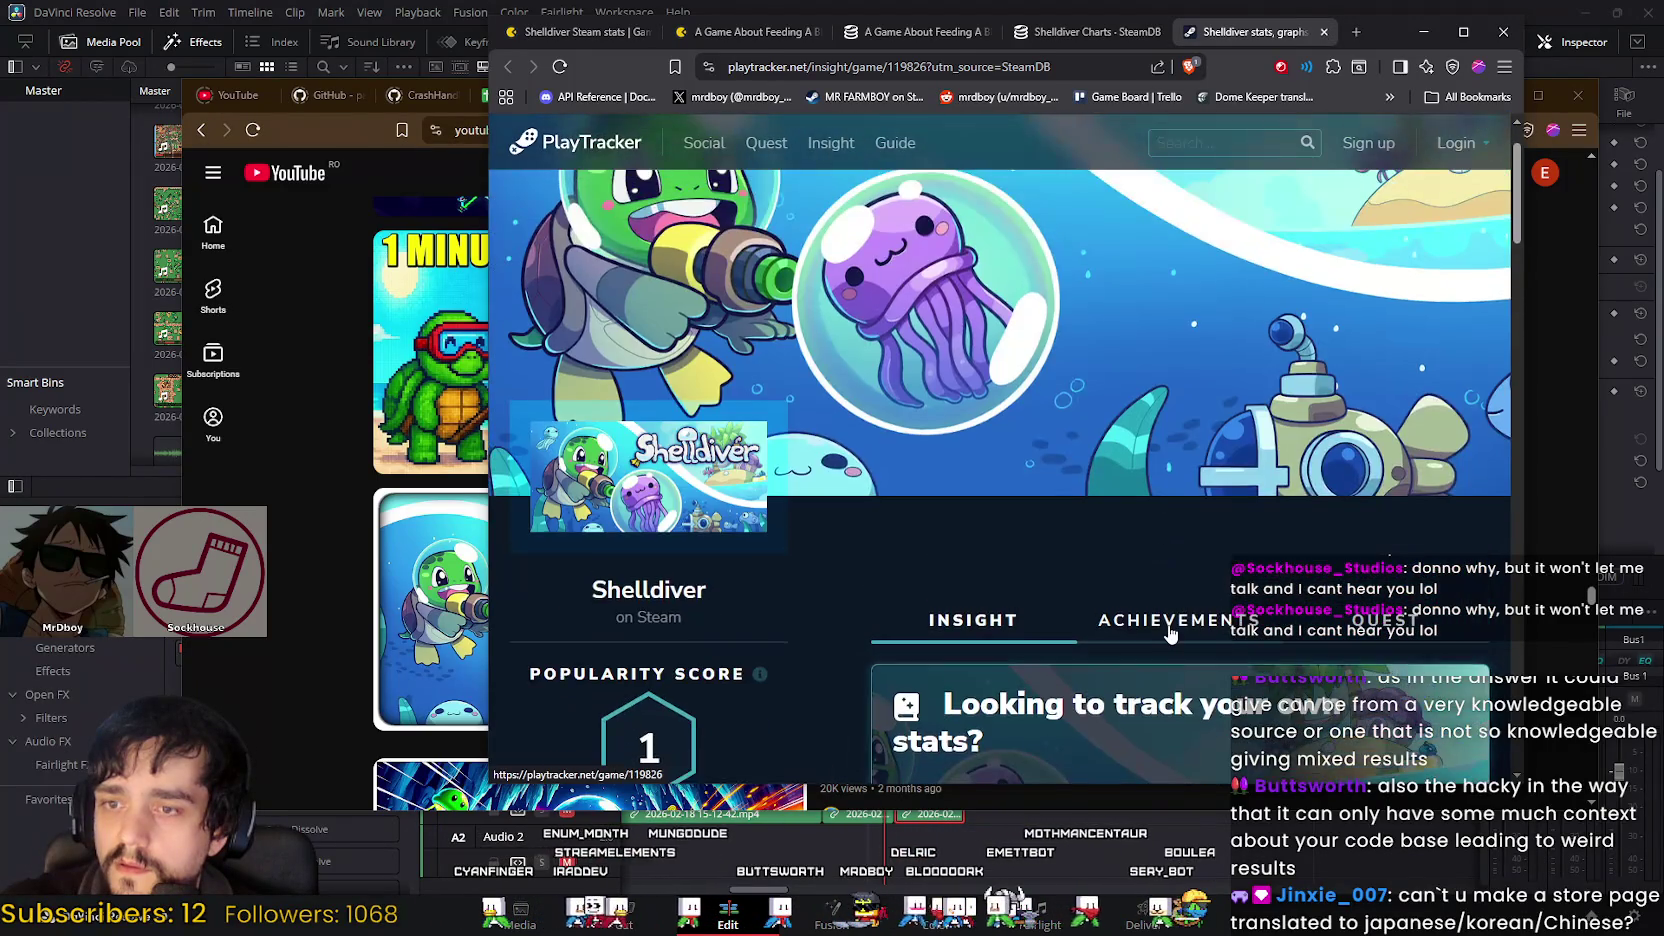
Step: Browse Shelldiver's Achievements list, then close the PlayTracker tab
{"action": "left_click", "coordinate": [1172, 620]}
{"action": "scroll", "coordinate": [1144, 634], "scroll_direction": "down", "scroll_amount": 3}
{"action": "scroll", "coordinate": [1138, 621], "scroll_direction": "down", "scroll_amount": 5}
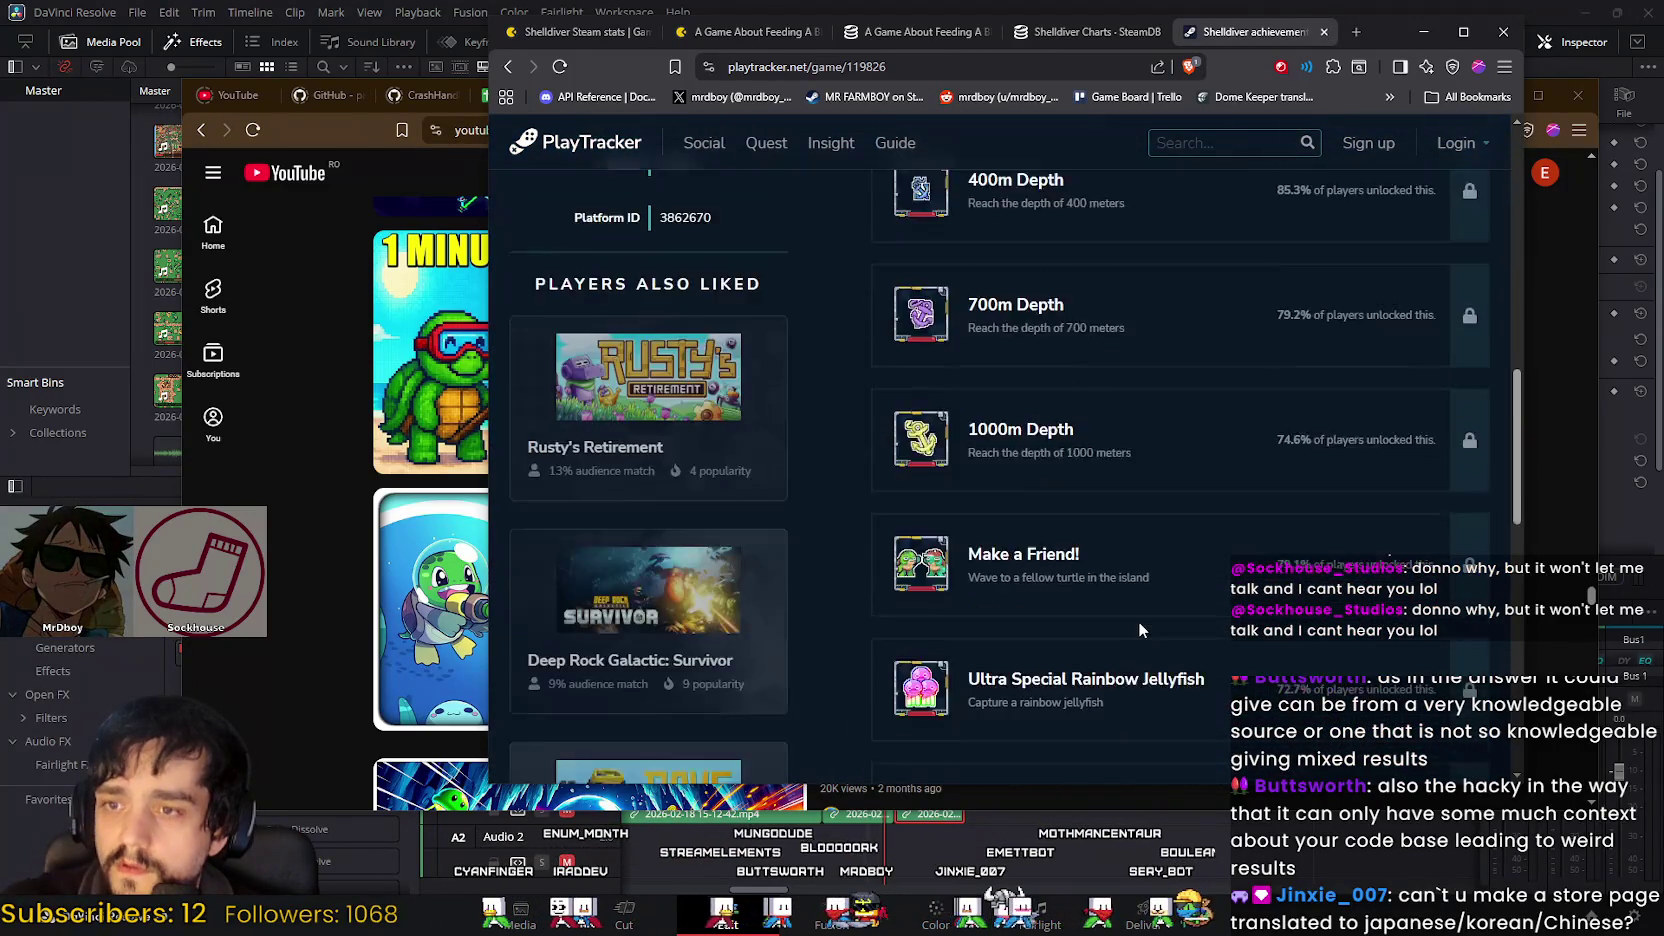
{"action": "scroll", "coordinate": [1138, 621], "scroll_direction": "down", "scroll_amount": 3}
{"action": "scroll", "coordinate": [1138, 621], "scroll_direction": "down", "scroll_amount": 5}
{"action": "scroll", "coordinate": [1138, 621], "scroll_direction": "down", "scroll_amount": 3}
{"action": "scroll", "coordinate": [1138, 628], "scroll_direction": "up", "scroll_amount": 5}
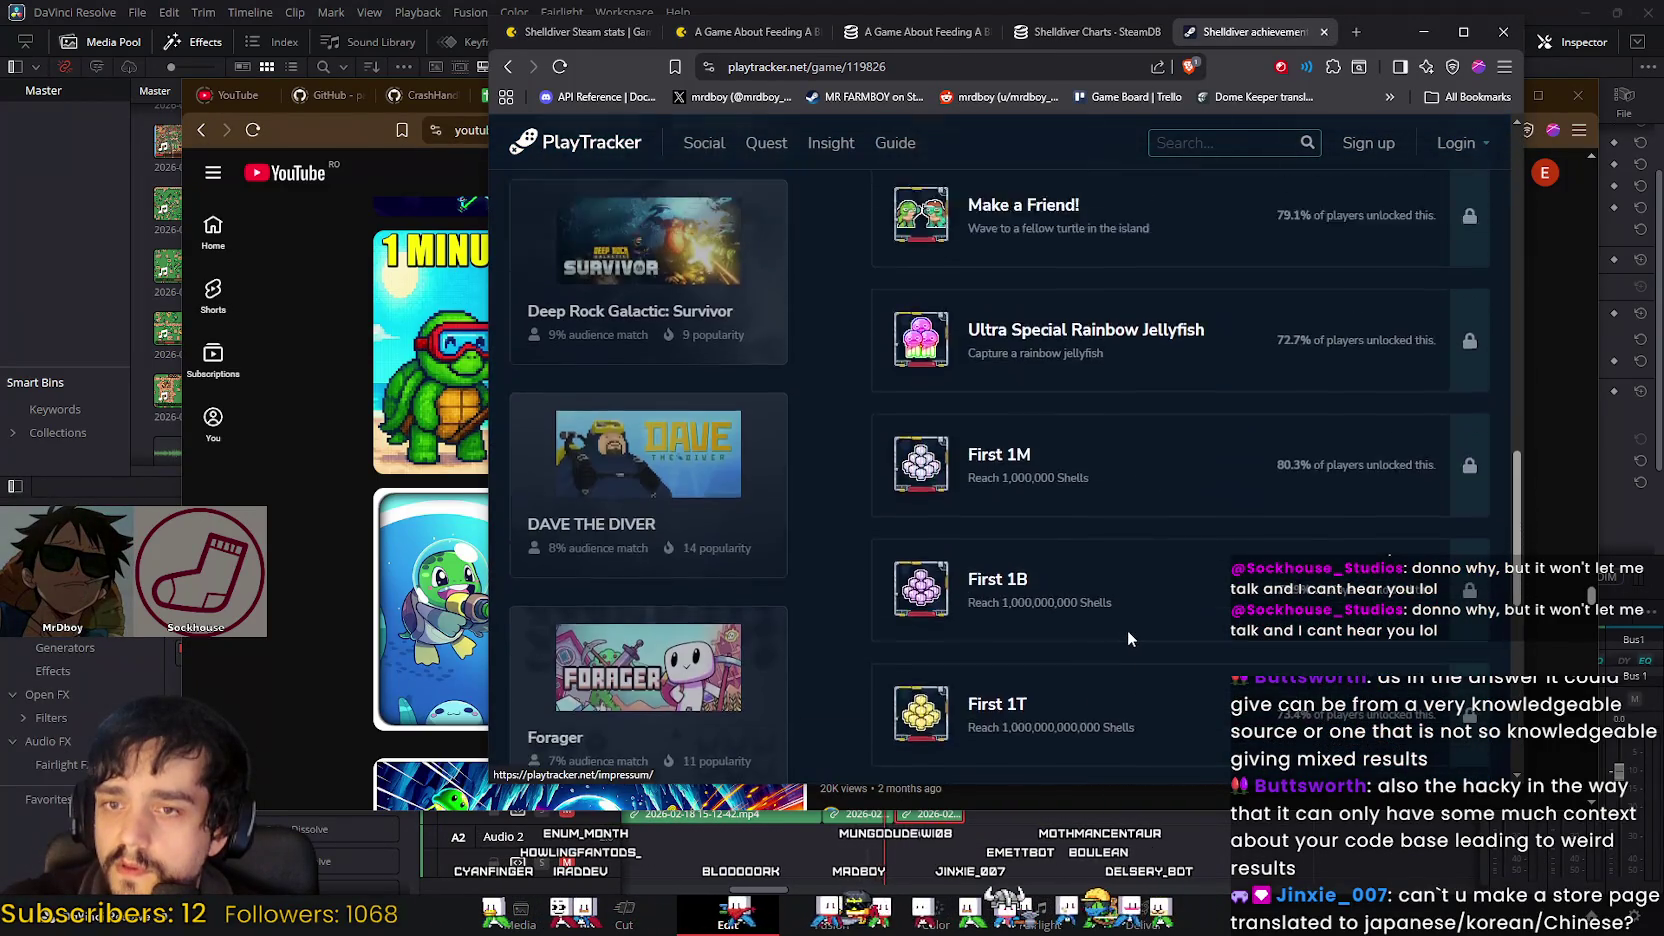
{"action": "scroll", "coordinate": [1127, 630], "scroll_direction": "up", "scroll_amount": 3}
{"action": "scroll", "coordinate": [1127, 638], "scroll_direction": "up", "scroll_amount": 5}
{"action": "scroll", "coordinate": [1127, 638], "scroll_direction": "up", "scroll_amount": 3}
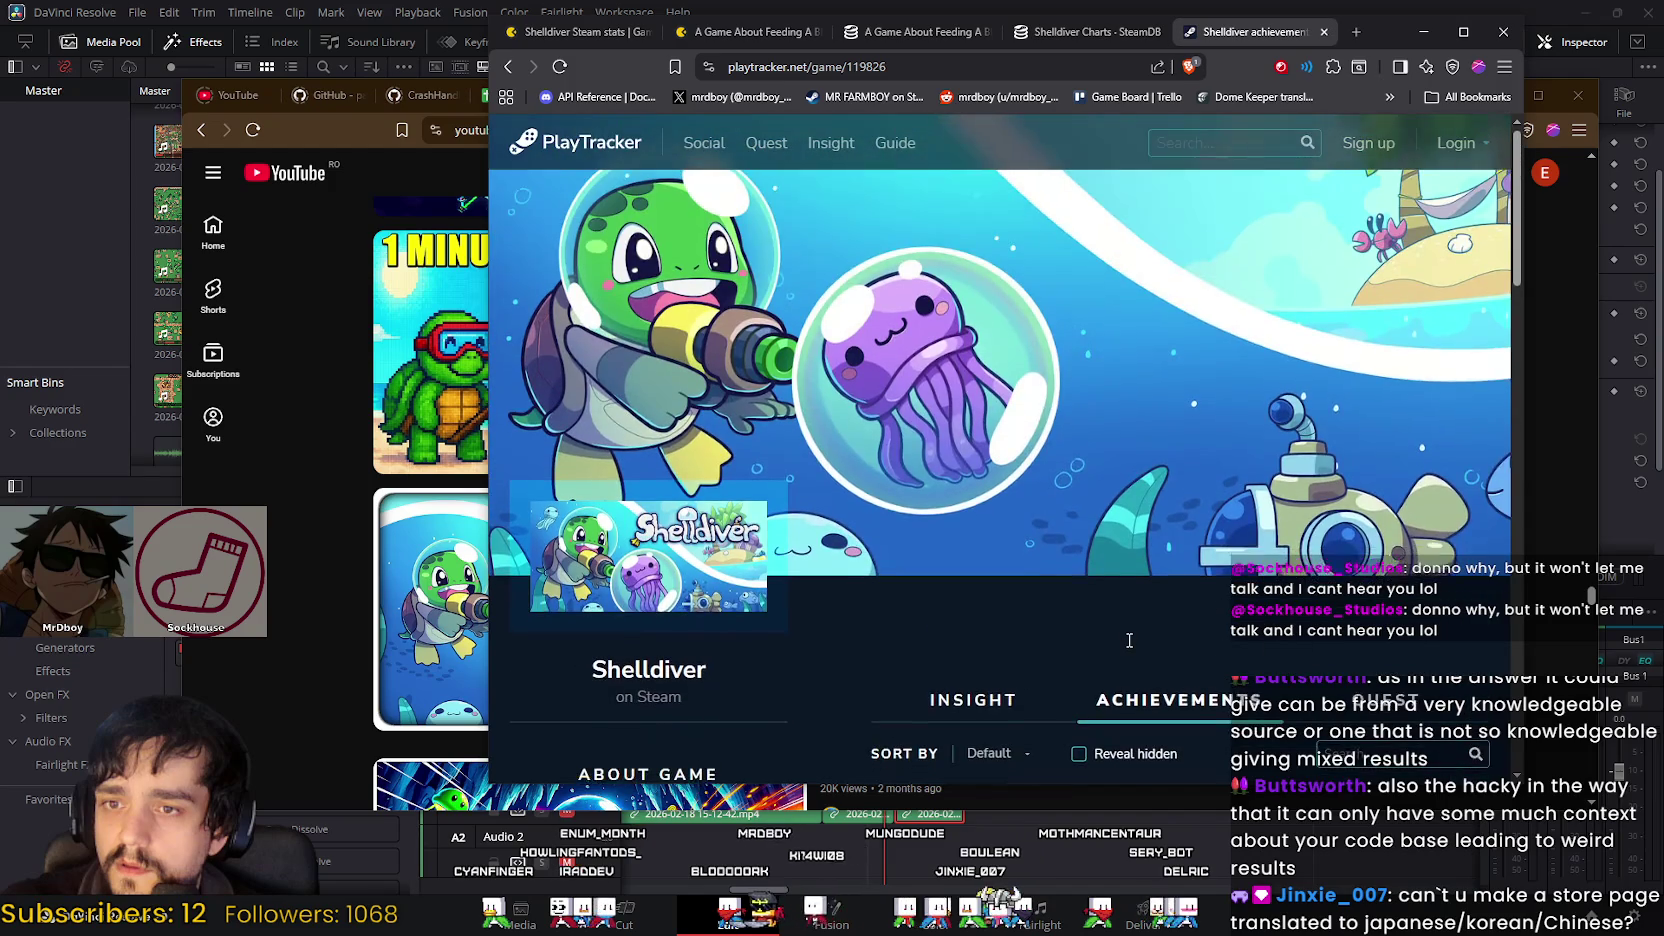
{"action": "left_click", "coordinate": [1324, 32]}
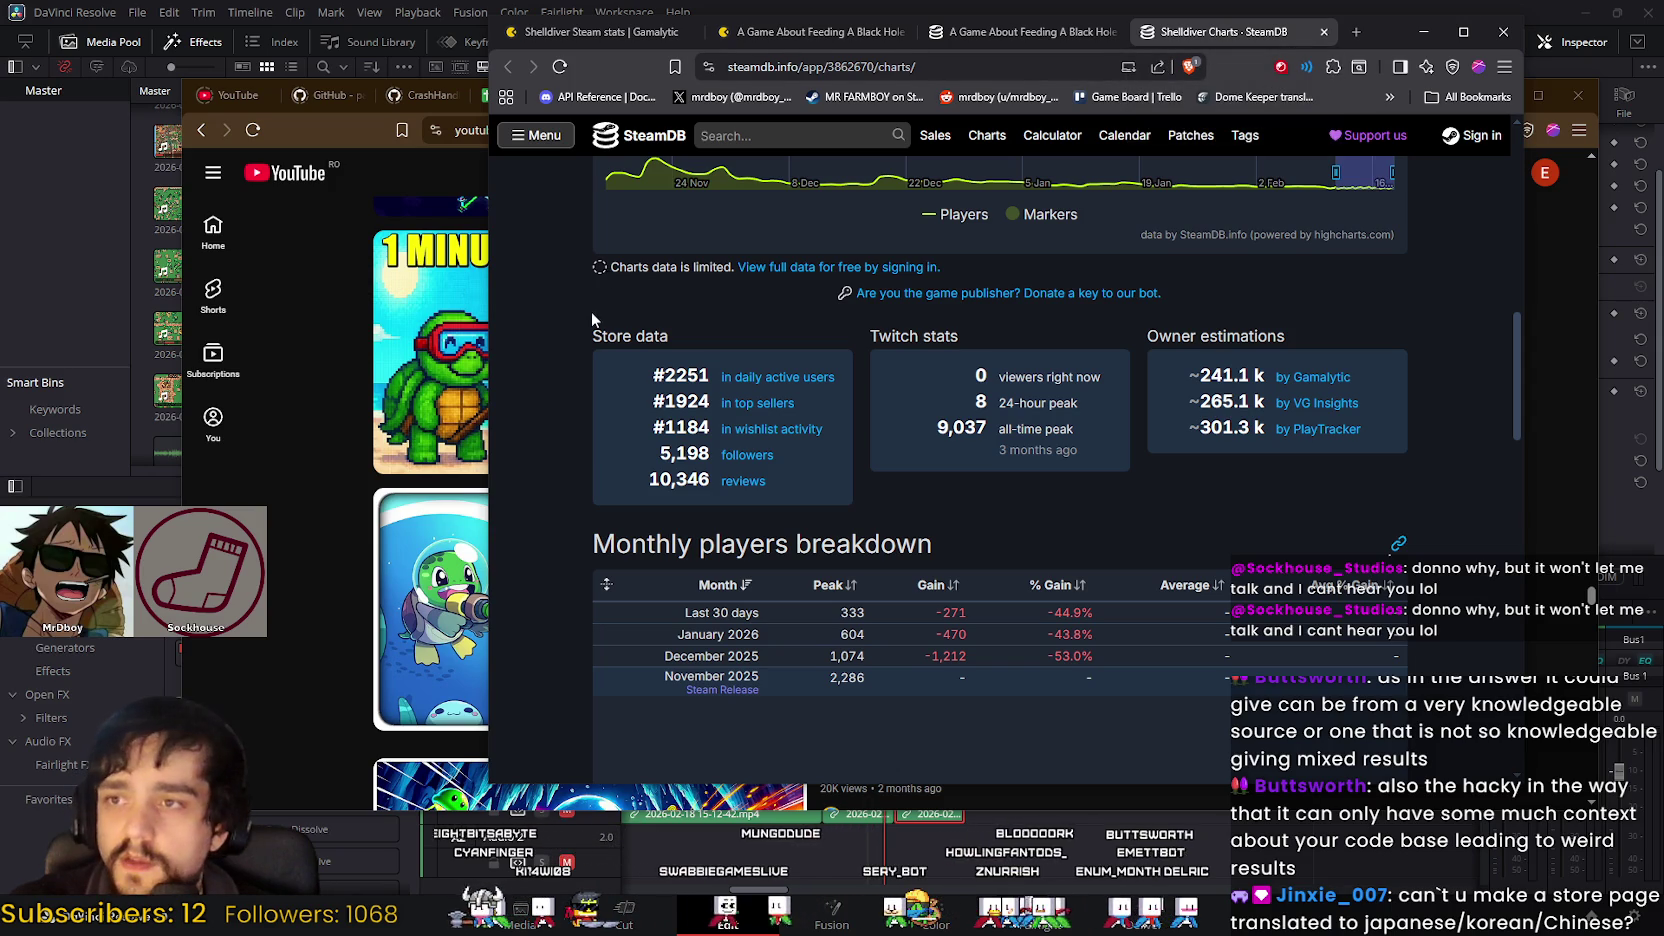
Step: Close the competitor research browser window along with all its tabs
{"action": "left_click_drag", "start_coordinate": [1508, 8], "coordinate": [1514, 248]}
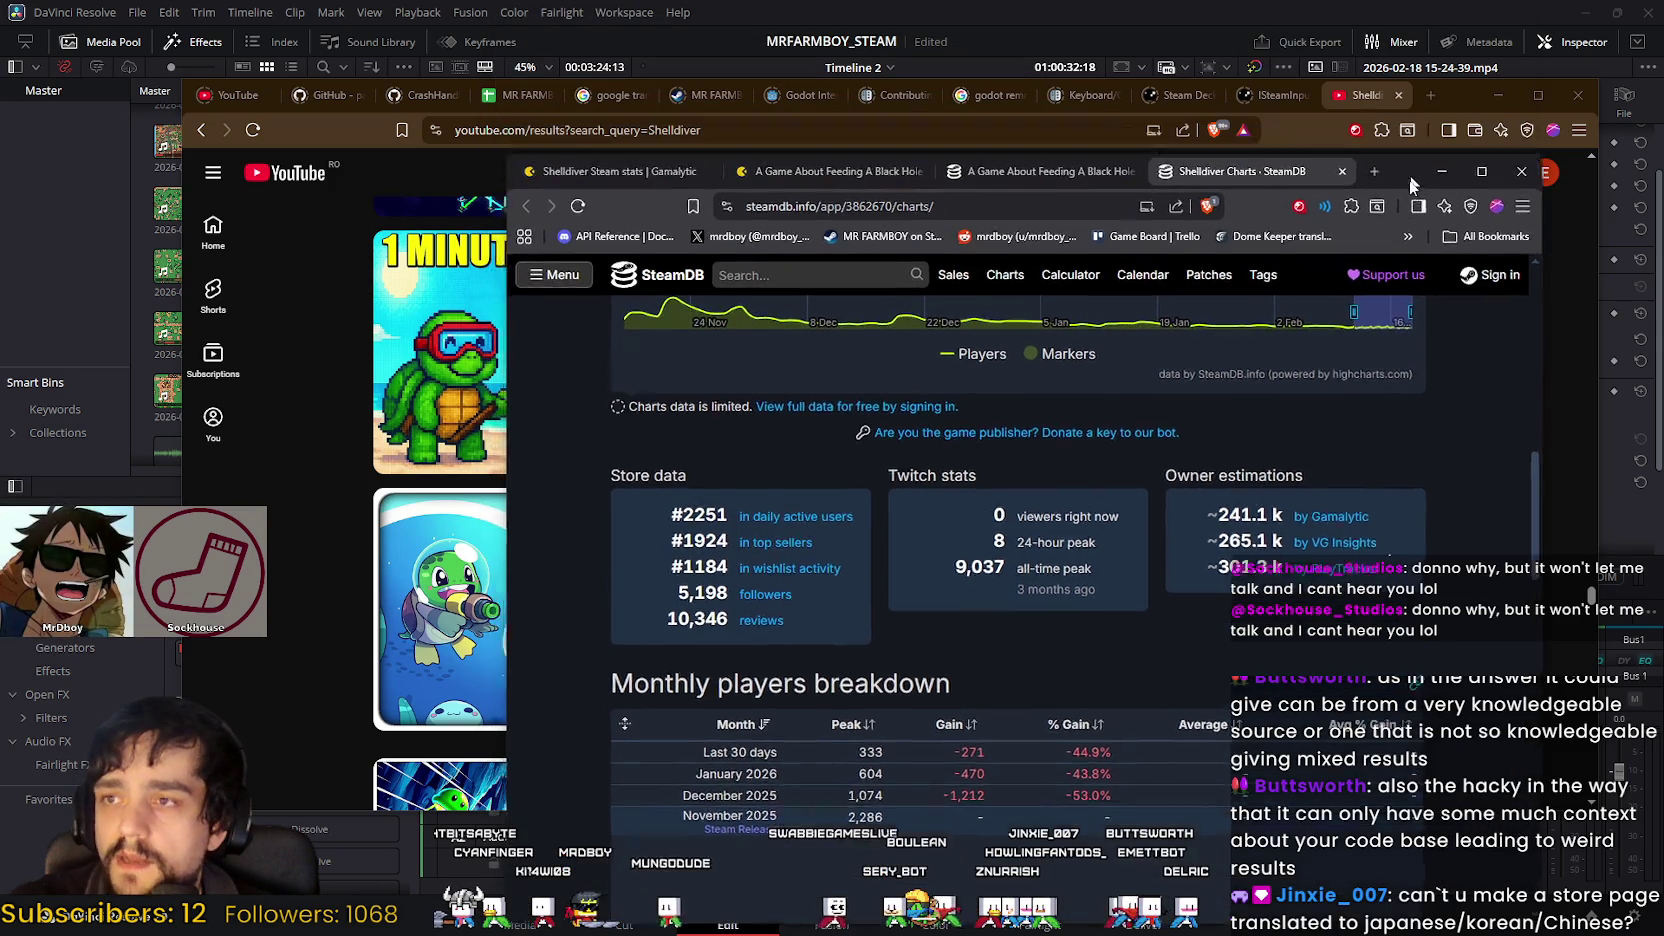
{"action": "left_click", "coordinate": [1512, 246]}
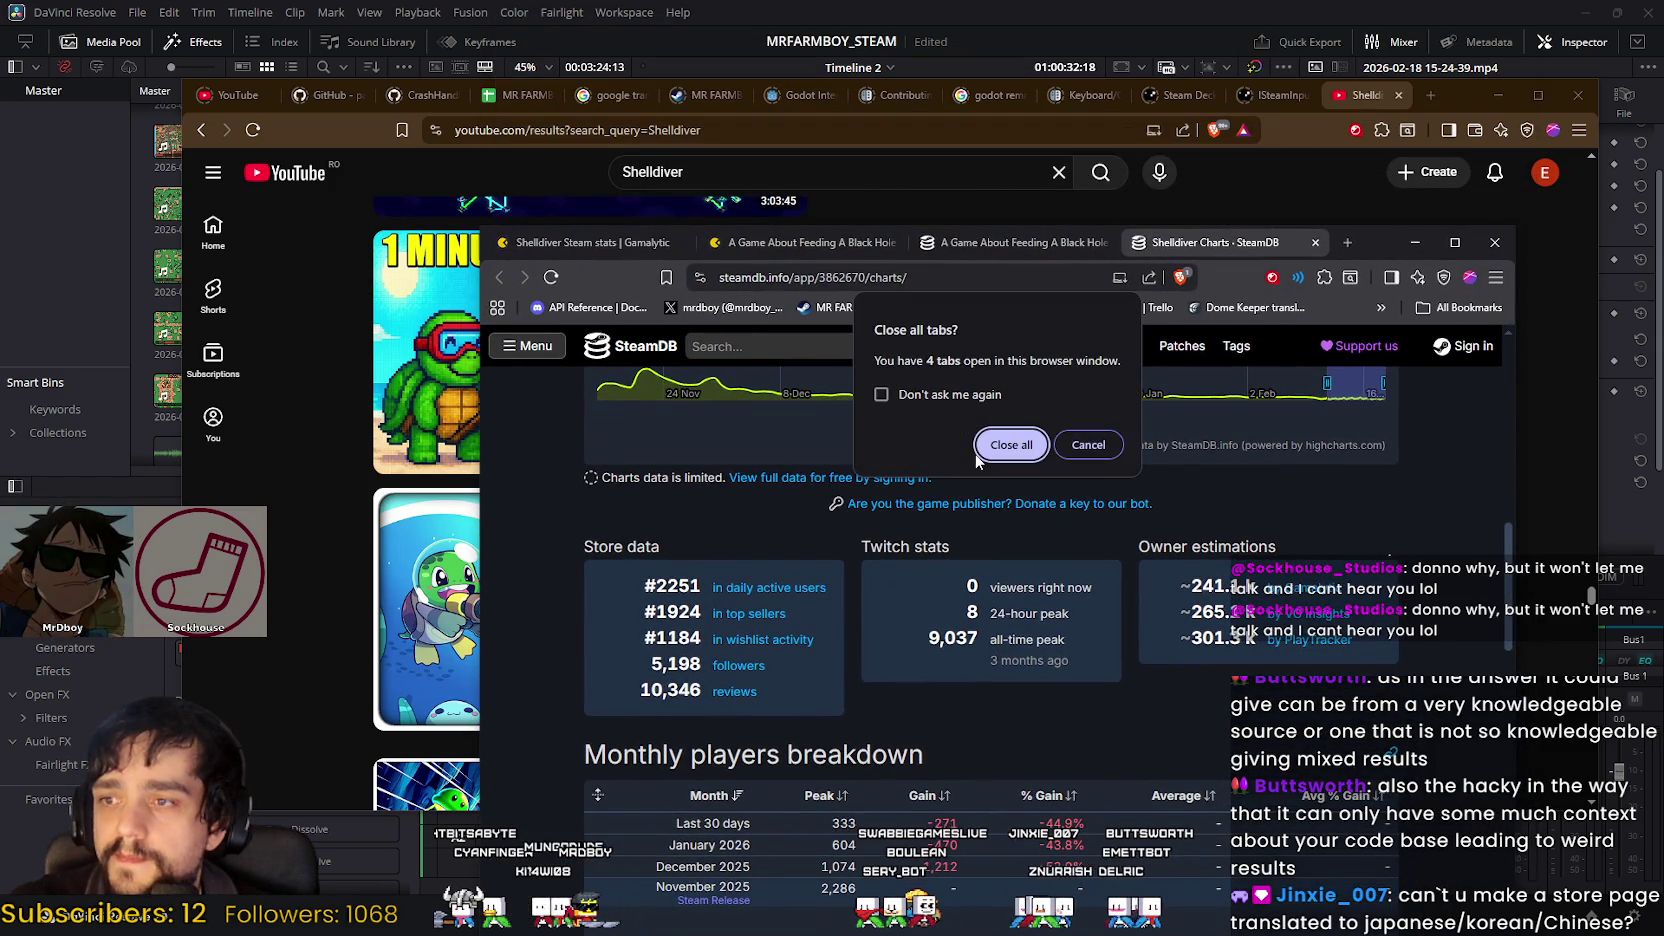
{"action": "left_click", "coordinate": [1016, 449]}
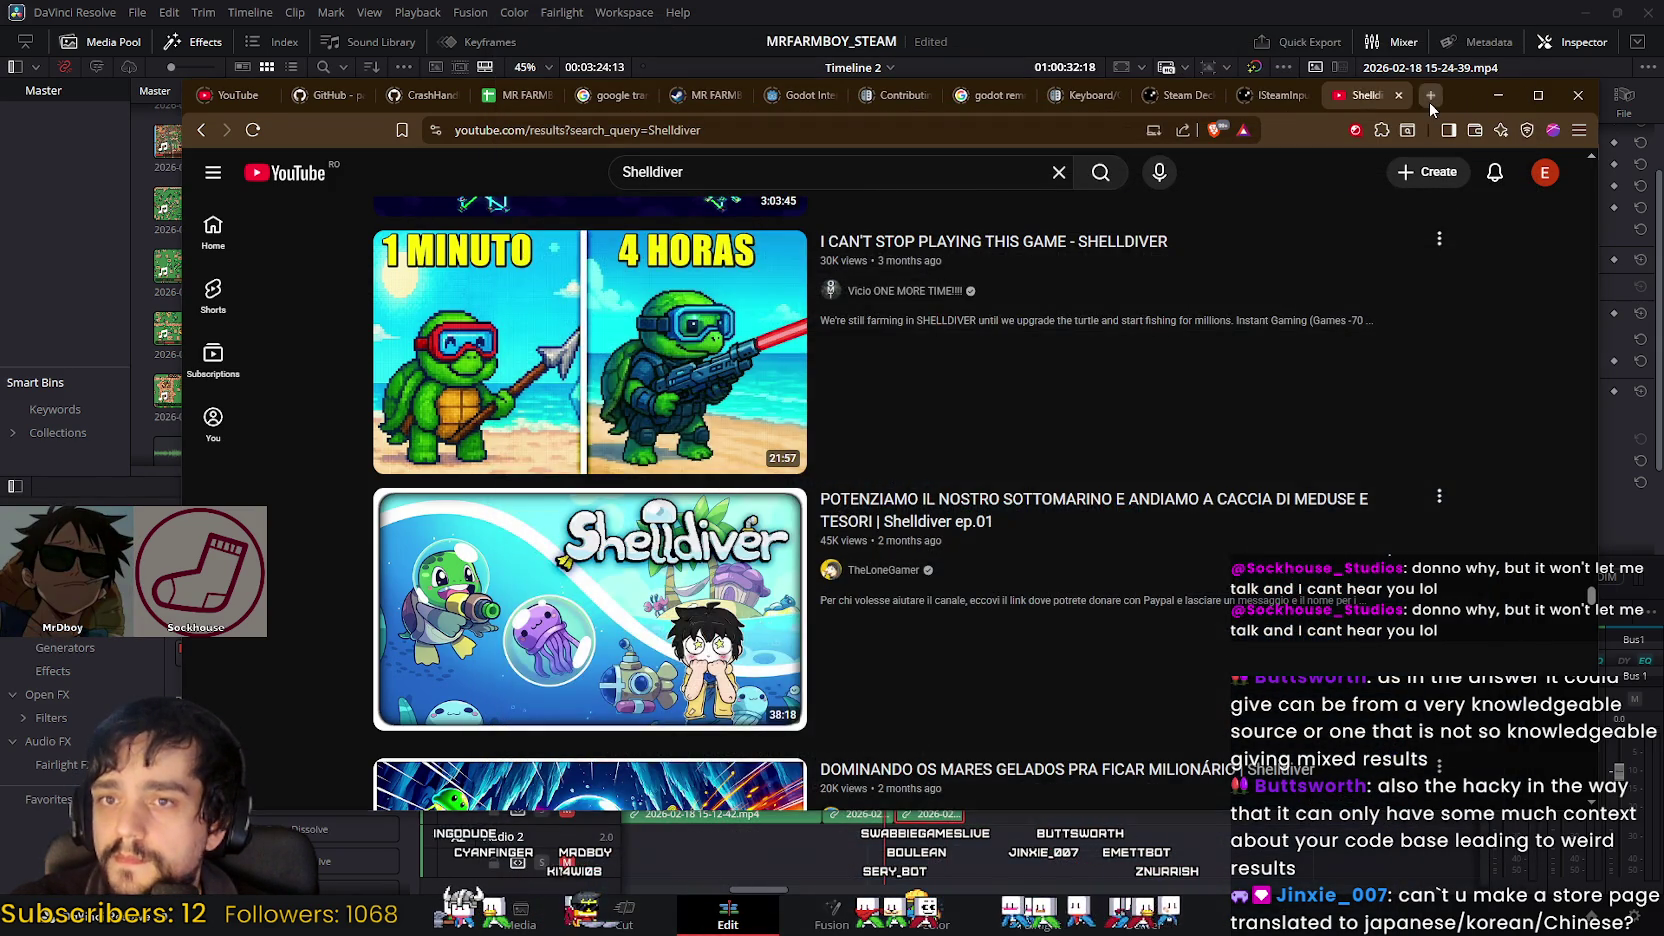
Step: Search the web for 'mr farmboy' in a new tab and open its Steam store page
{"action": "left_click", "coordinate": [1430, 96]}
{"action": "type", "text": "mr fa"}
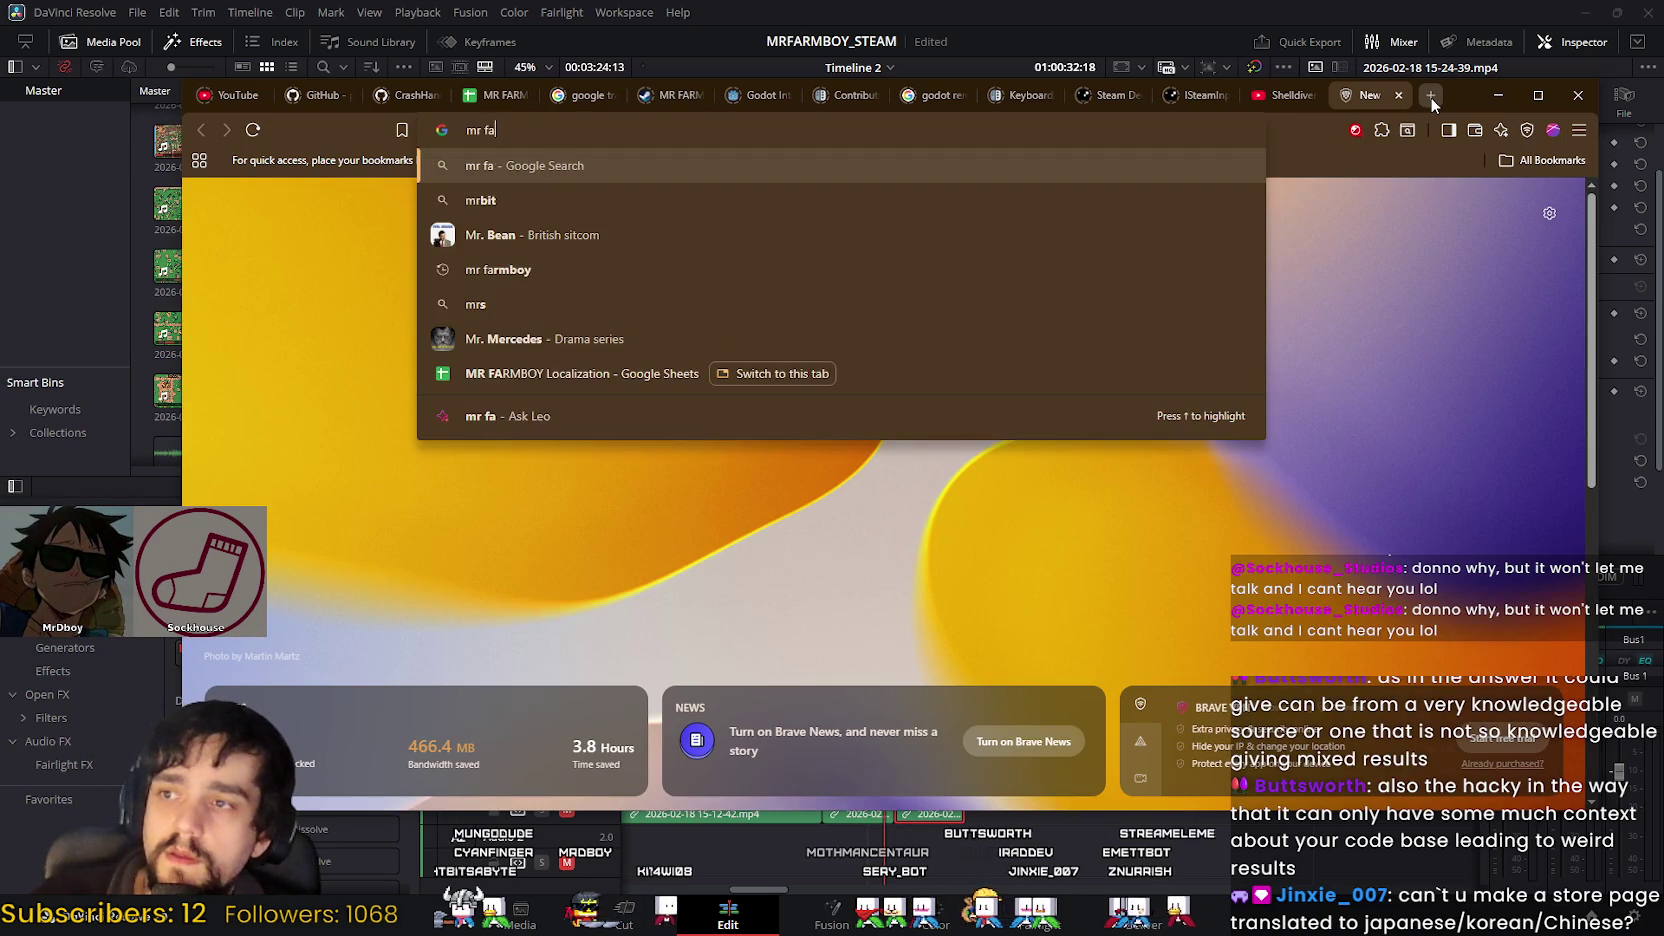
{"action": "type", "text": "rmboy"}
{"action": "key", "text": "Return"}
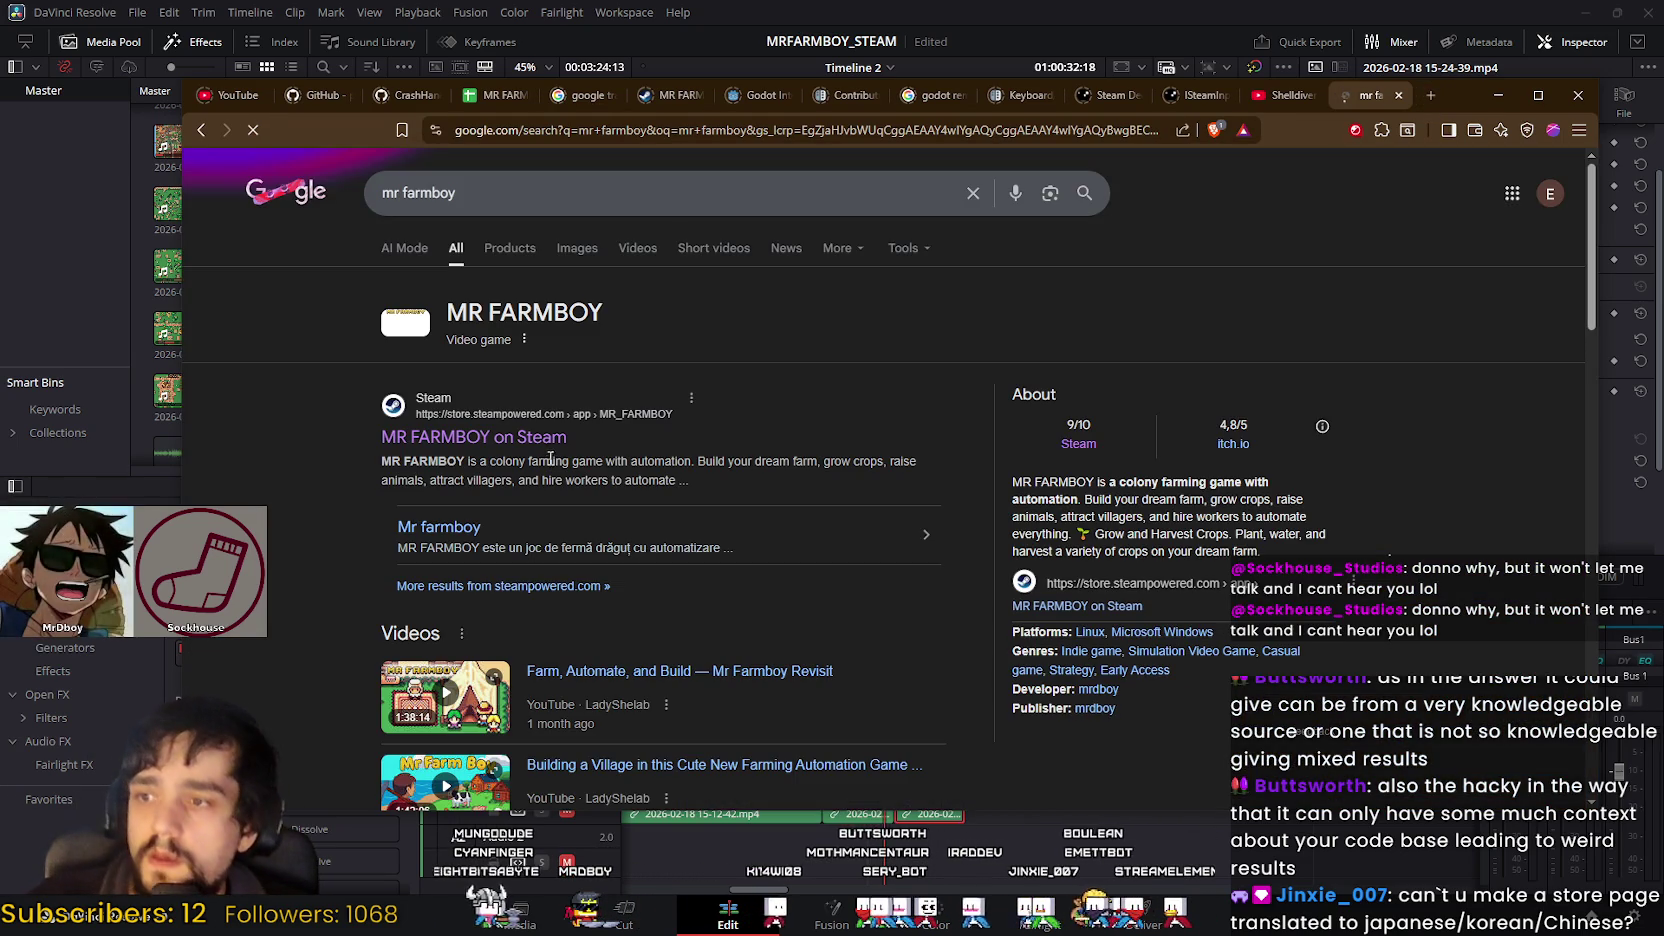
{"action": "left_click", "coordinate": [601, 401]}
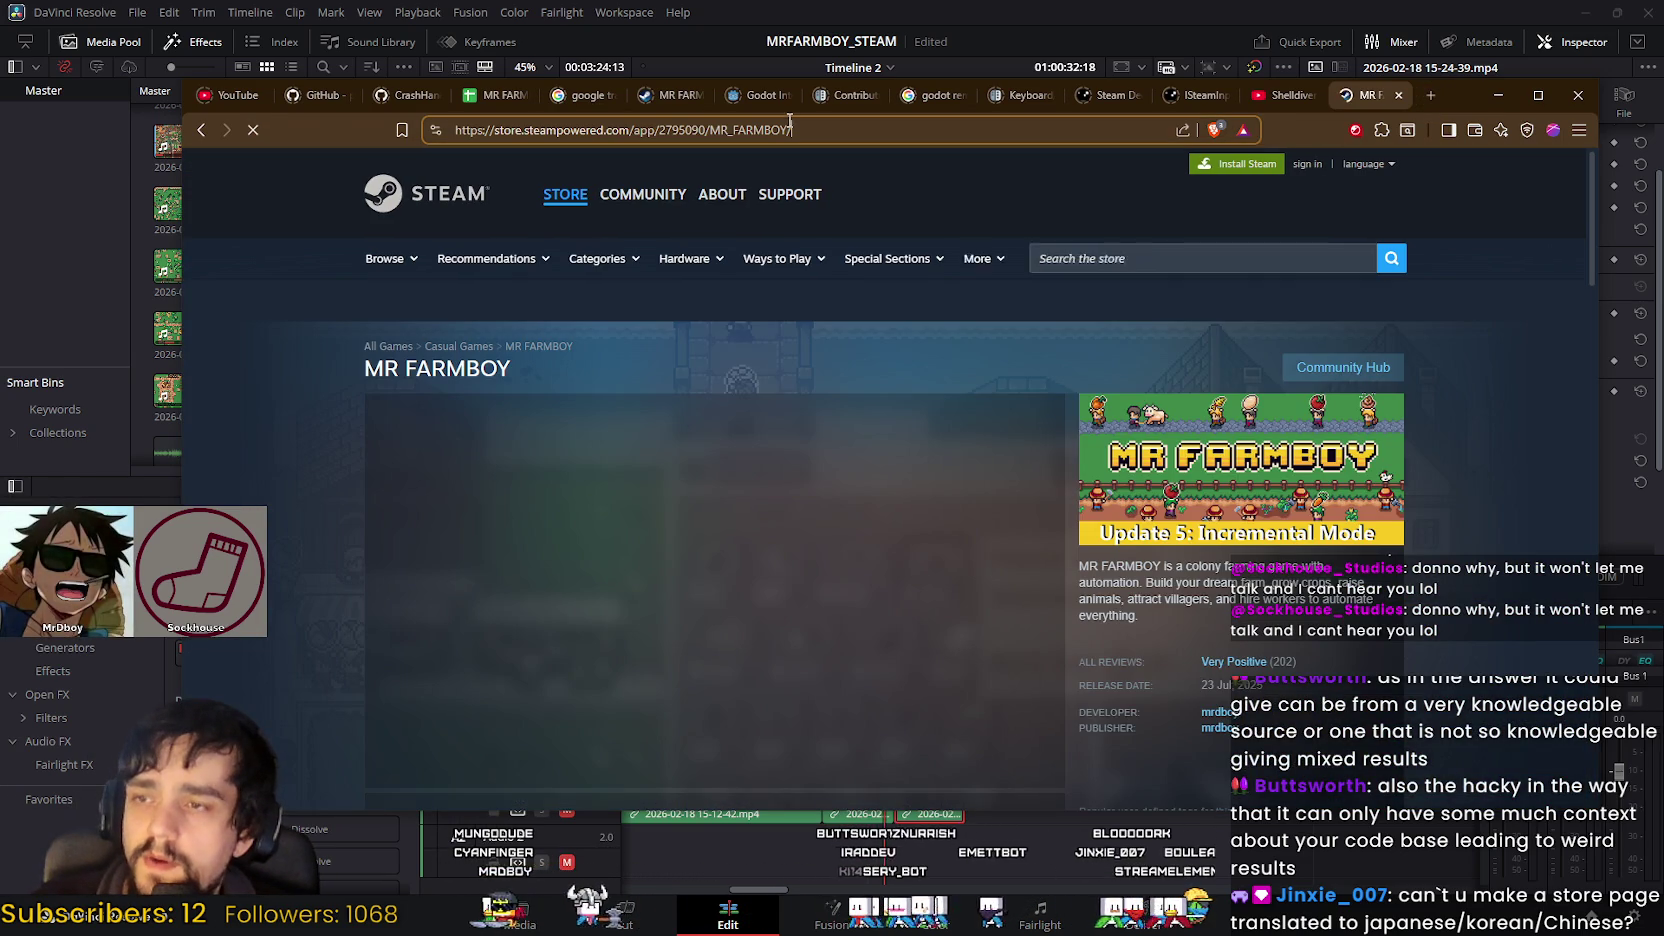
Step: Switch the MR FARMBOY store page language to Japanese
{"action": "left_click", "coordinate": [938, 126]}
{"action": "key", "text": "BackSpace"}
{"action": "type", "text": "="}
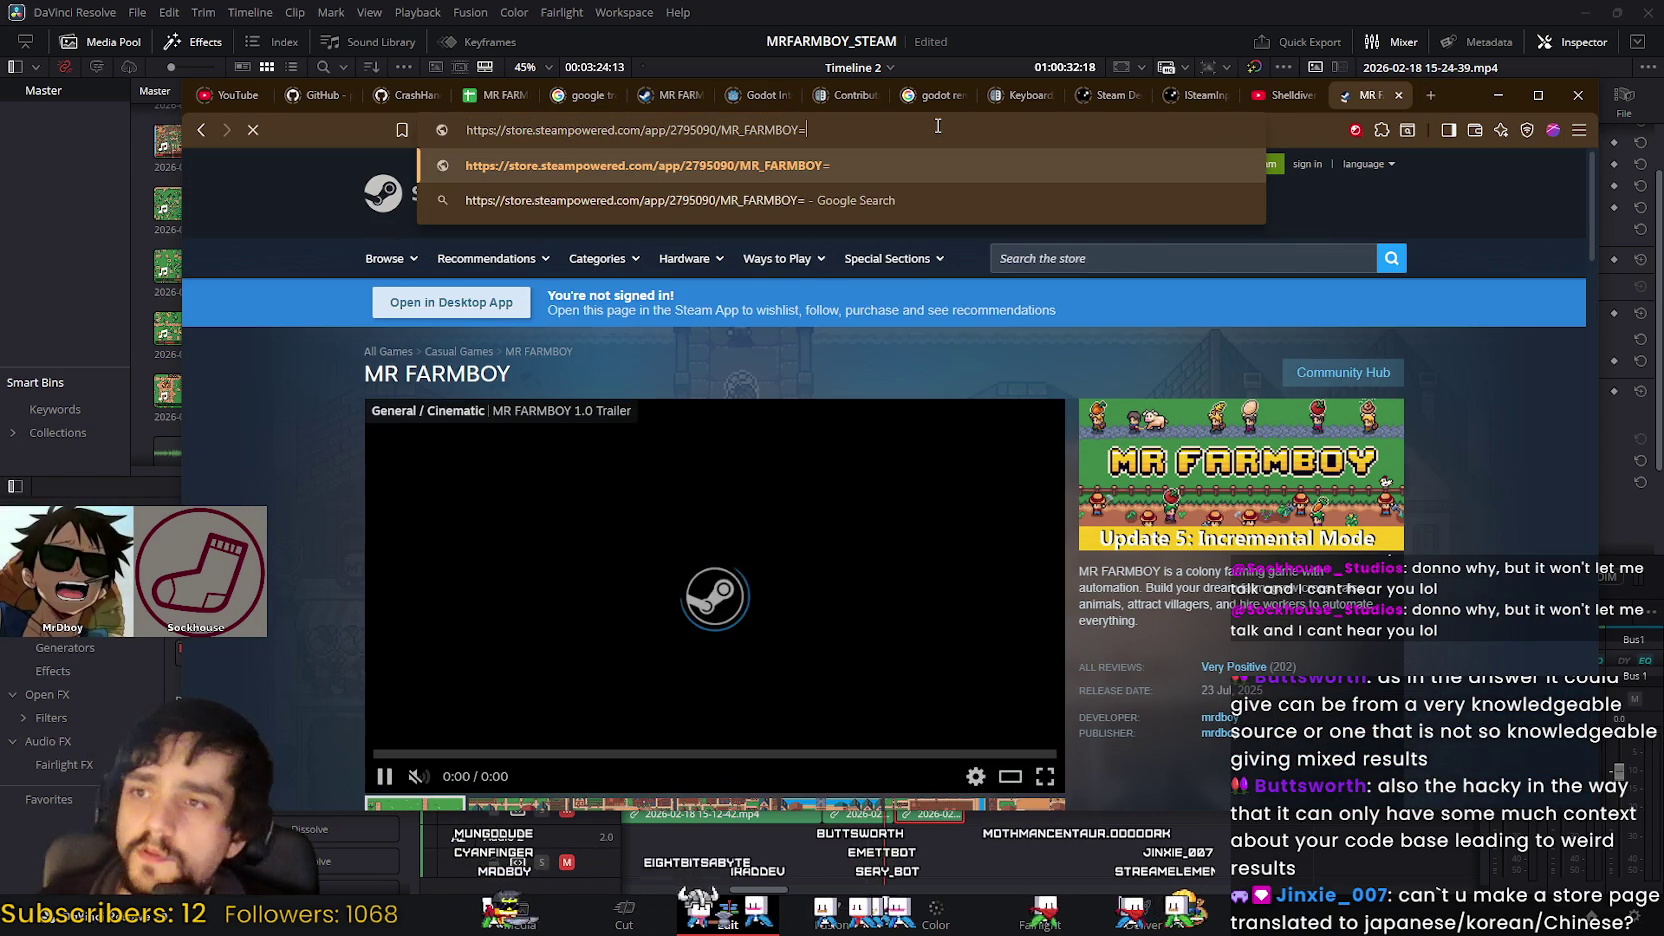
{"action": "key", "text": "BackSpace"}
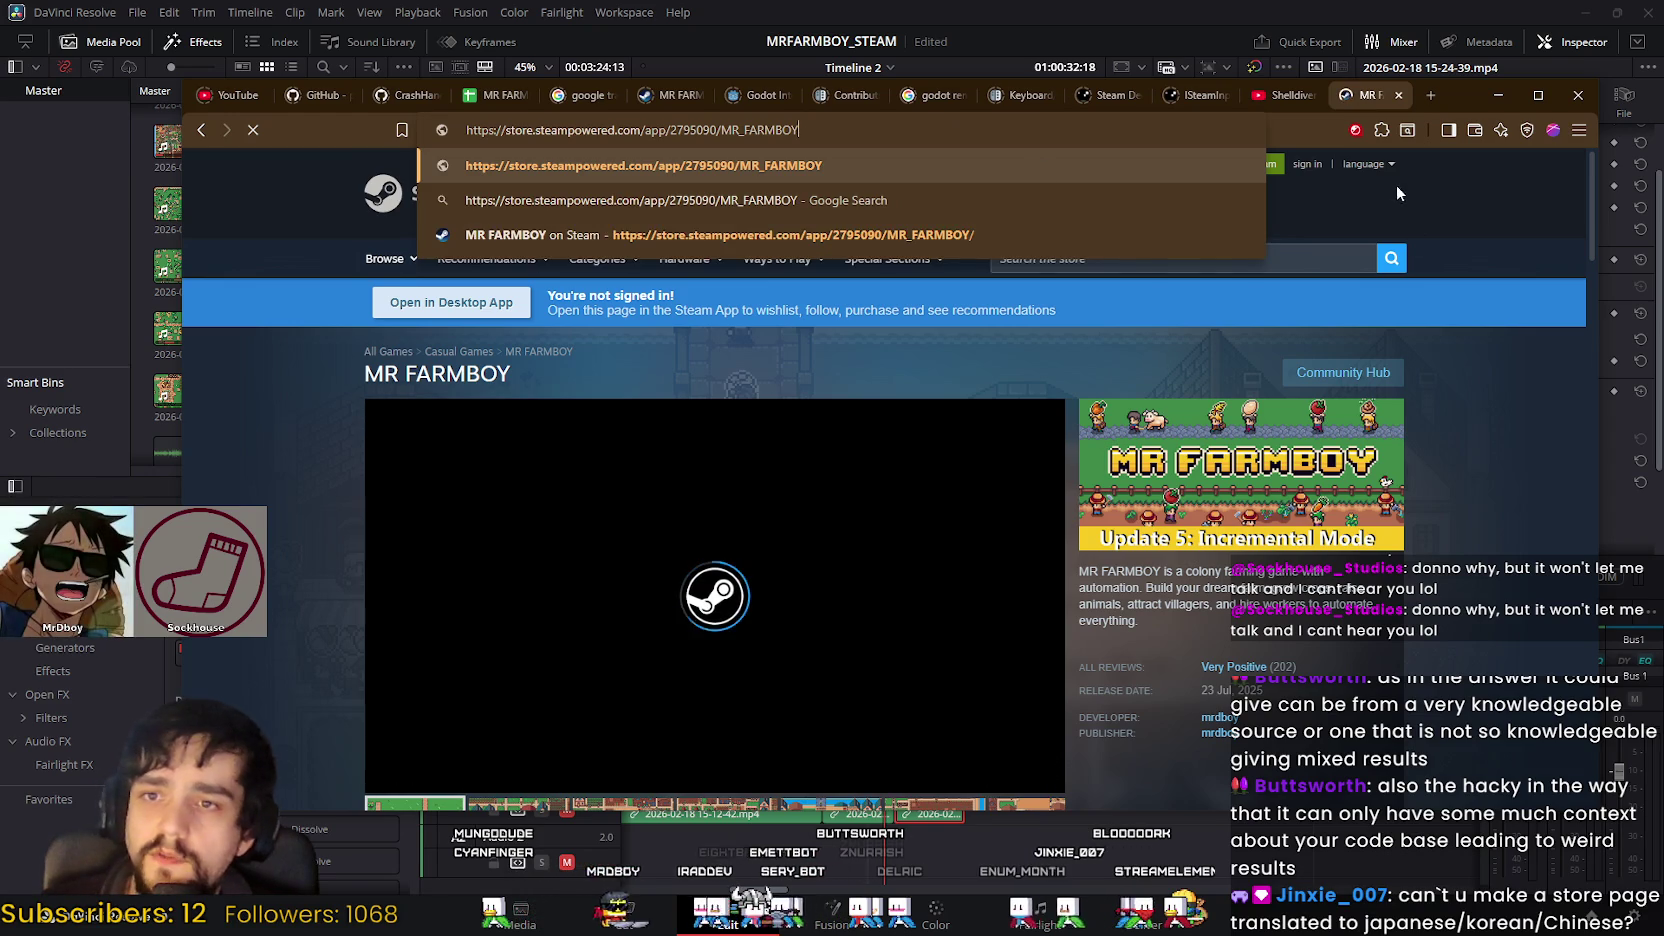
{"action": "left_click", "coordinate": [1384, 170]}
{"action": "left_click", "coordinate": [1384, 170]}
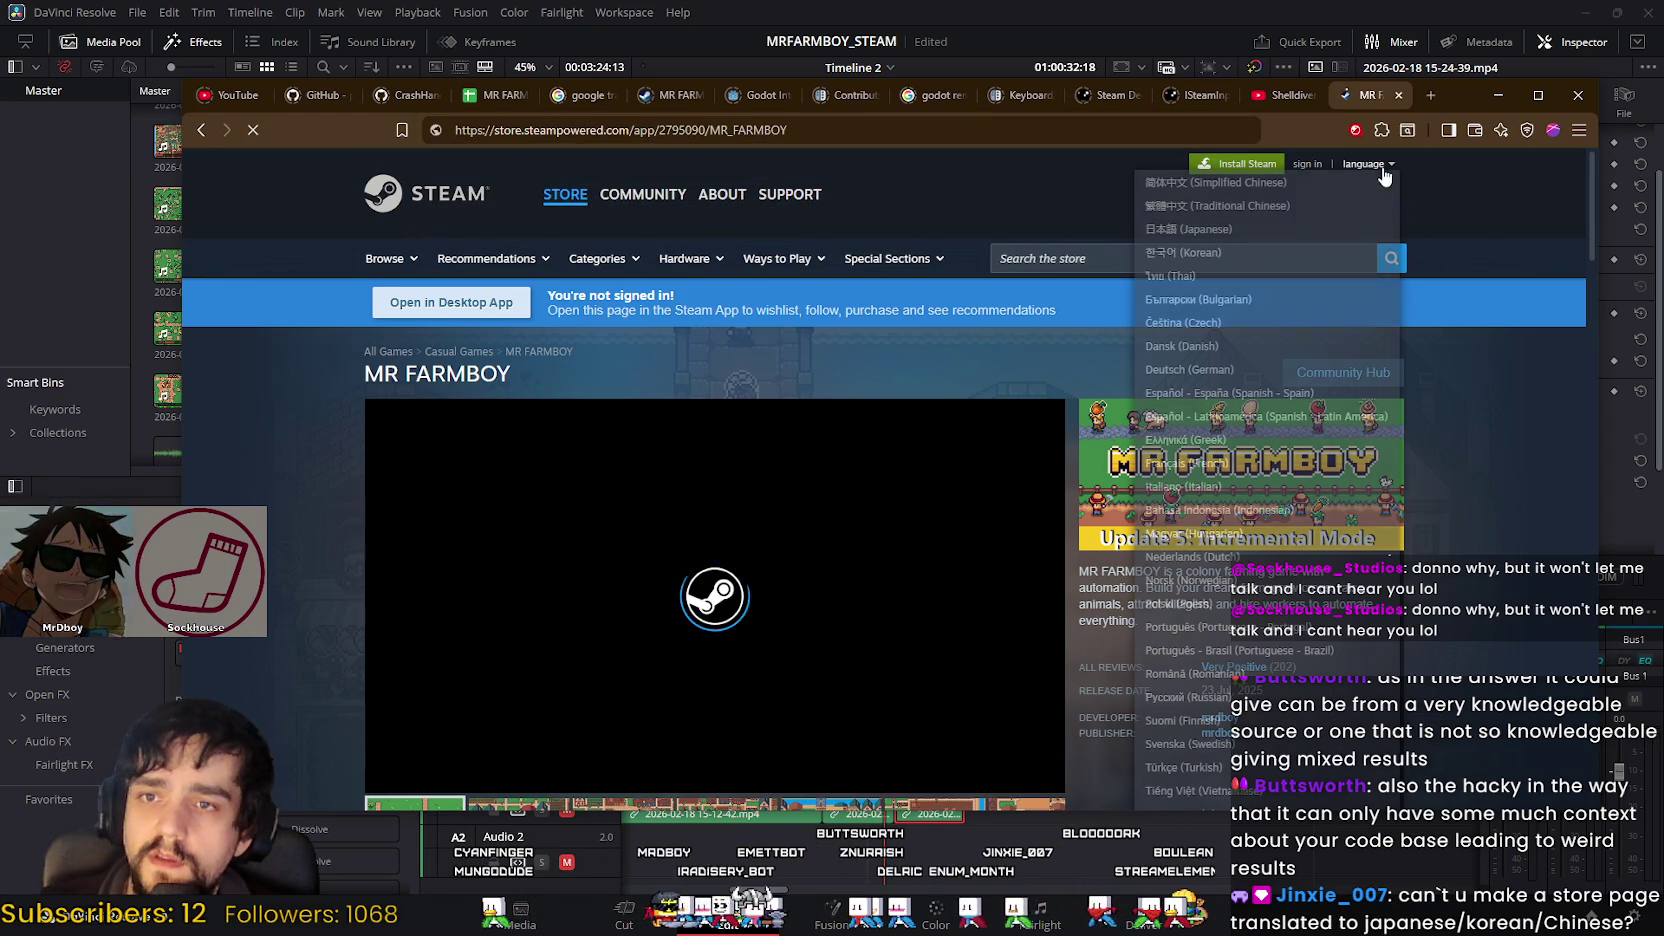
{"action": "left_click", "coordinate": [1208, 228]}
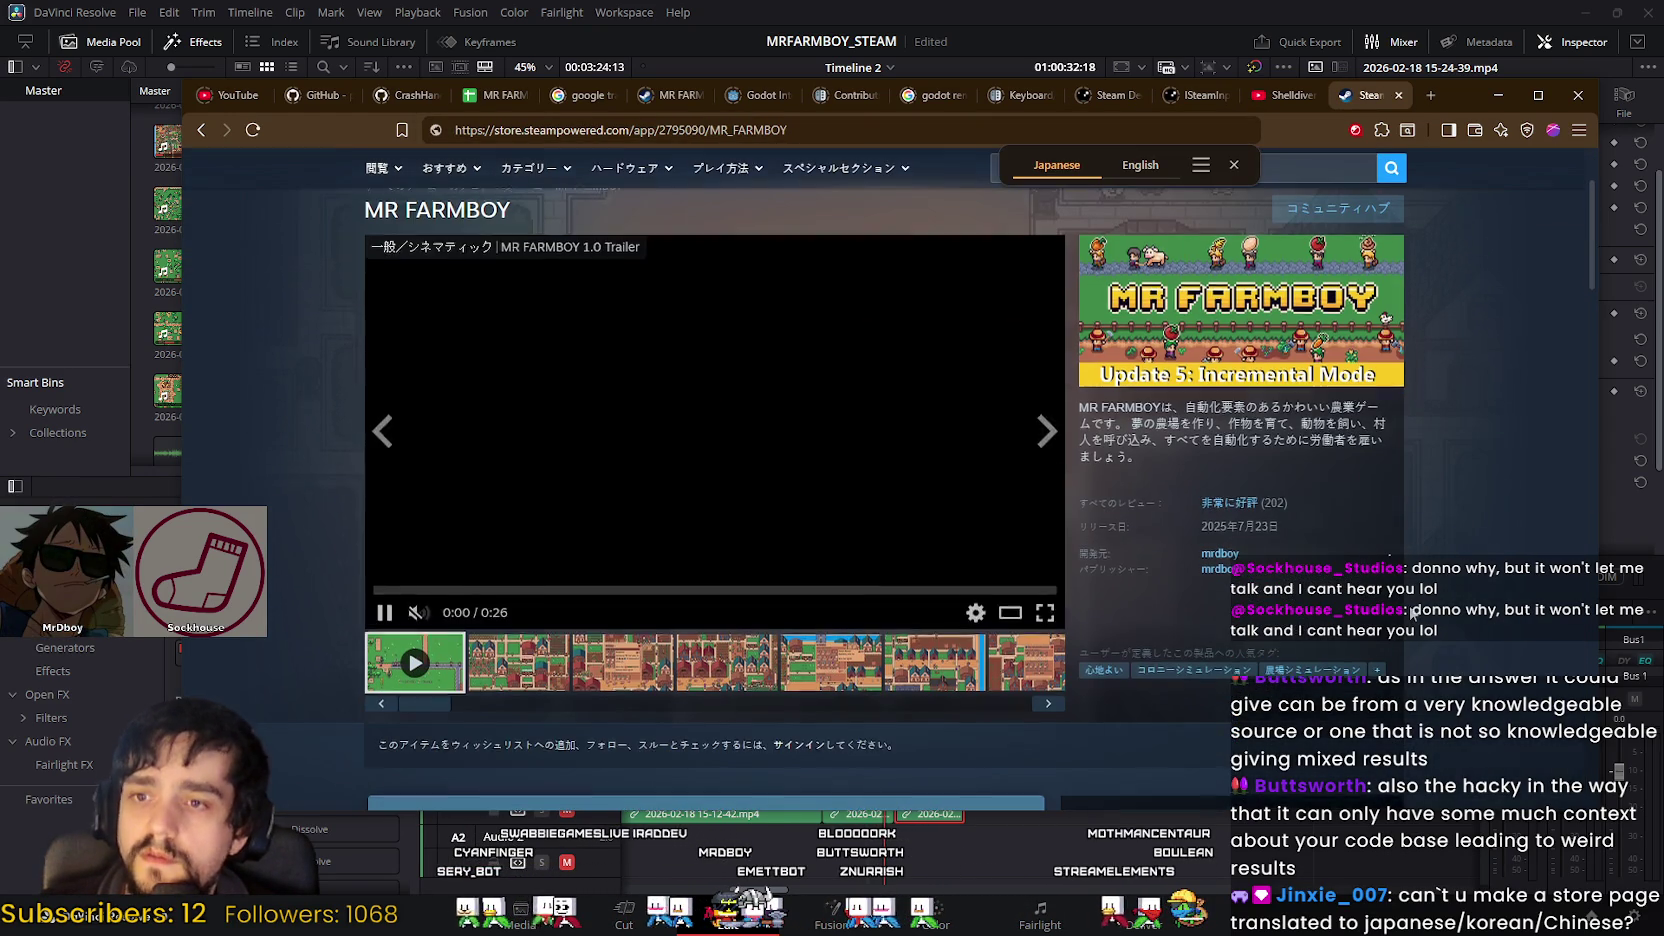
Step: Scroll down the Japanese store page and expand the description with 続きを読む (Read more)
{"action": "scroll", "coordinate": [1410, 605], "scroll_direction": "down", "scroll_amount": 3}
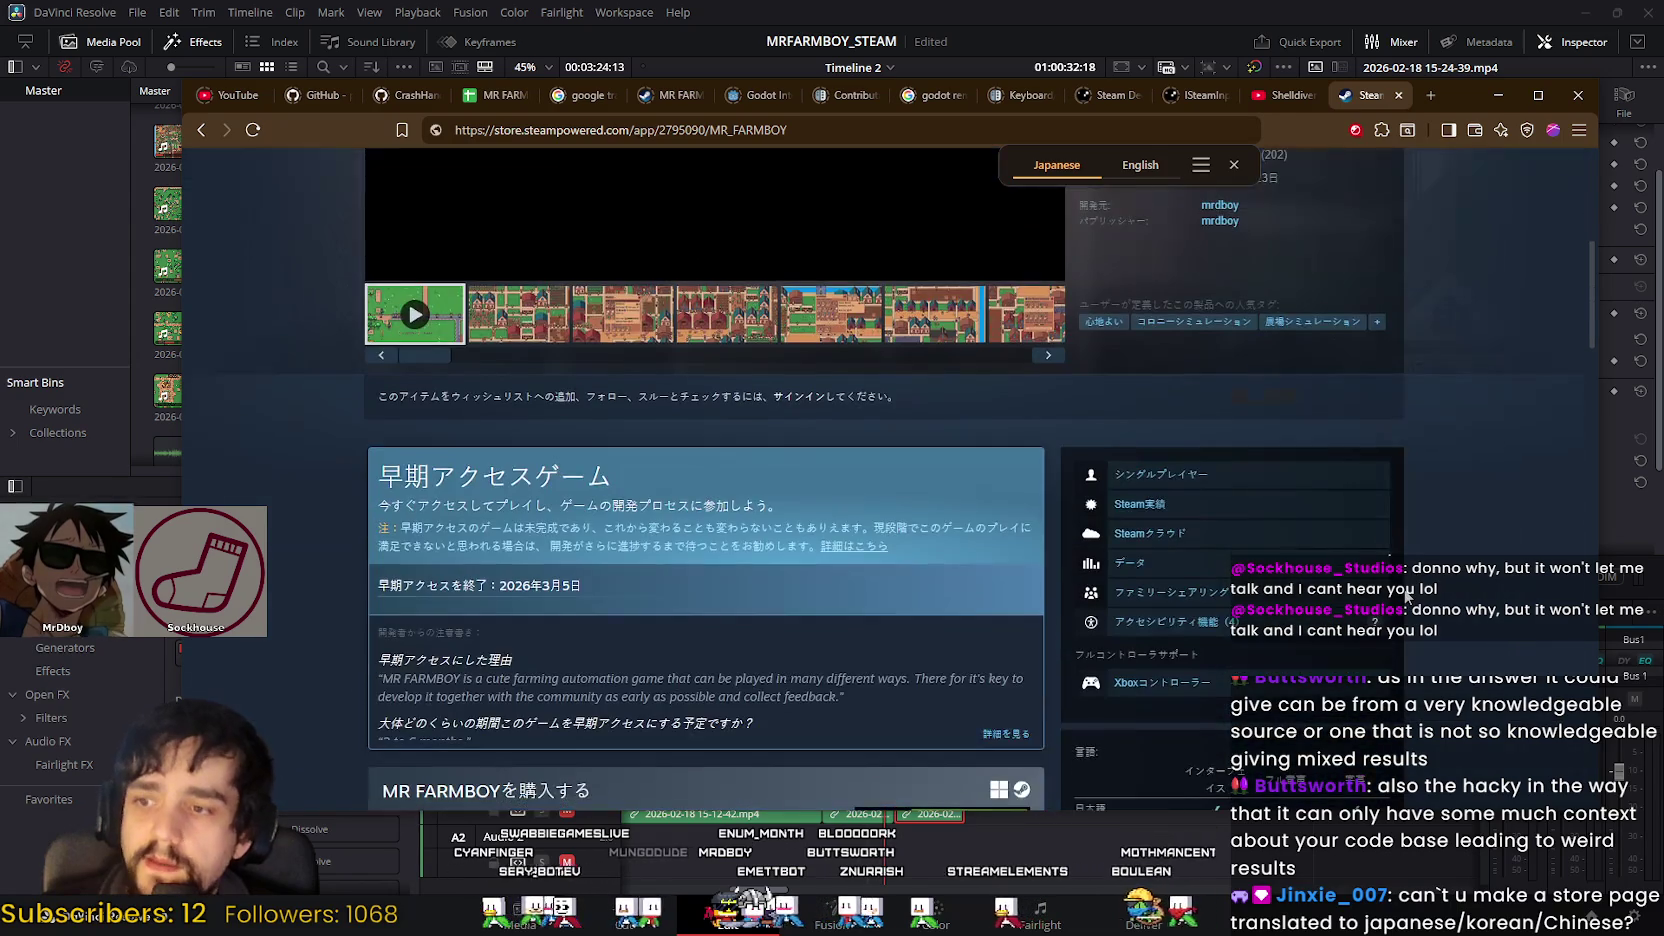
{"action": "scroll", "coordinate": [1407, 597], "scroll_direction": "down", "scroll_amount": 5}
{"action": "scroll", "coordinate": [1100, 605], "scroll_direction": "down", "scroll_amount": 4}
{"action": "scroll", "coordinate": [900, 610], "scroll_direction": "down", "scroll_amount": 4}
{"action": "scroll", "coordinate": [786, 615], "scroll_direction": "down", "scroll_amount": 4}
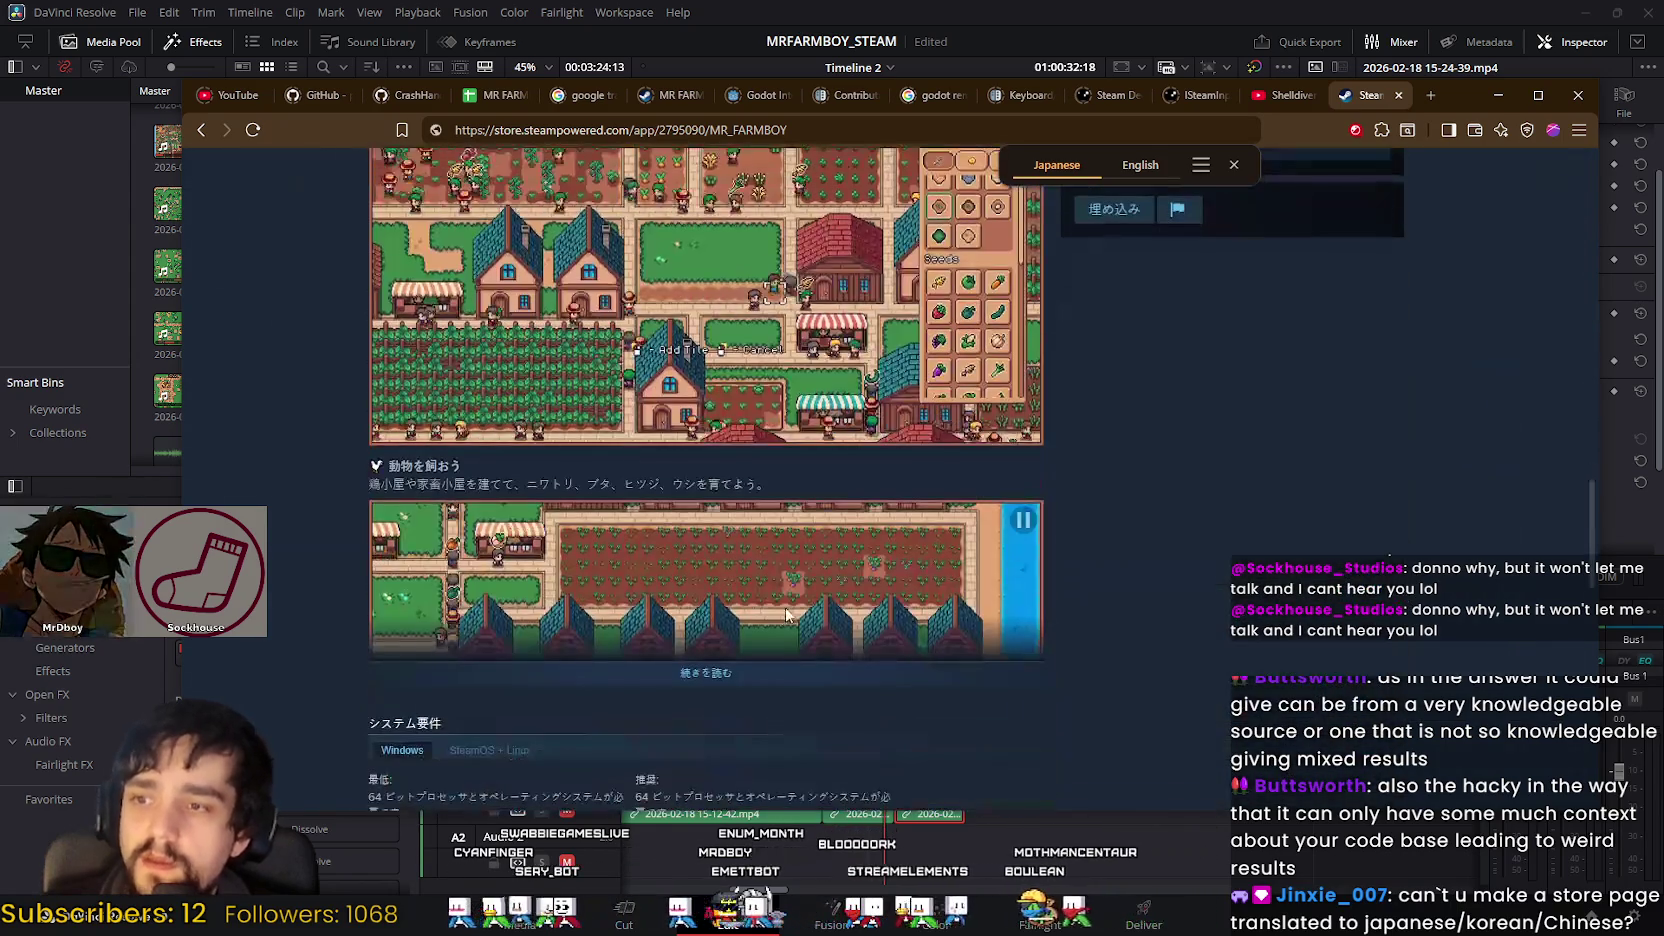
{"action": "left_click", "coordinate": [787, 678]}
Step: Read through the expanded feature sections and return to the top of the page
{"action": "scroll", "coordinate": [1214, 590], "scroll_direction": "down", "scroll_amount": 5}
{"action": "scroll", "coordinate": [1216, 586], "scroll_direction": "up", "scroll_amount": 3}
{"action": "scroll", "coordinate": [1210, 580], "scroll_direction": "down", "scroll_amount": 3}
{"action": "scroll", "coordinate": [1209, 578], "scroll_direction": "down", "scroll_amount": 1}
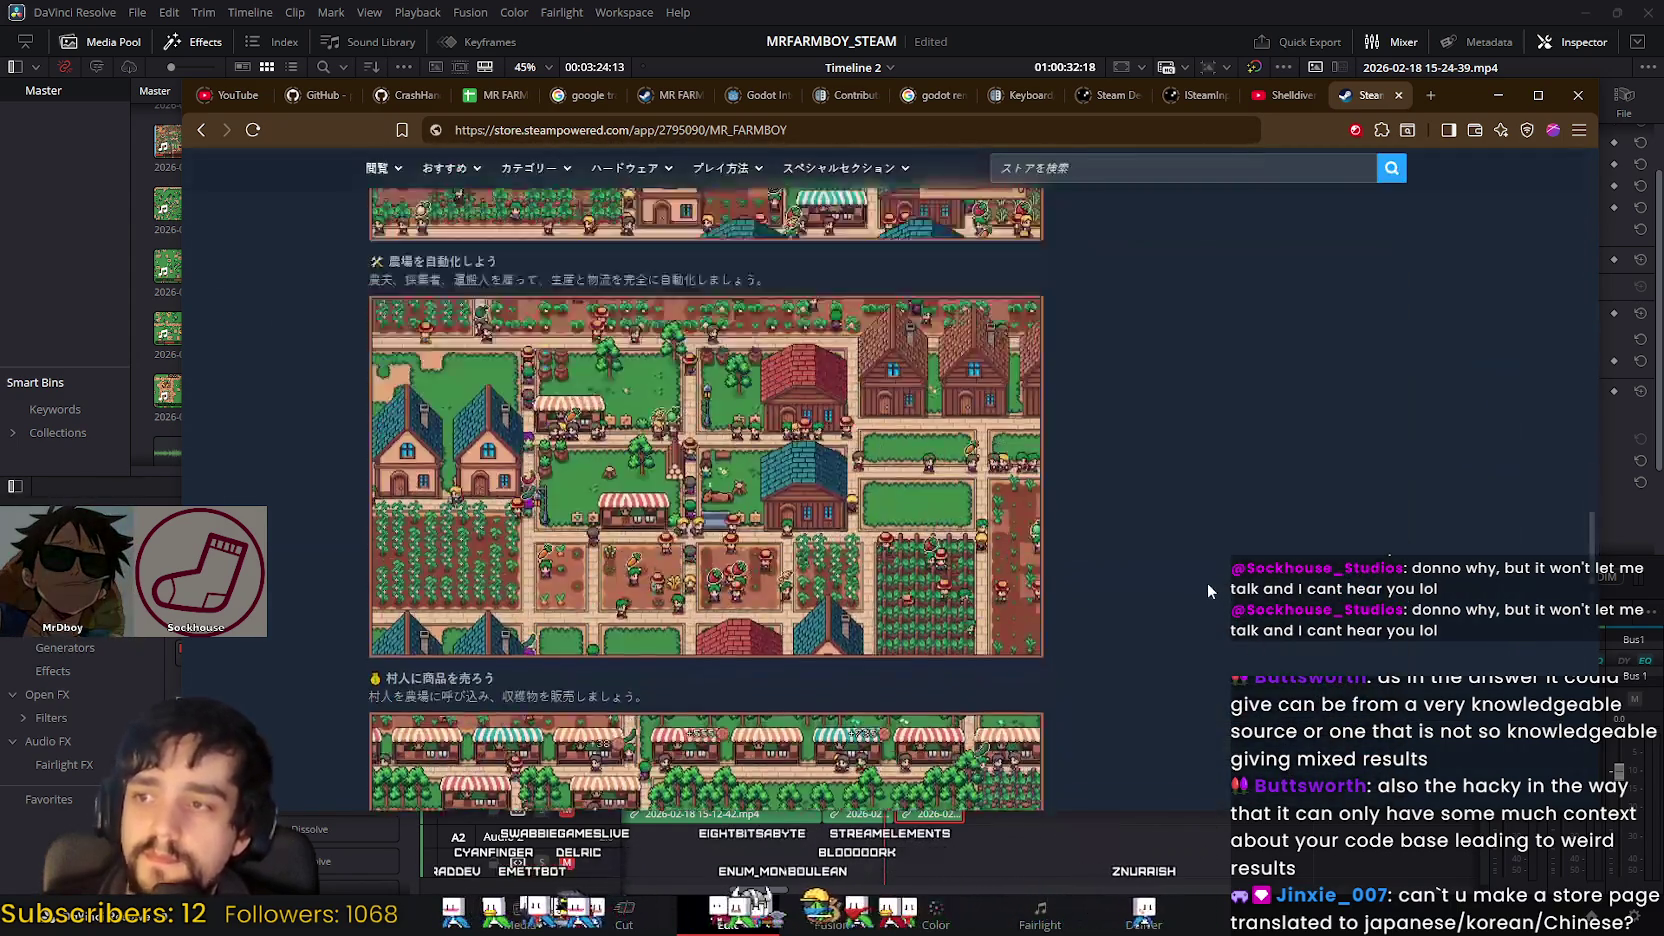
{"action": "scroll", "coordinate": [1206, 582], "scroll_direction": "up", "scroll_amount": 2}
{"action": "scroll", "coordinate": [1208, 575], "scroll_direction": "up", "scroll_amount": 3}
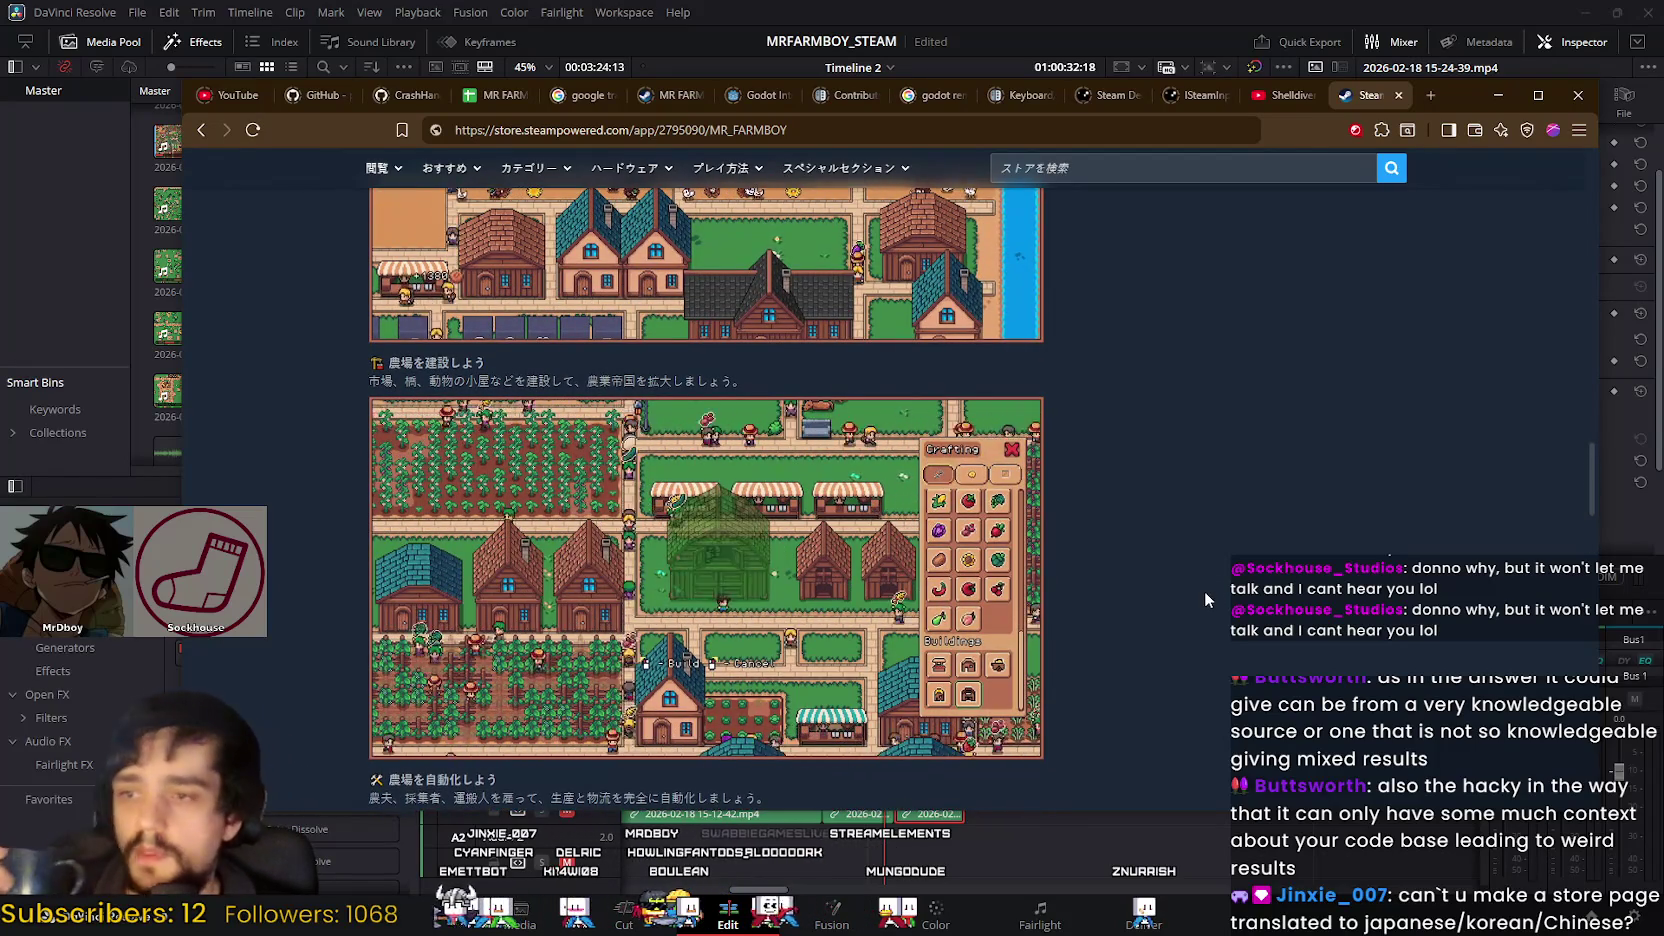
{"action": "scroll", "coordinate": [1204, 592], "scroll_direction": "up", "scroll_amount": 2}
{"action": "scroll", "coordinate": [1204, 592], "scroll_direction": "up", "scroll_amount": 3}
{"action": "scroll", "coordinate": [1202, 592], "scroll_direction": "up", "scroll_amount": 3}
{"action": "scroll", "coordinate": [1208, 581], "scroll_direction": "up", "scroll_amount": 3}
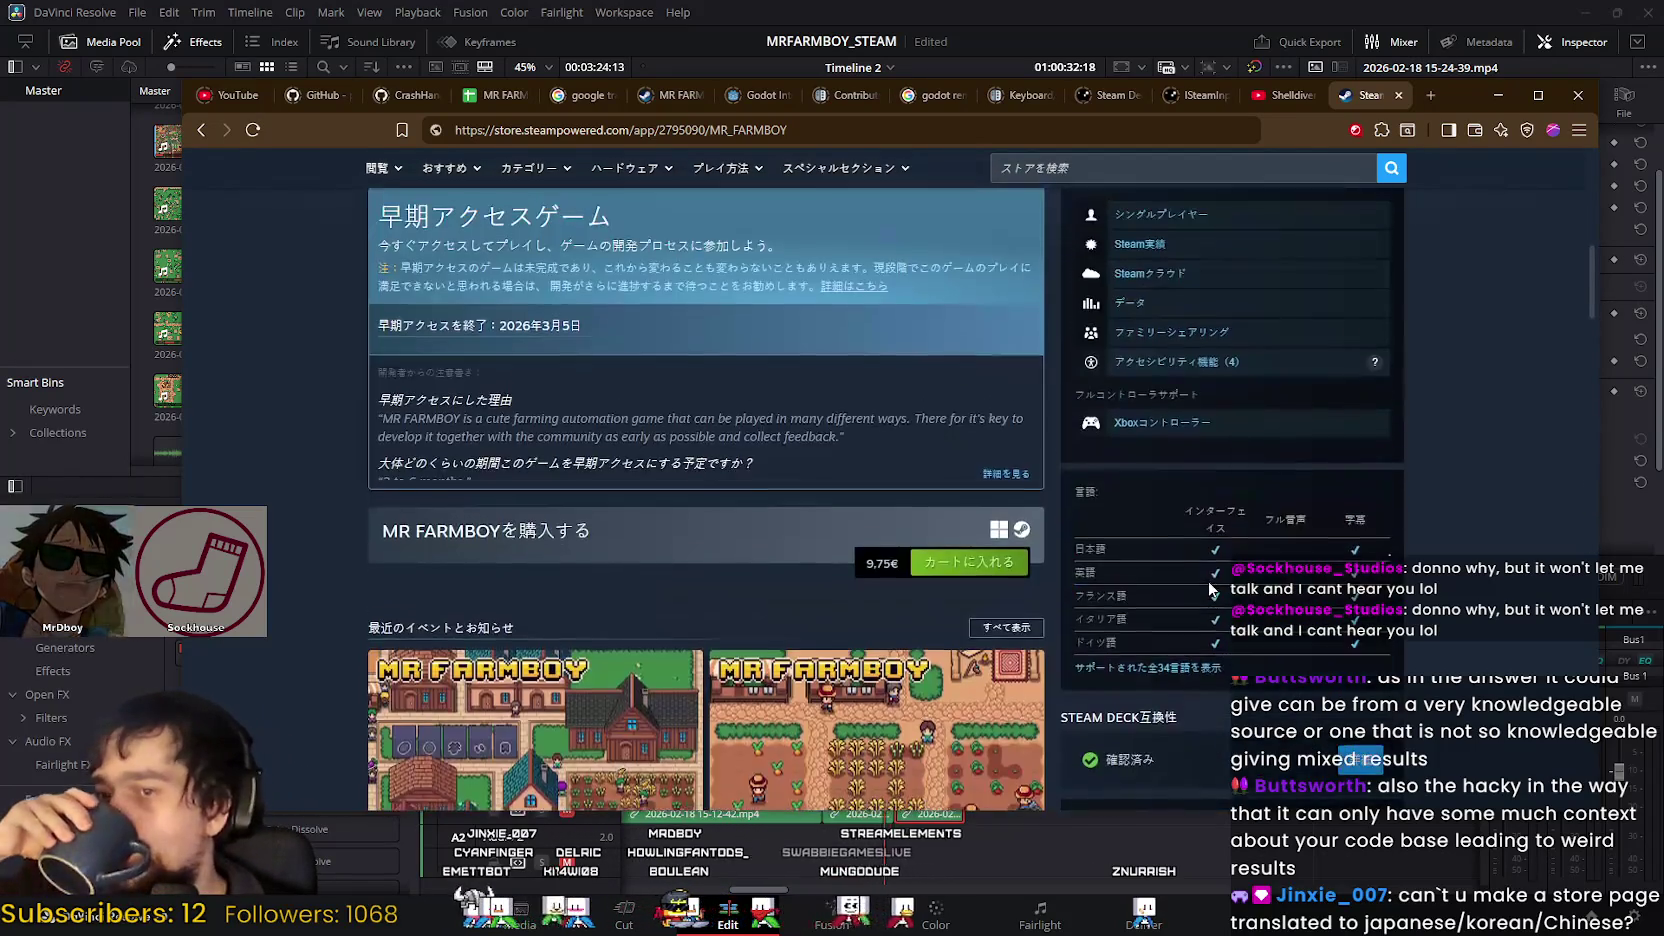
{"action": "scroll", "coordinate": [1208, 581], "scroll_direction": "up", "scroll_amount": 1}
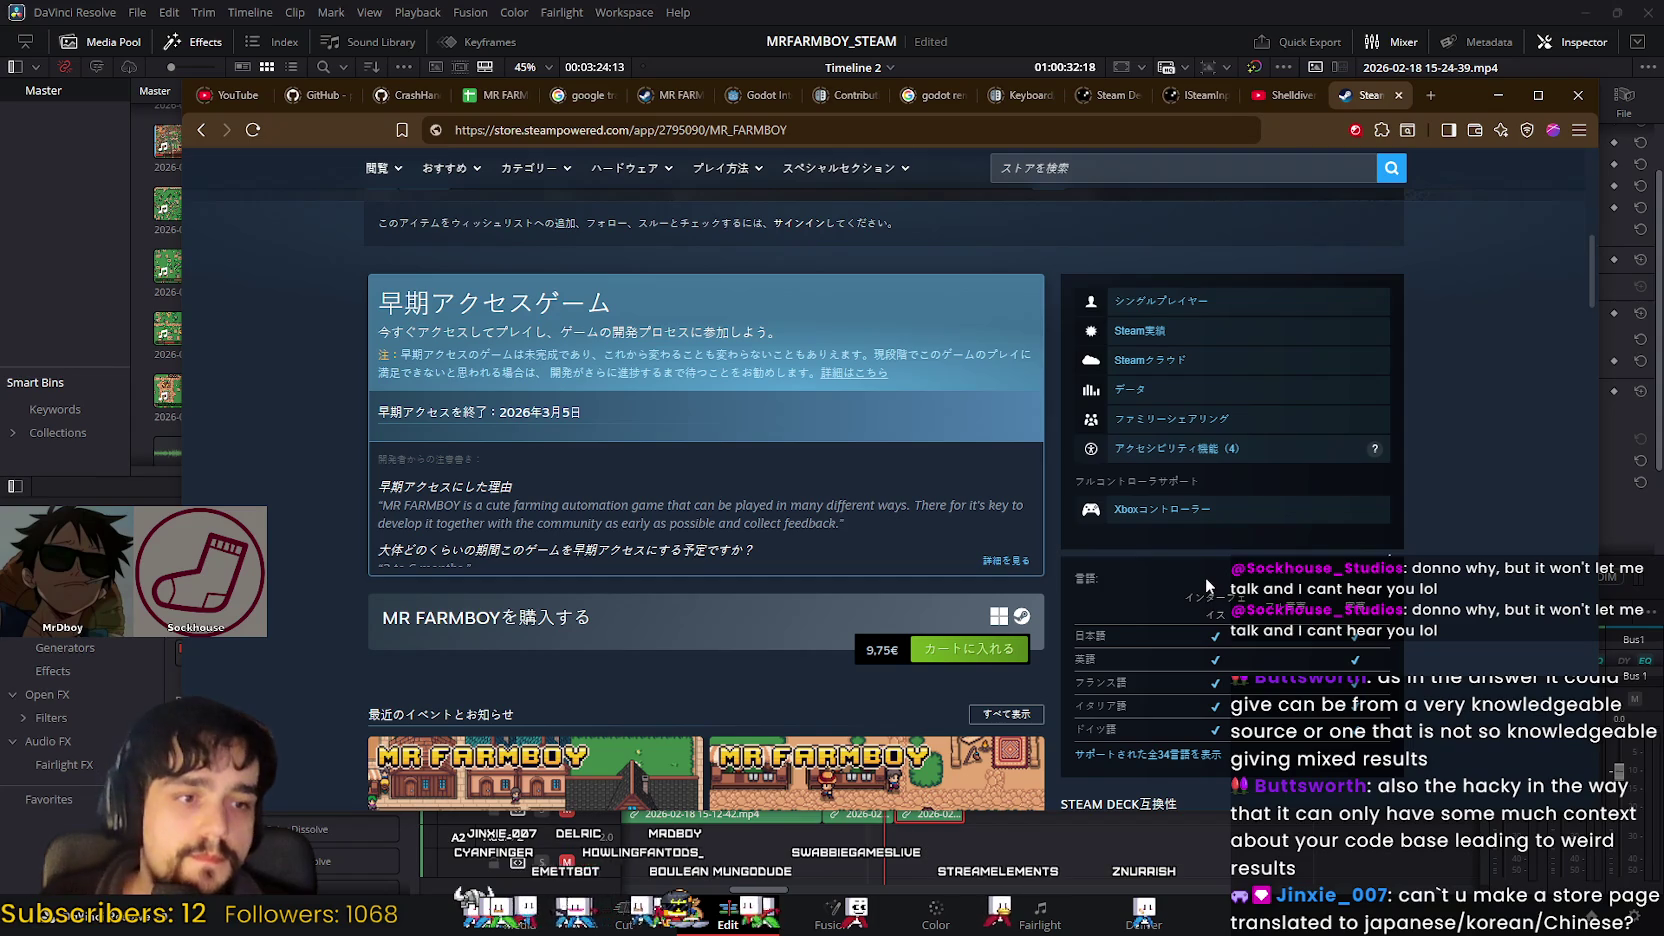
{"action": "scroll", "coordinate": [1202, 562], "scroll_direction": "up", "scroll_amount": 2}
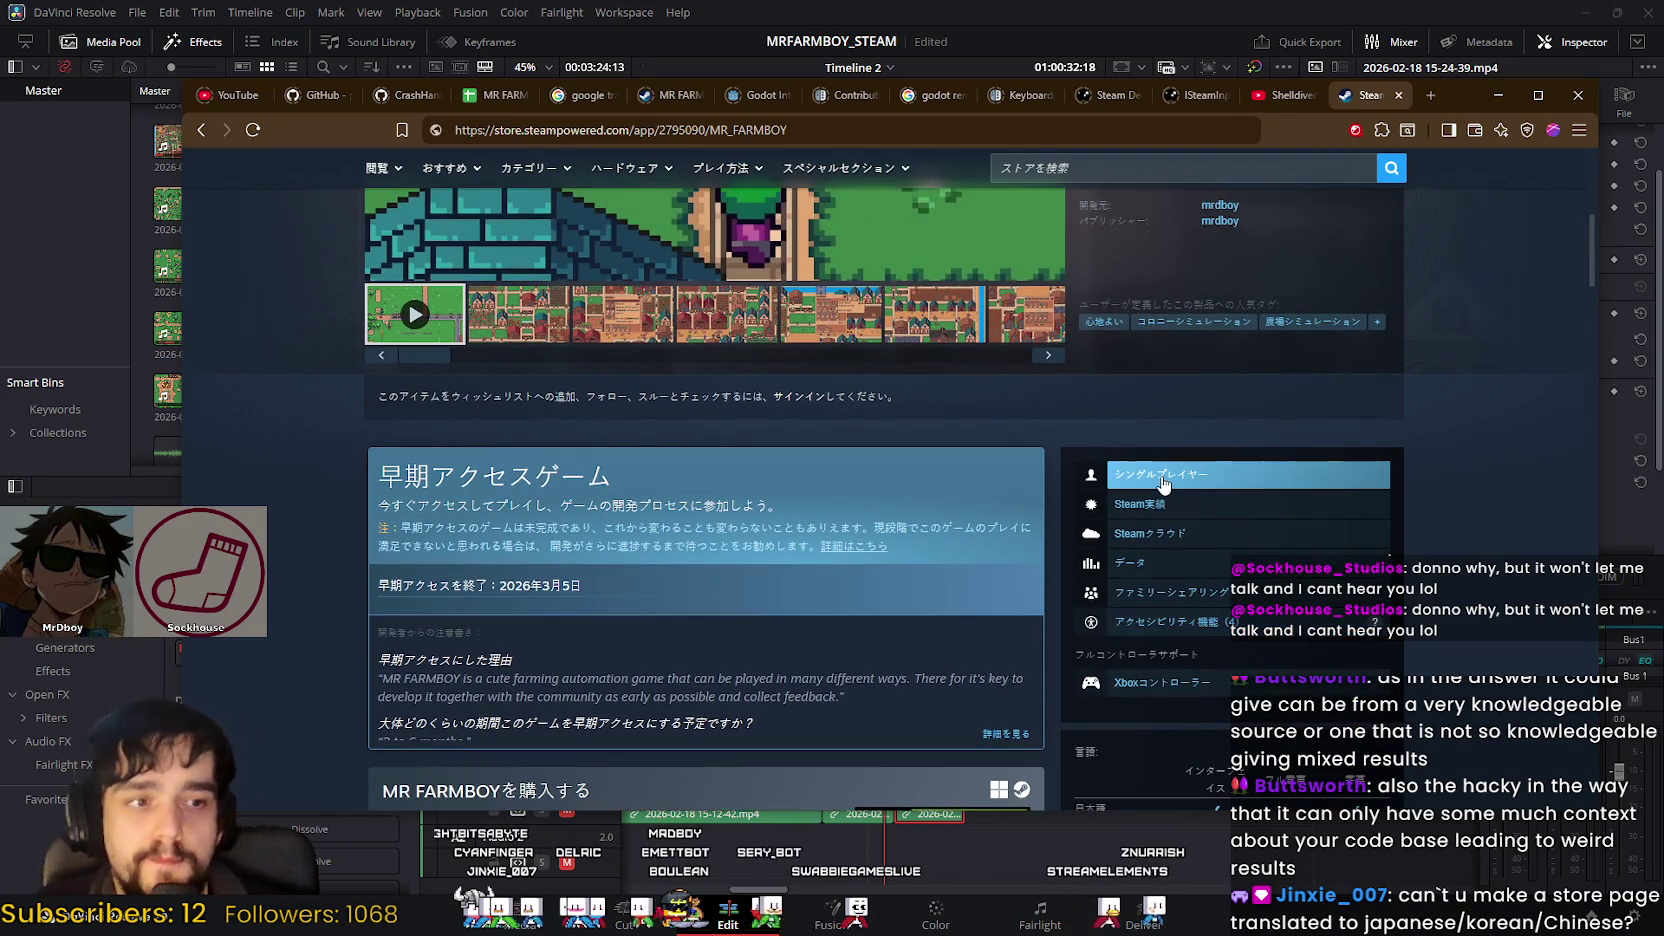
{"action": "scroll", "coordinate": [1164, 490], "scroll_direction": "up", "scroll_amount": 2}
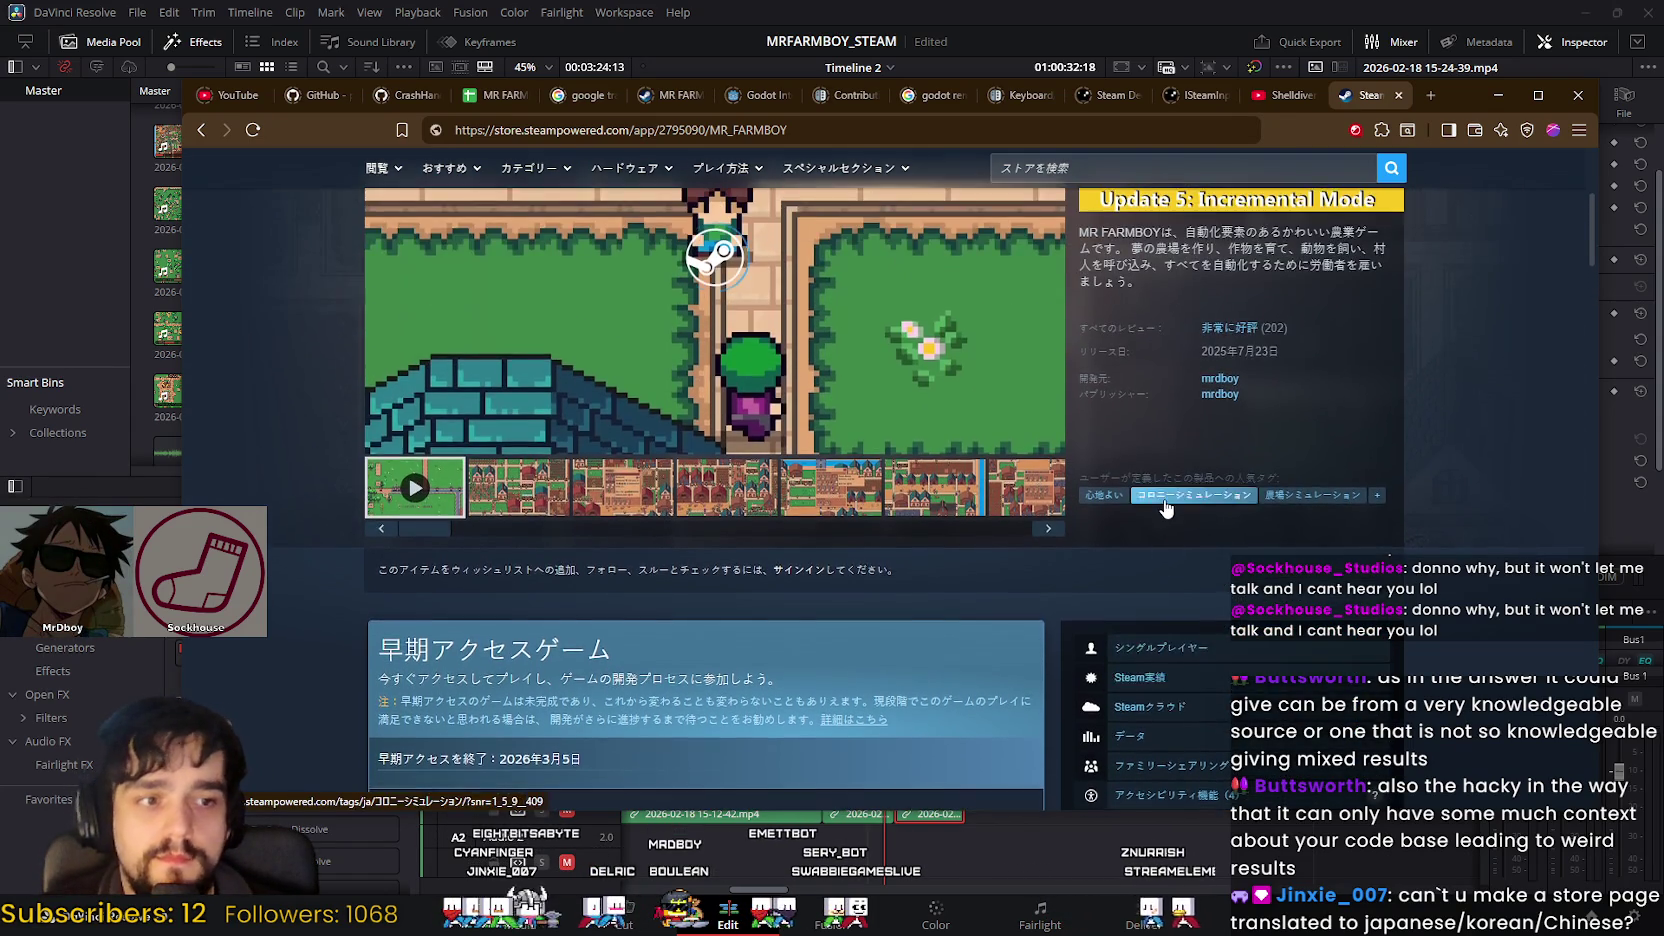
{"action": "scroll", "coordinate": [1165, 500], "scroll_direction": "up", "scroll_amount": 3}
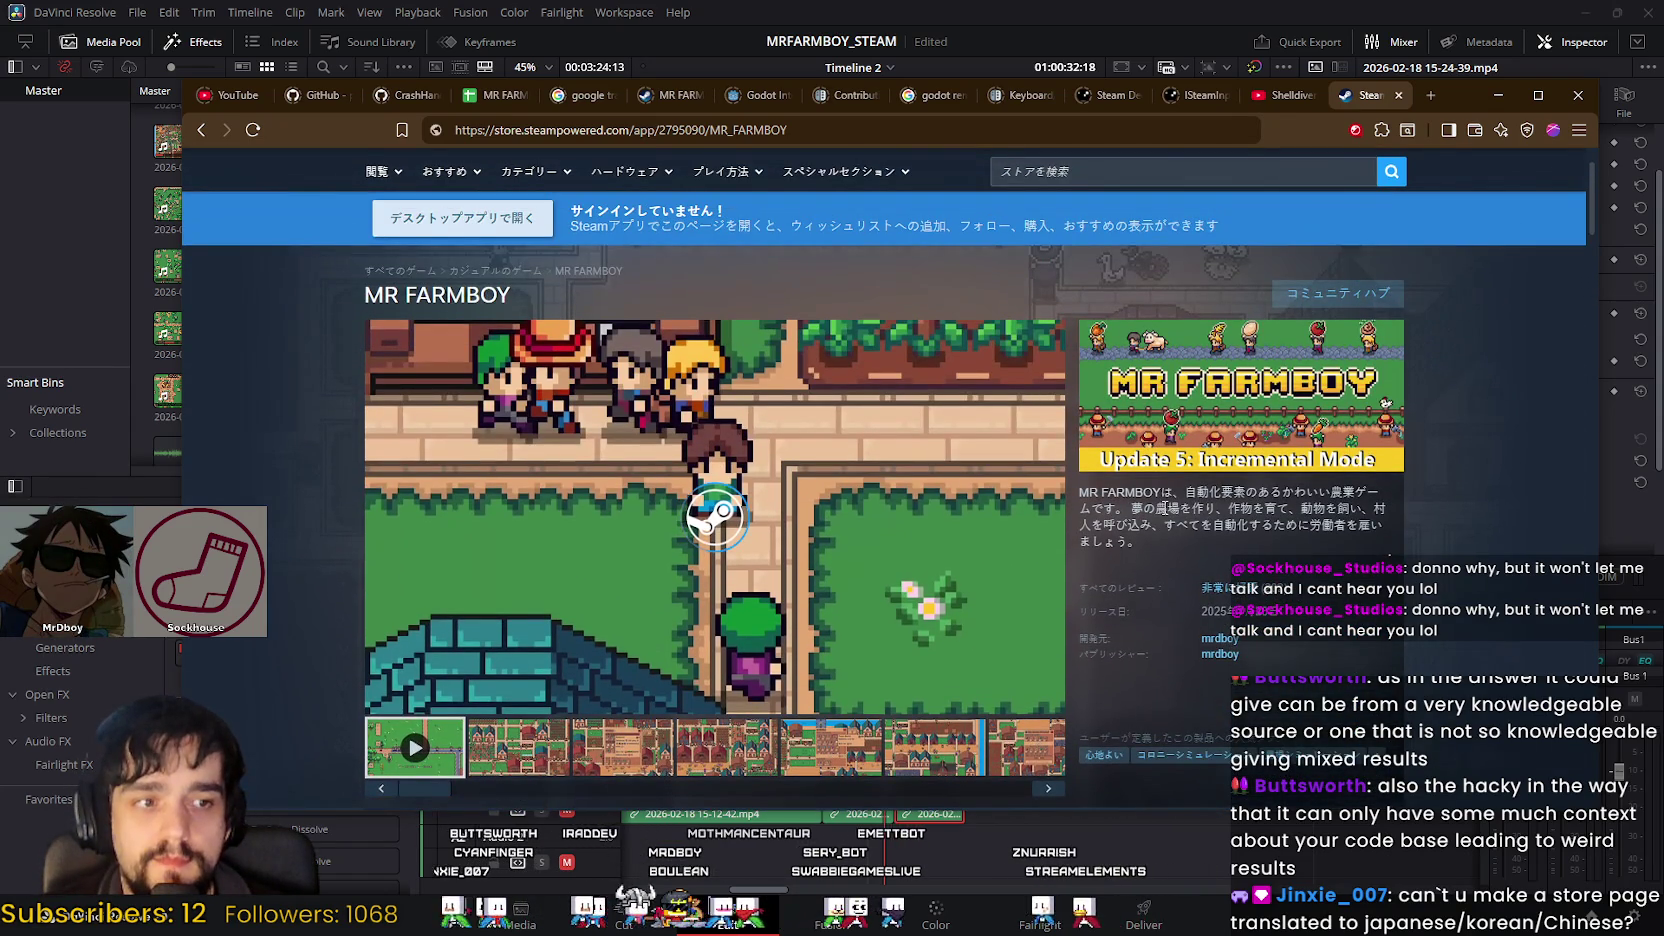
{"action": "scroll", "coordinate": [1164, 508], "scroll_direction": "up", "scroll_amount": 1}
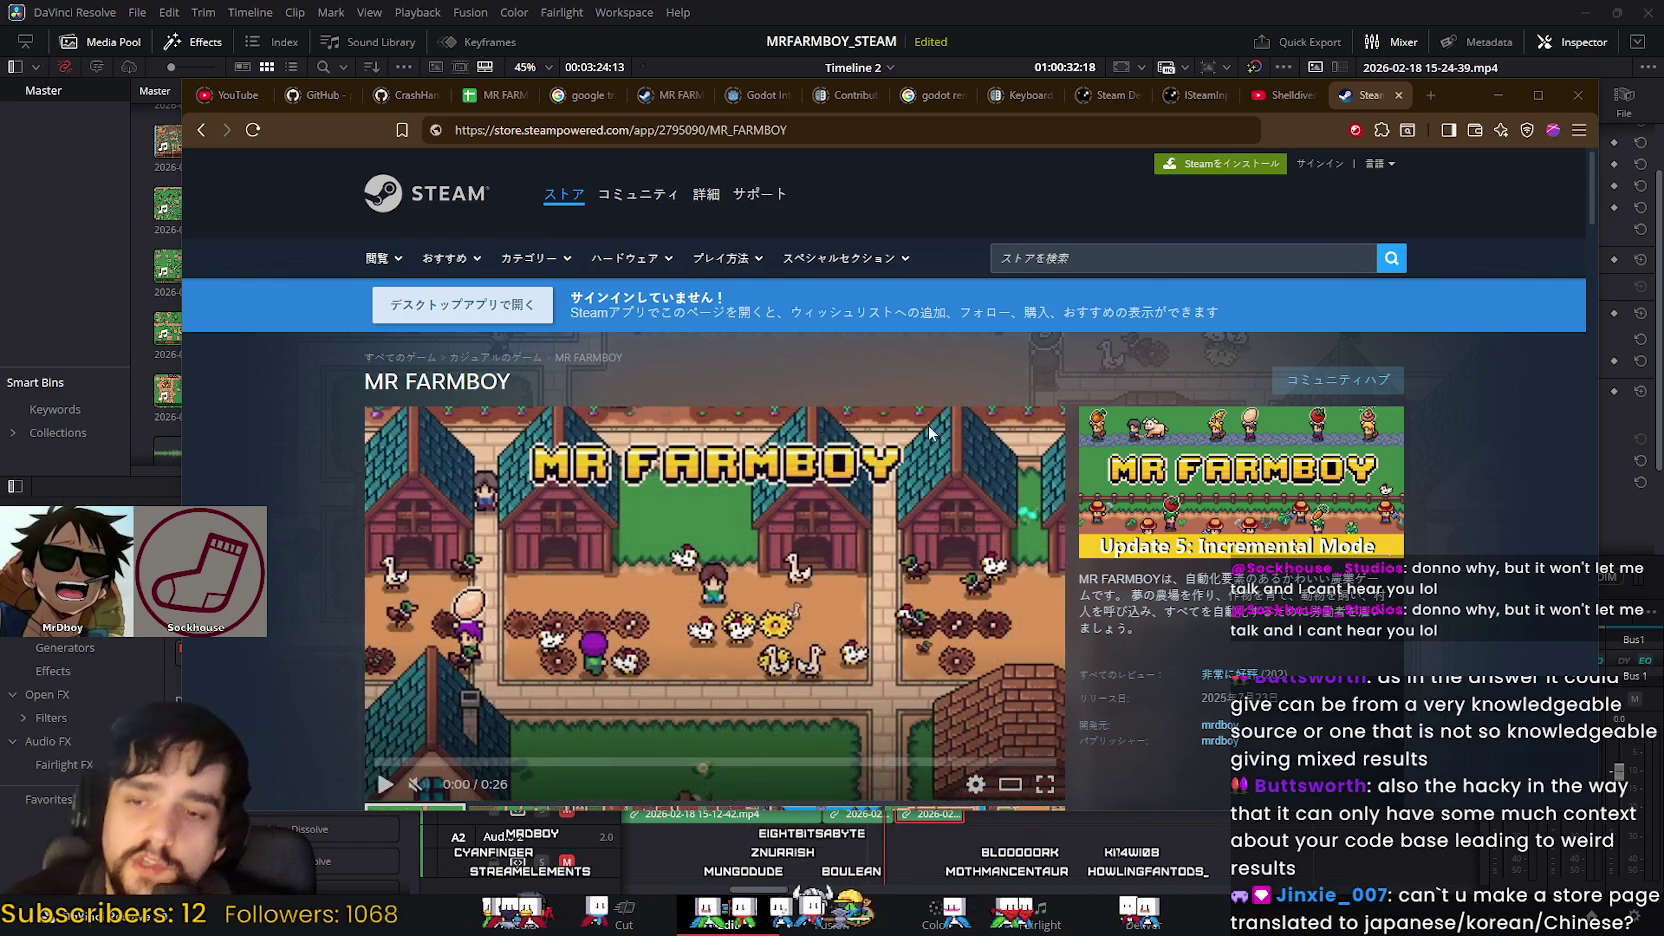
{"action": "scroll", "coordinate": [884, 480], "scroll_direction": "down", "scroll_amount": 2}
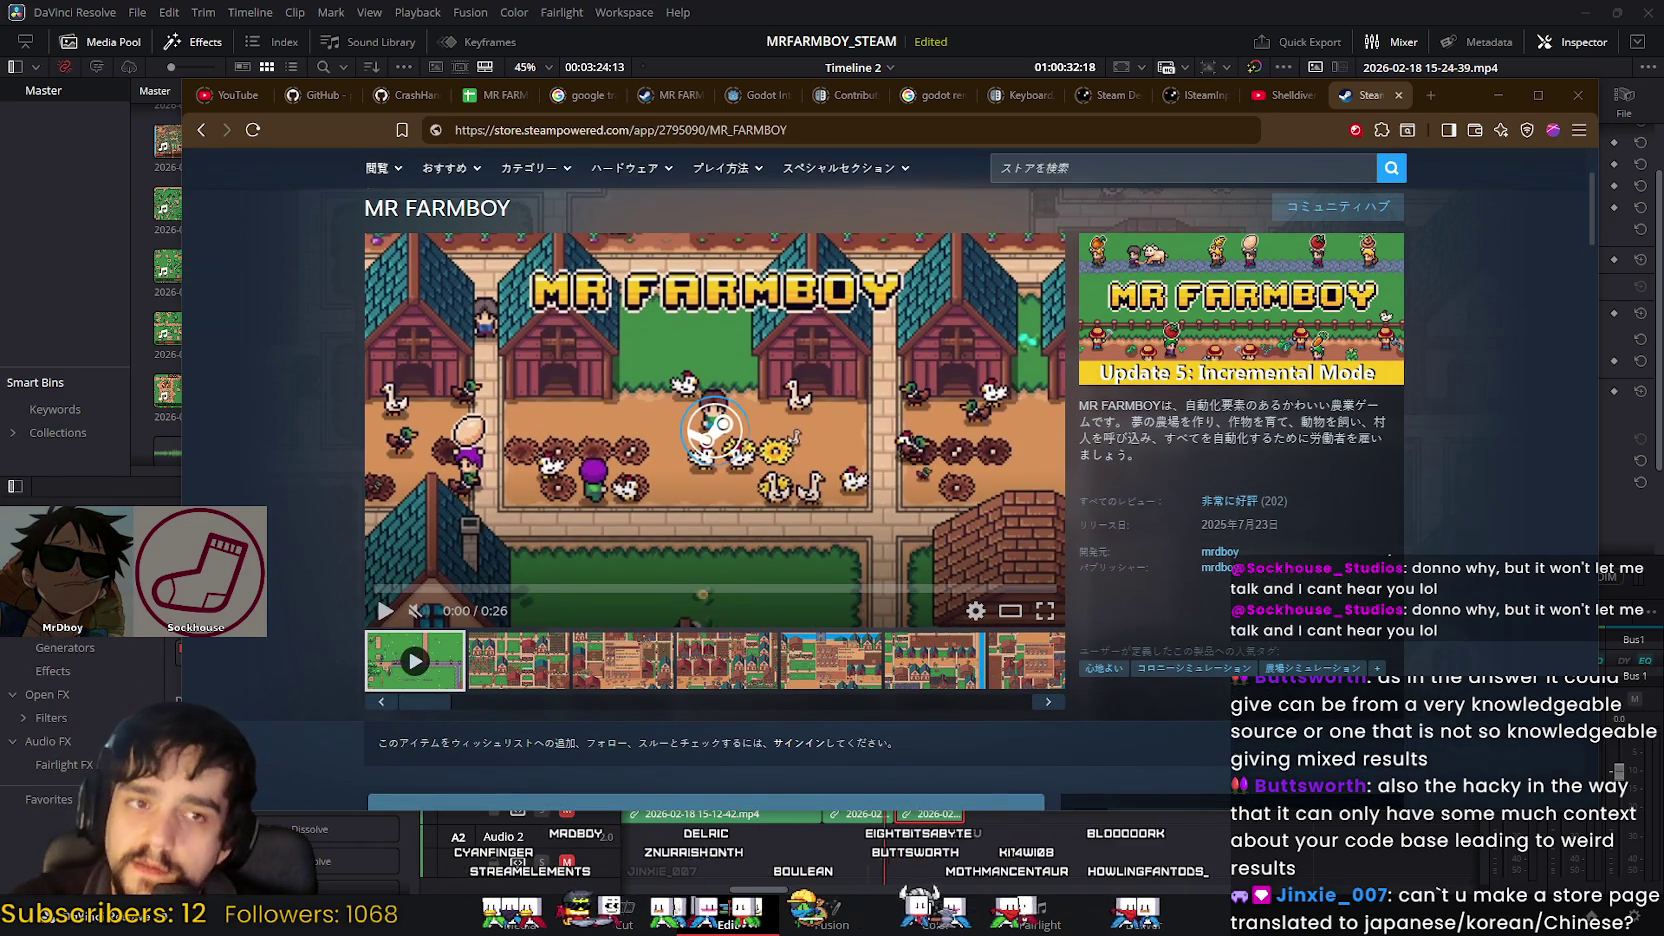